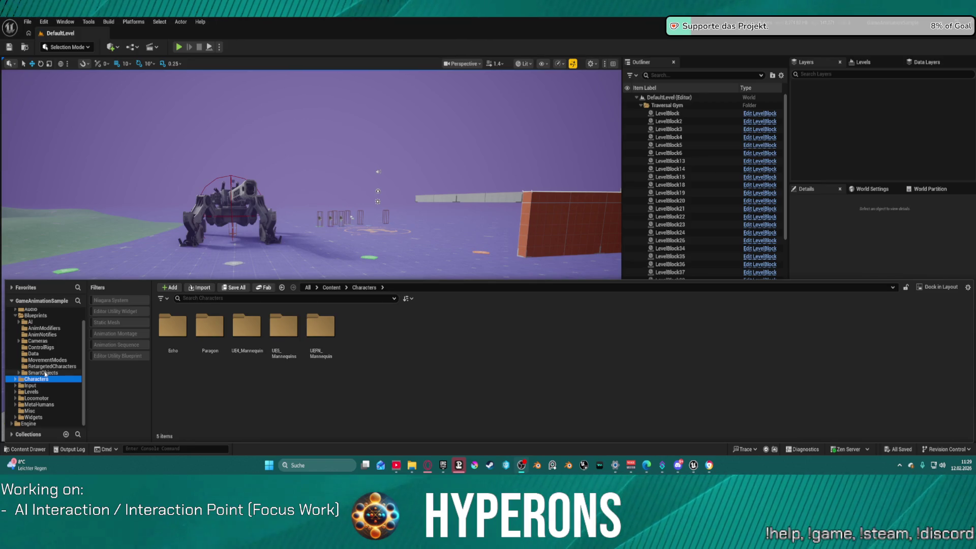
Step: Shift BP_Walker sideways along its Y axis, then start a play session of the level
left_click(45, 399)
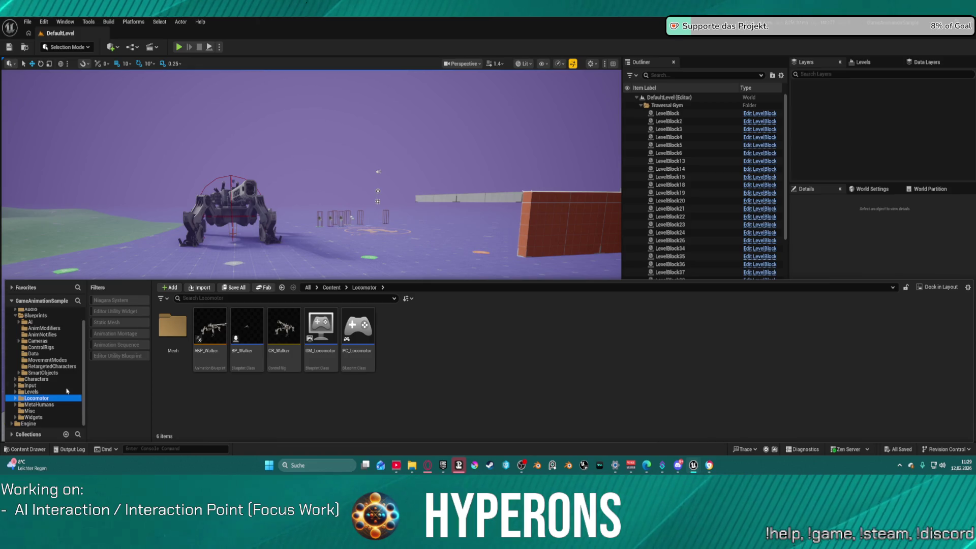
left_click(236, 196)
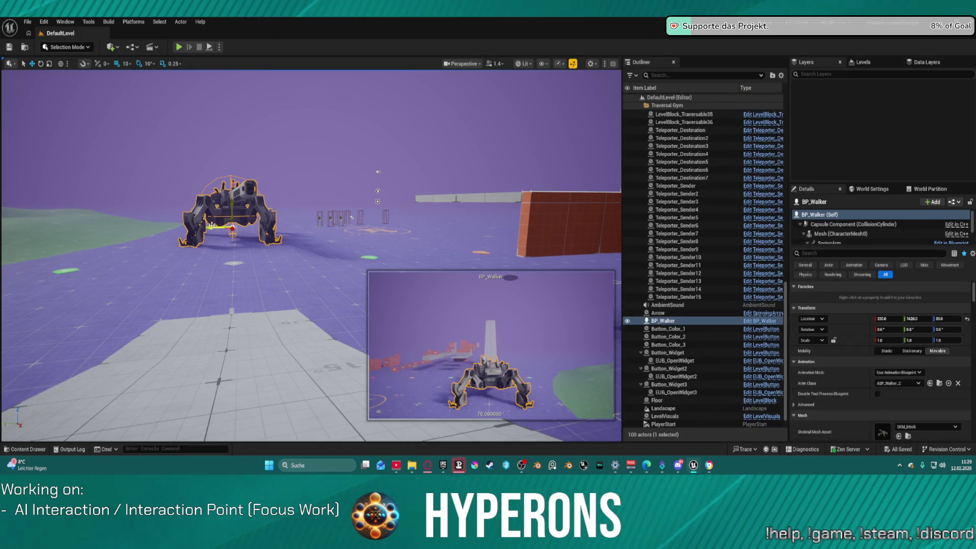
left_click_drag(210, 229, 240, 229)
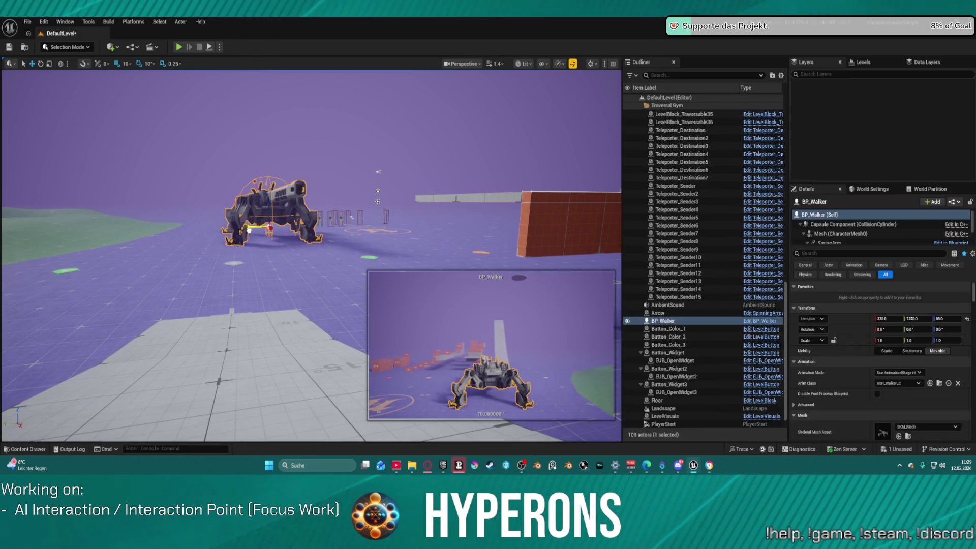
left_click(209, 47)
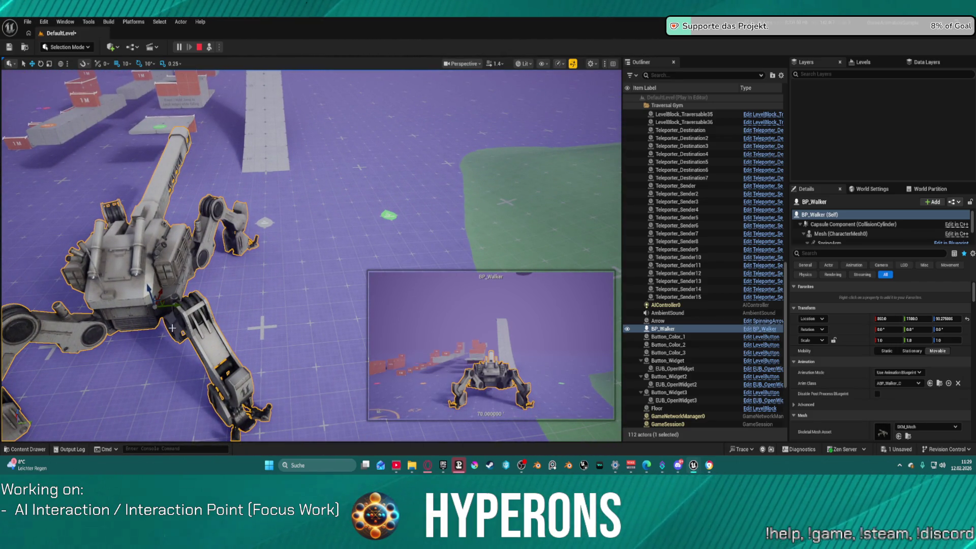
Step: Push the walker right and farther away during play, viewing it from a new angle
mouse_move(170, 306)
left_mouse_down()
mouse_move(223, 303)
mouse_move(223, 275)
left_mouse_up()
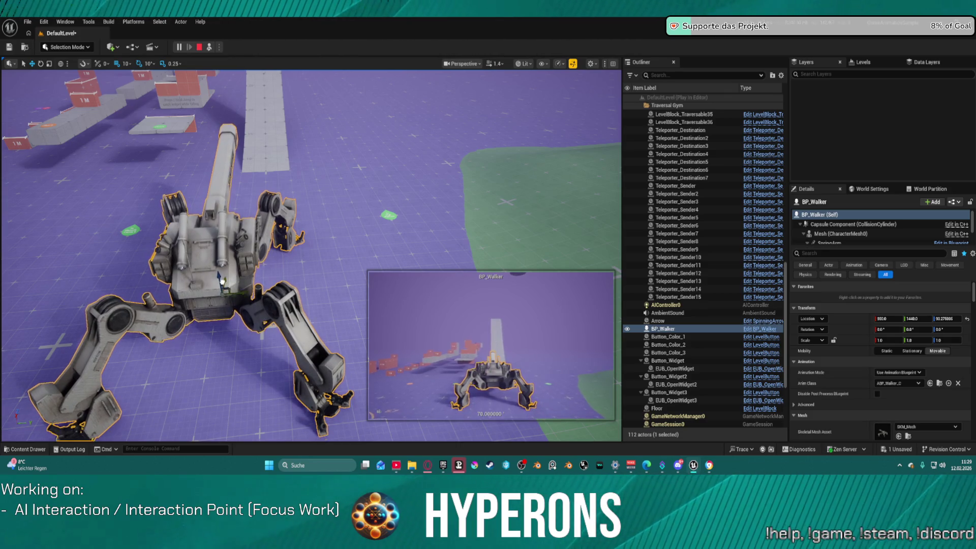
left_click_drag(223, 286, 226, 252)
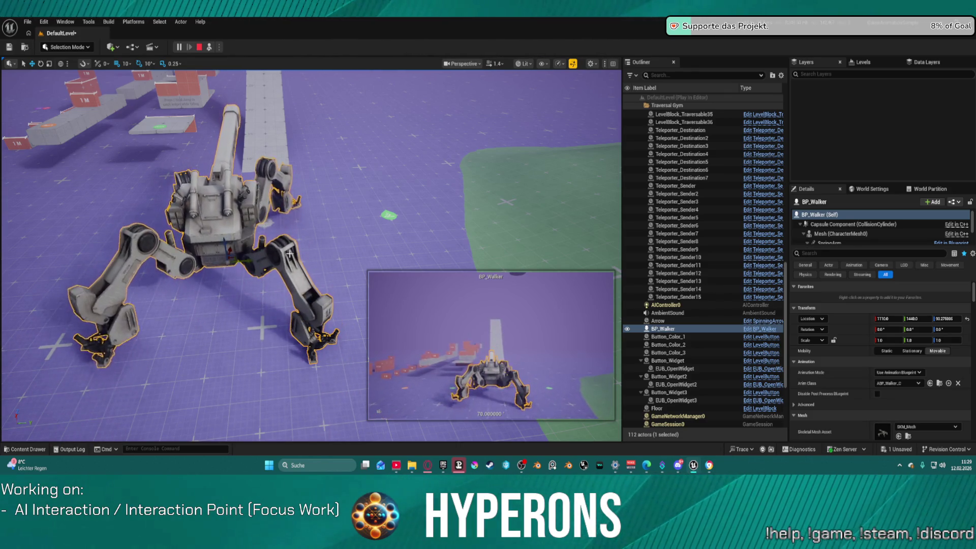
mouse_move(368, 230)
left_mouse_down()
mouse_move(351, 229)
mouse_move(376, 232)
mouse_move(331, 239)
mouse_move(212, 212)
mouse_move(378, 205)
left_mouse_up()
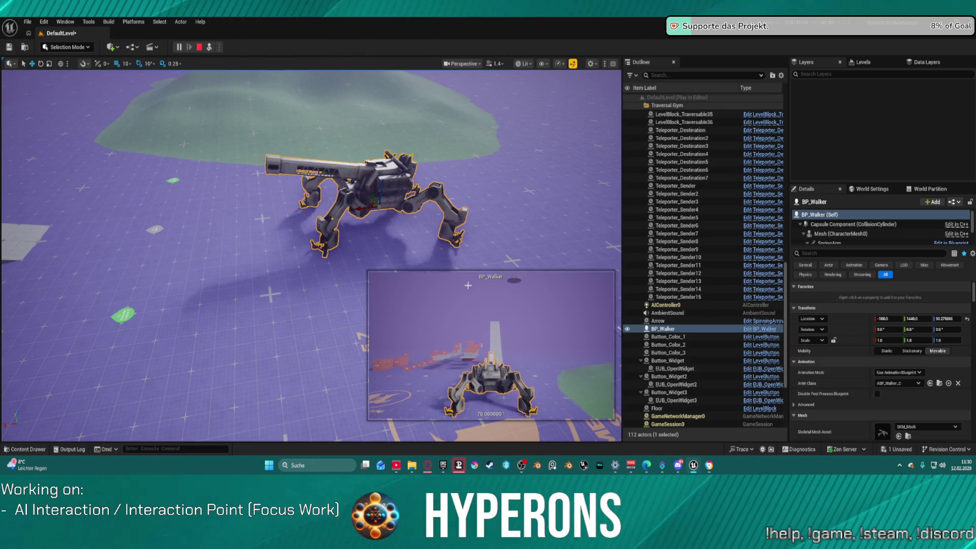
Step: End the test session and bring up the Content Drawer showing the Locomotor assets
key("ctrl+space")
key("Escape")
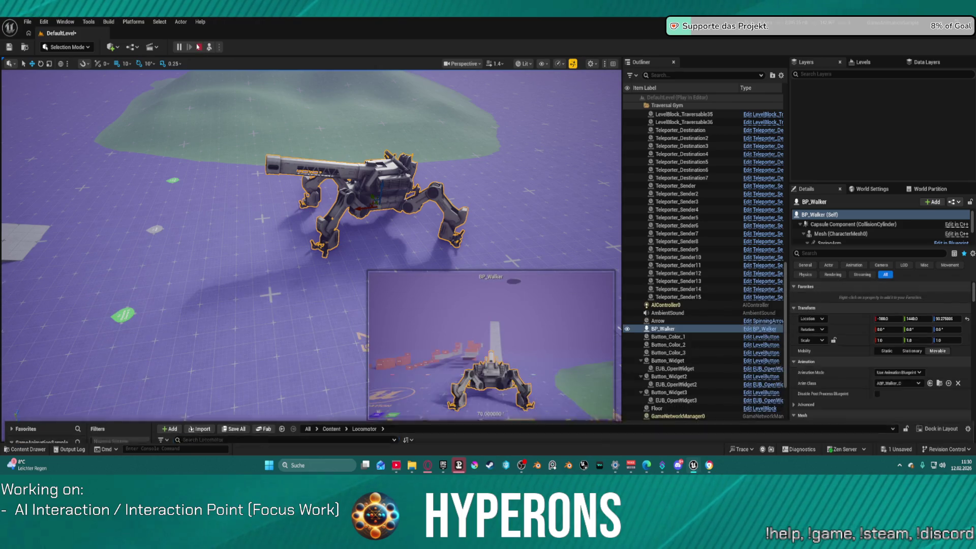
key("ctrl+space")
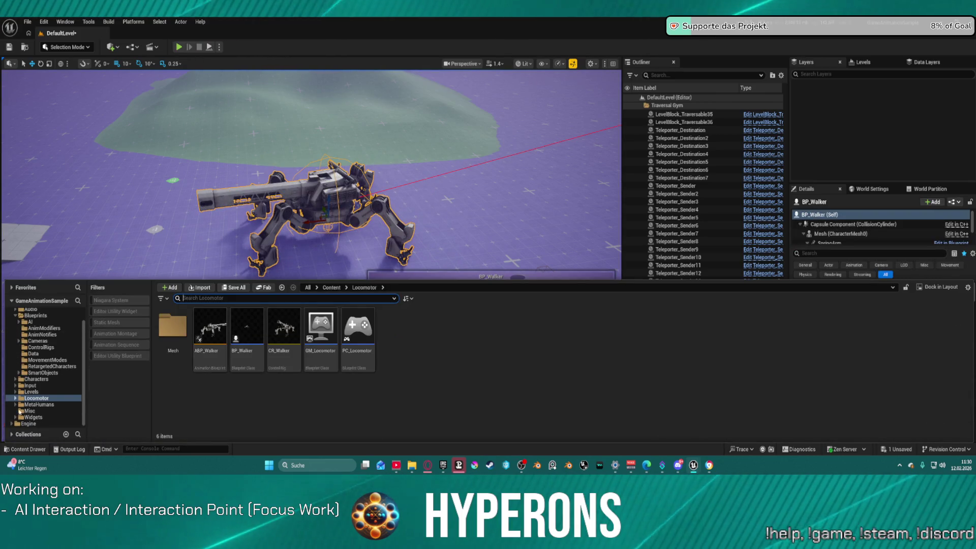
Step: Browse the Content Drawer from MovementModes to the Blueprints folder
left_click(44, 359)
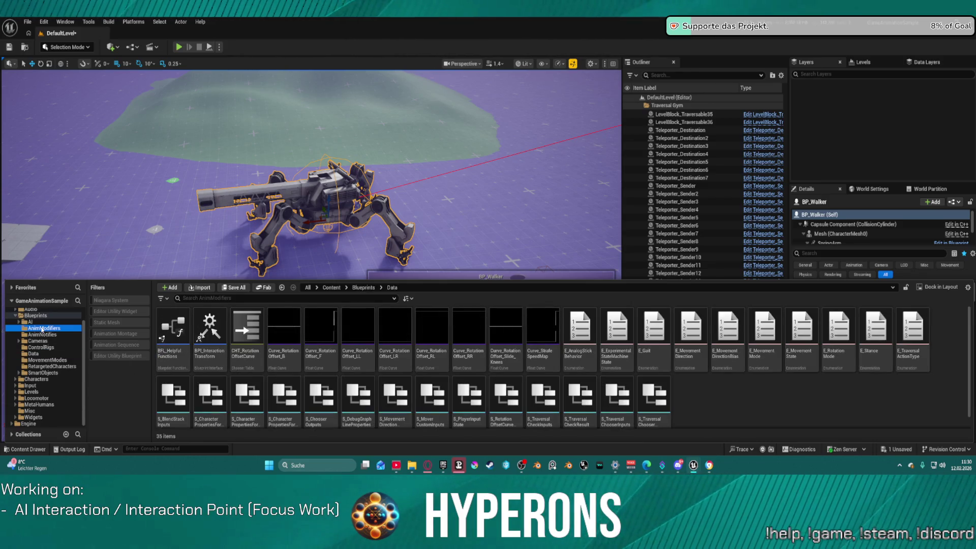
left_click(35, 316)
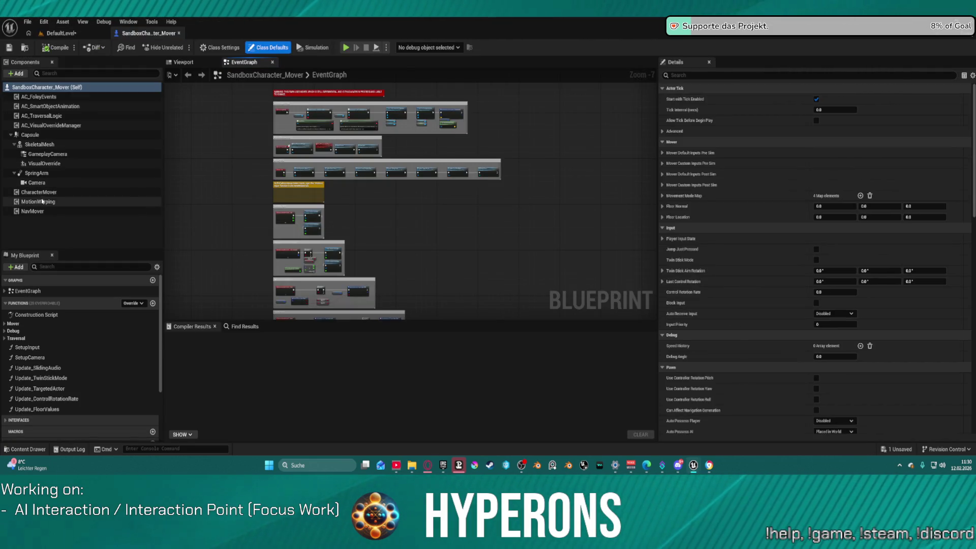
Step: Inspect CharacterMover's Movement Modes list and check the class used by the Falling mode
left_click(37, 193)
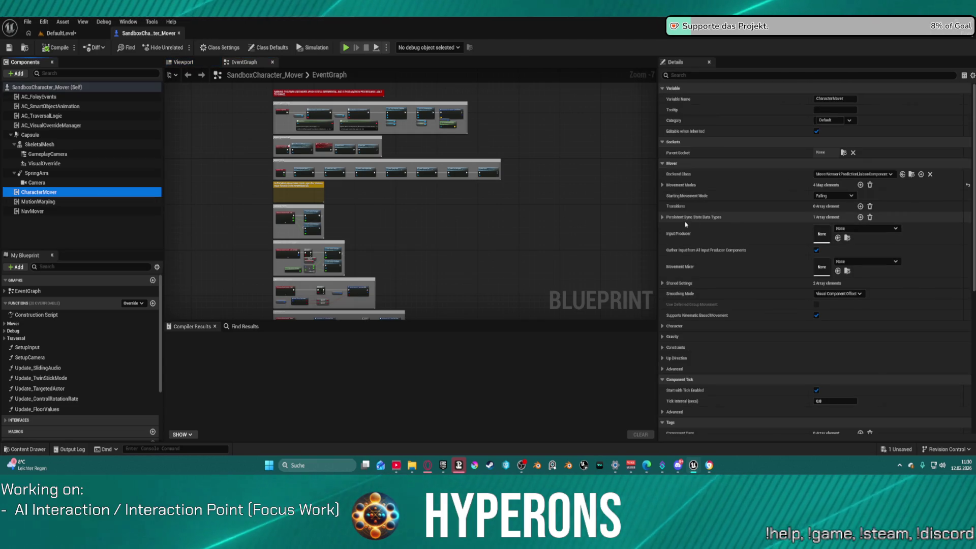
left_click(662, 185)
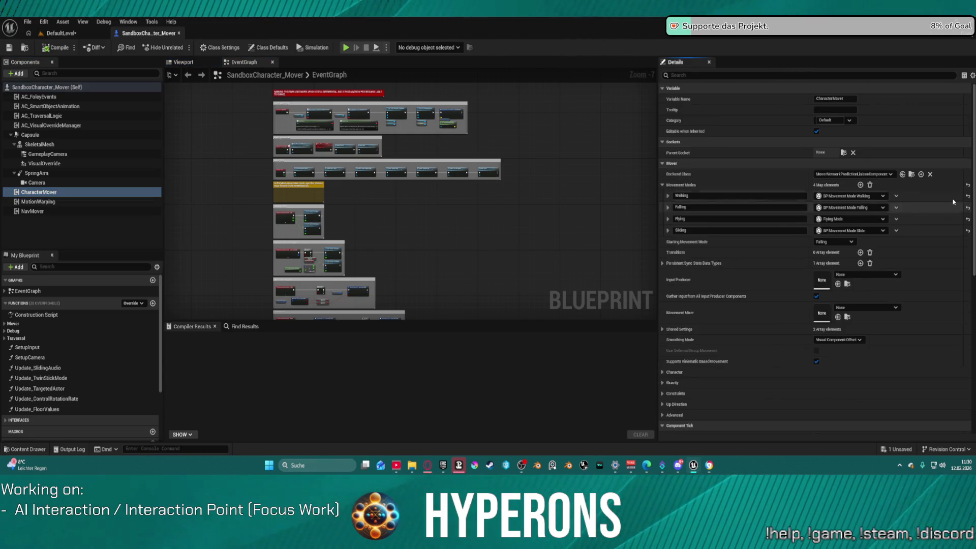
left_click(868, 211)
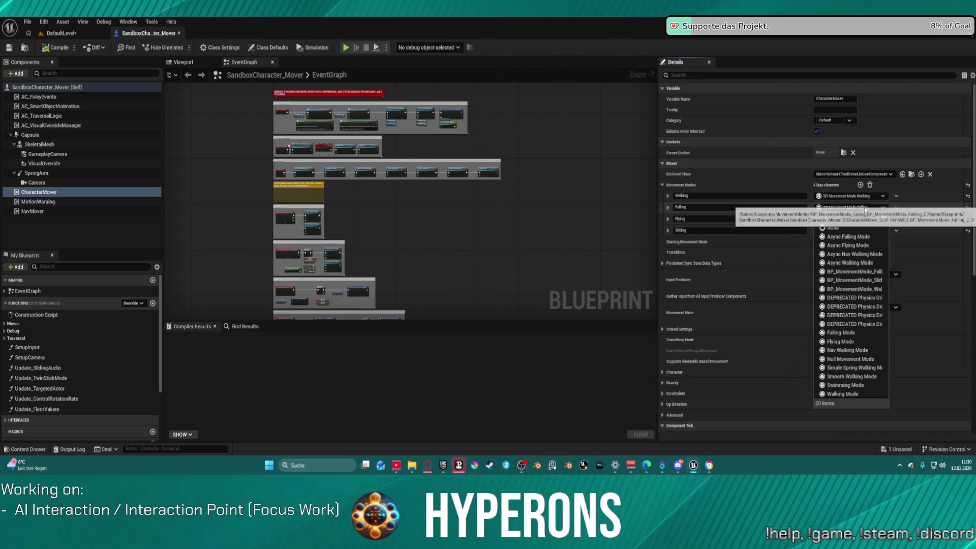
left_click(834, 213)
Step: Open BP_MovementMode_Falling from the MovementModes folder in the Content Drawer
key("ctrl+space")
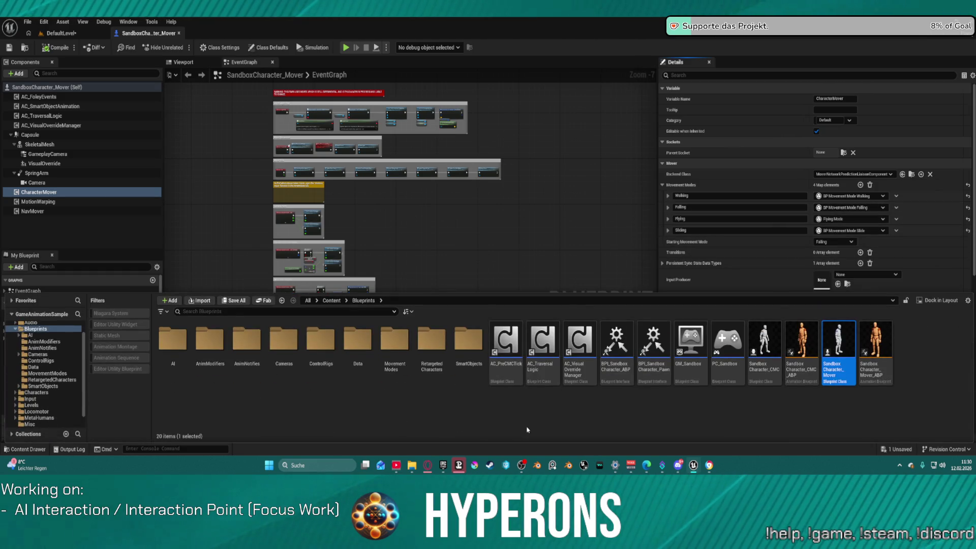
double_click(407, 342)
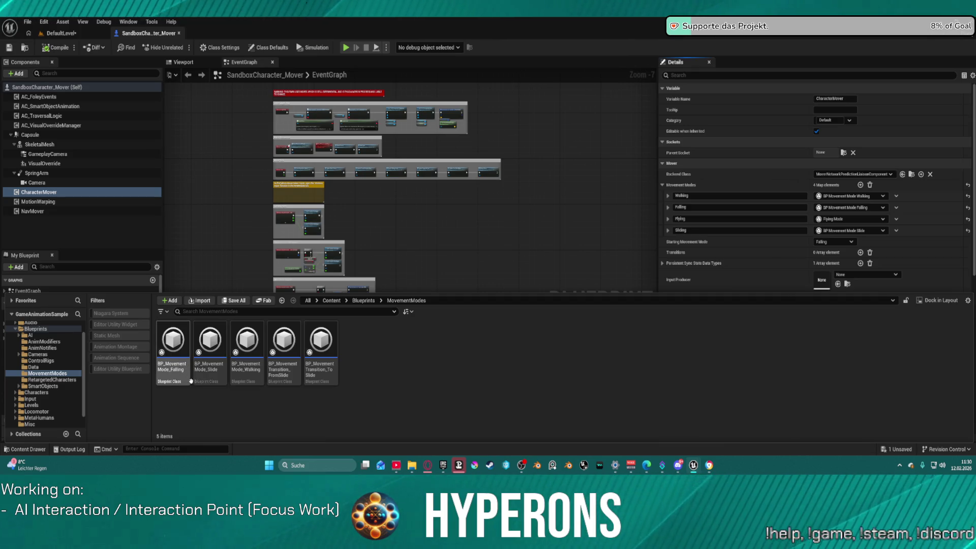
left_click(179, 334)
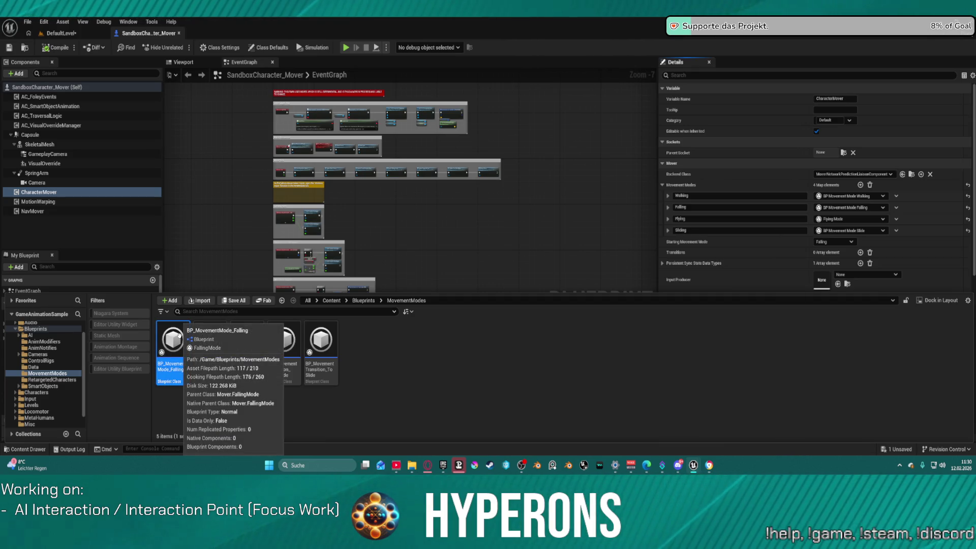
double_click(179, 334)
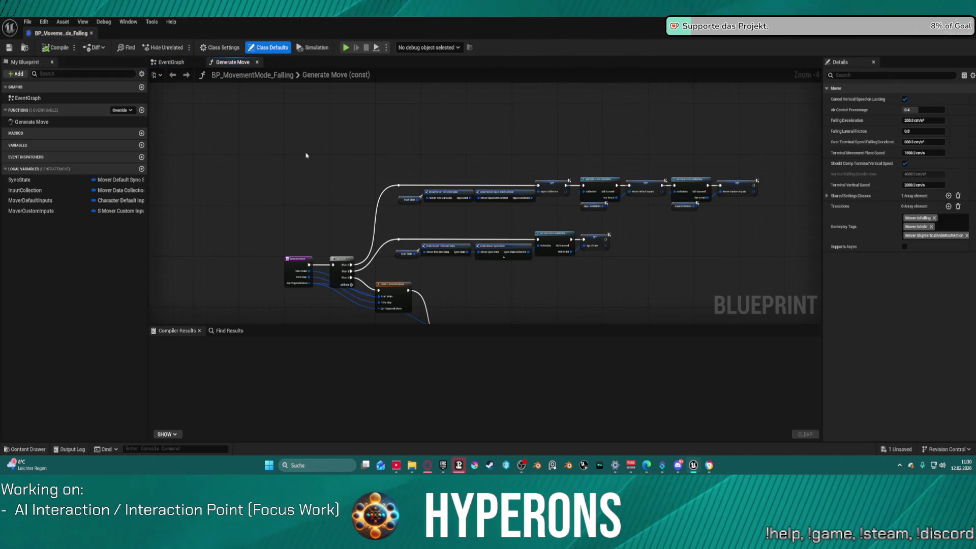
Step: Close the falling blueprint, review Persistent Sync State Data Types [0], and discard DefaultLevel changes
left_click(92, 34)
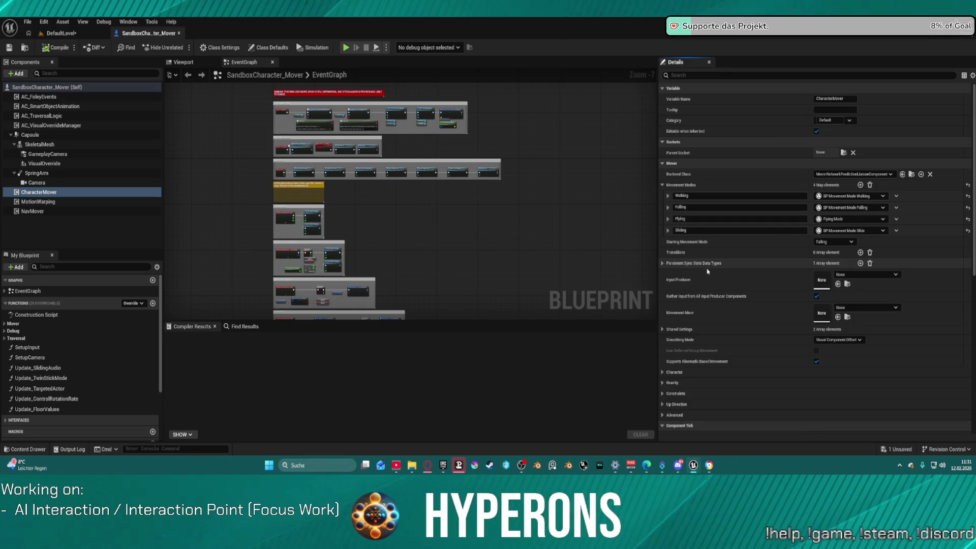
left_click(662, 264)
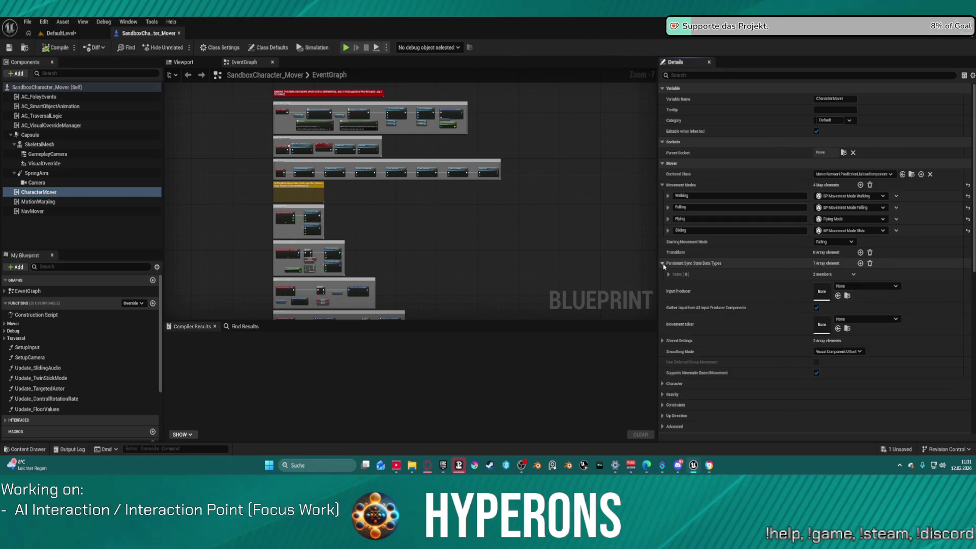
left_click(668, 275)
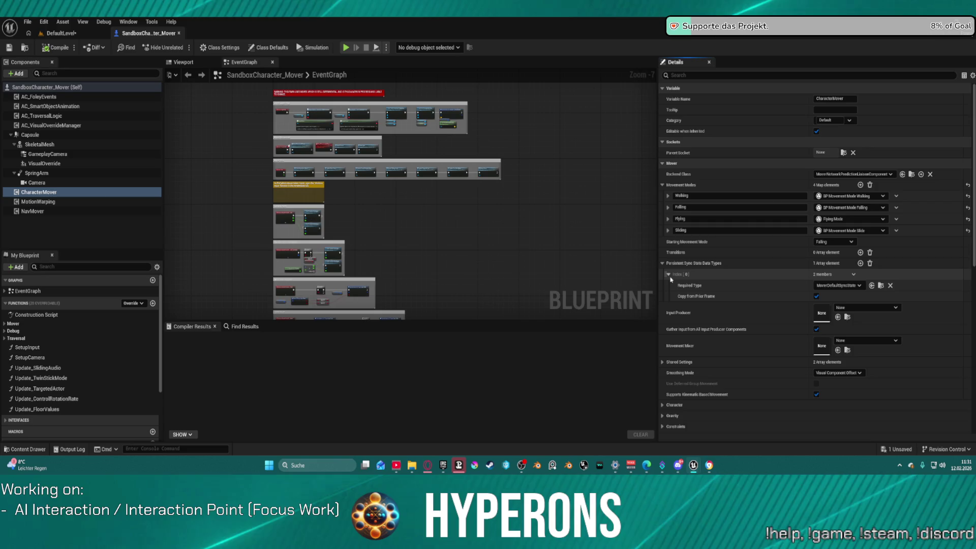
left_click(669, 275)
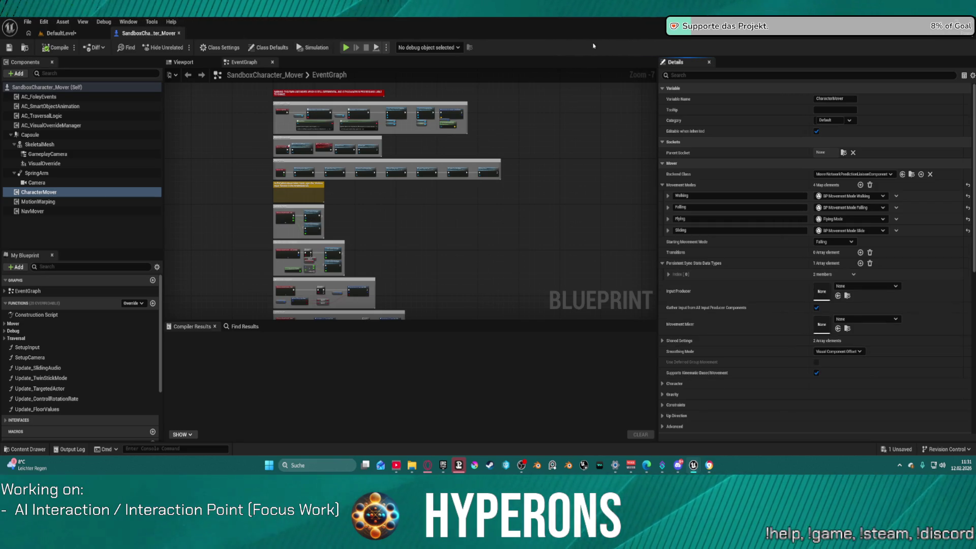
key("ctrl+shift+s")
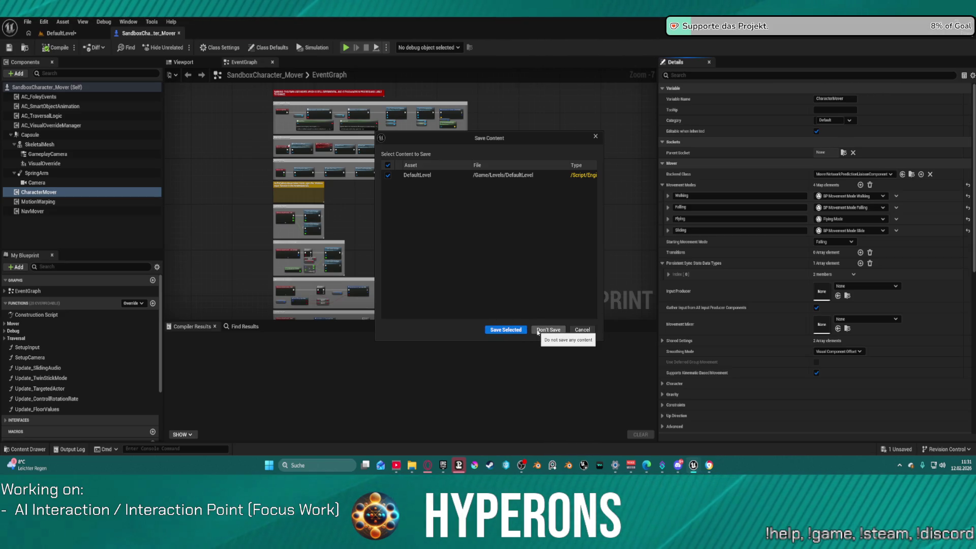
left_click(546, 331)
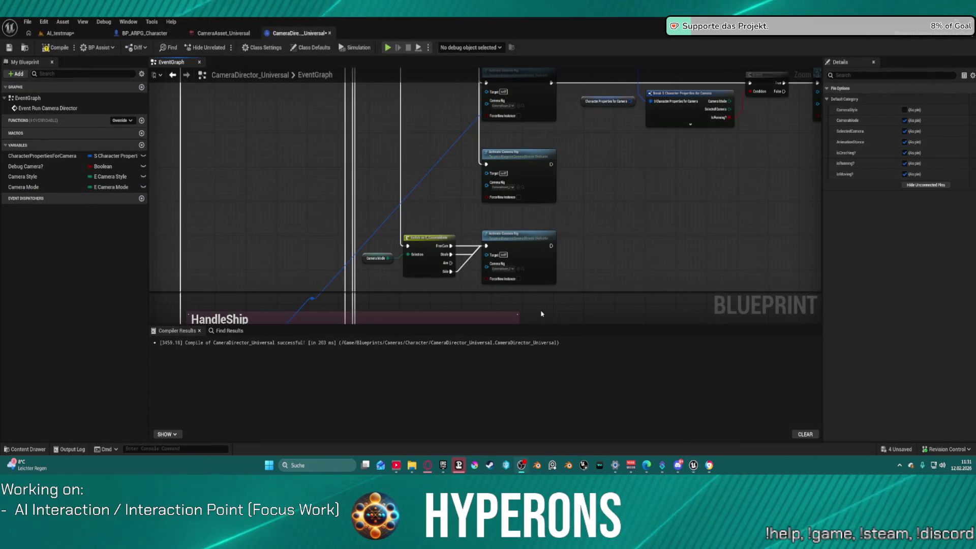
Step: In BP_ARPG_Character, search 'camera' and open the Get_CharacterPropertiesForCamera function graph
scroll(605, 192, "down", 4)
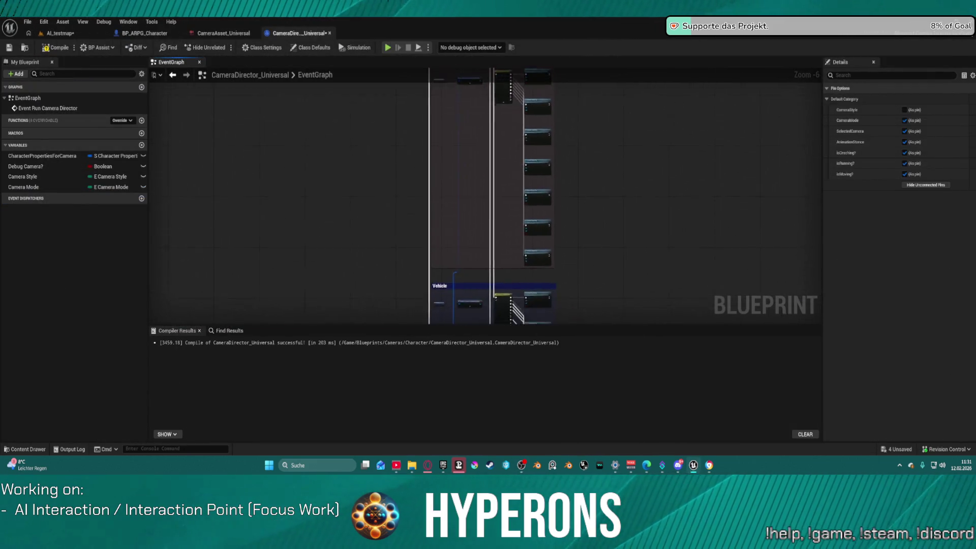
left_click(148, 33)
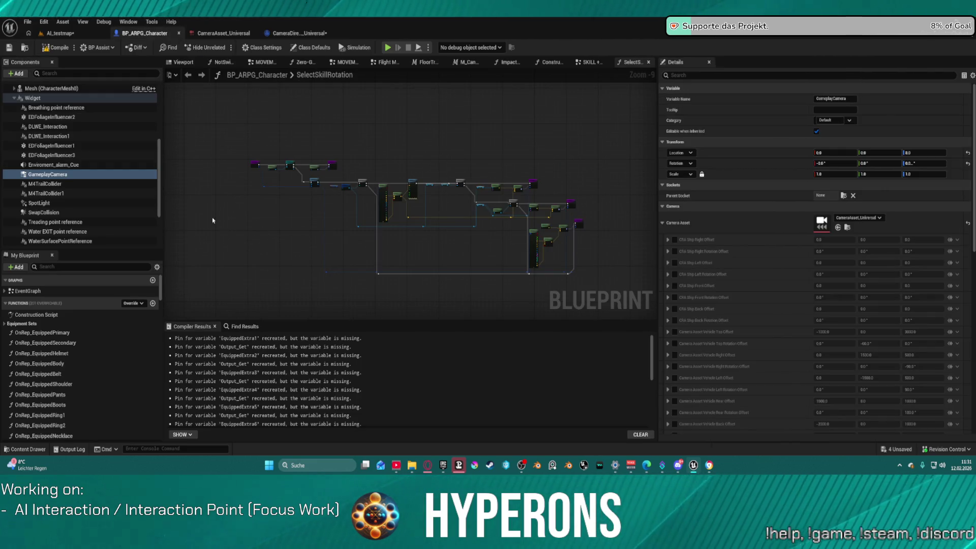
scroll(144, 132, "up", 3)
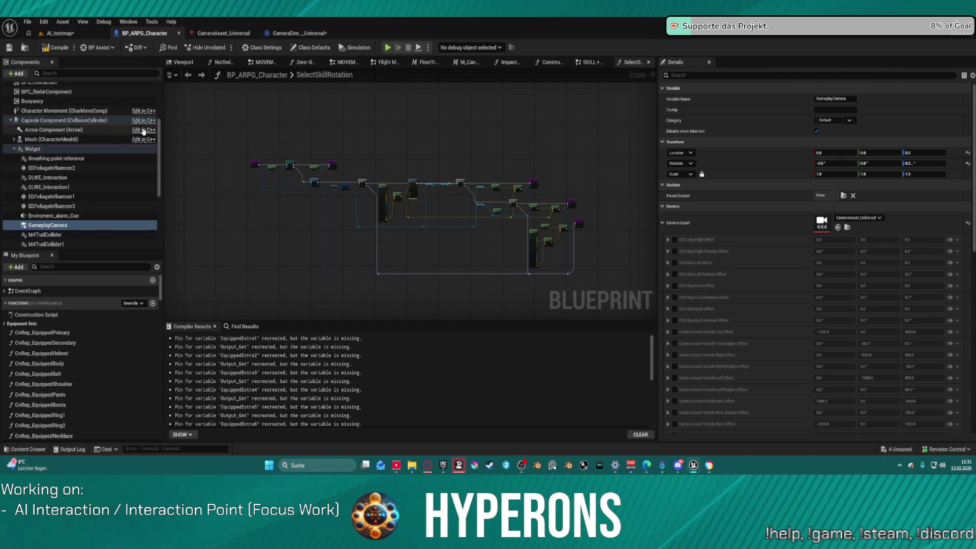
scroll(144, 131, "up", 5)
scroll(98, 384, "down", 10)
scroll(98, 383, "down", 10)
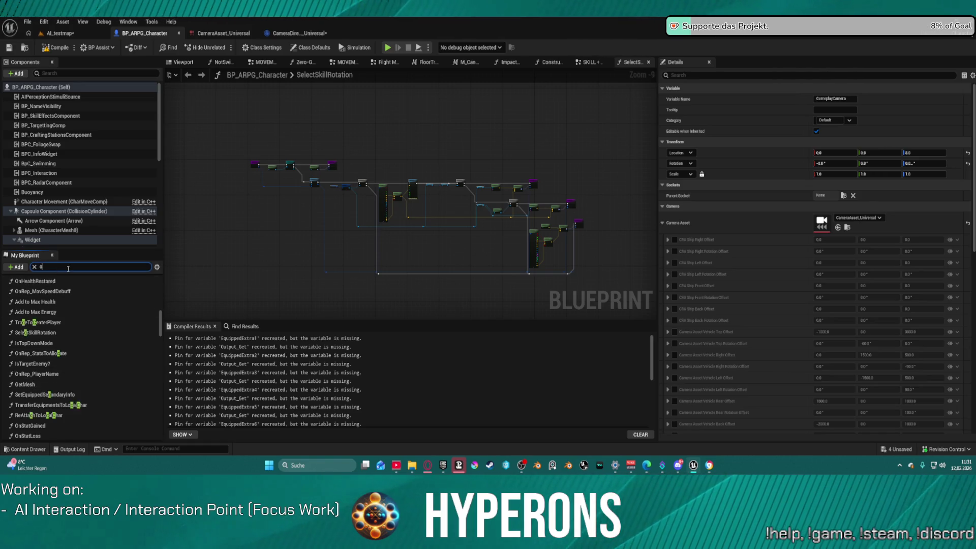
type("amera")
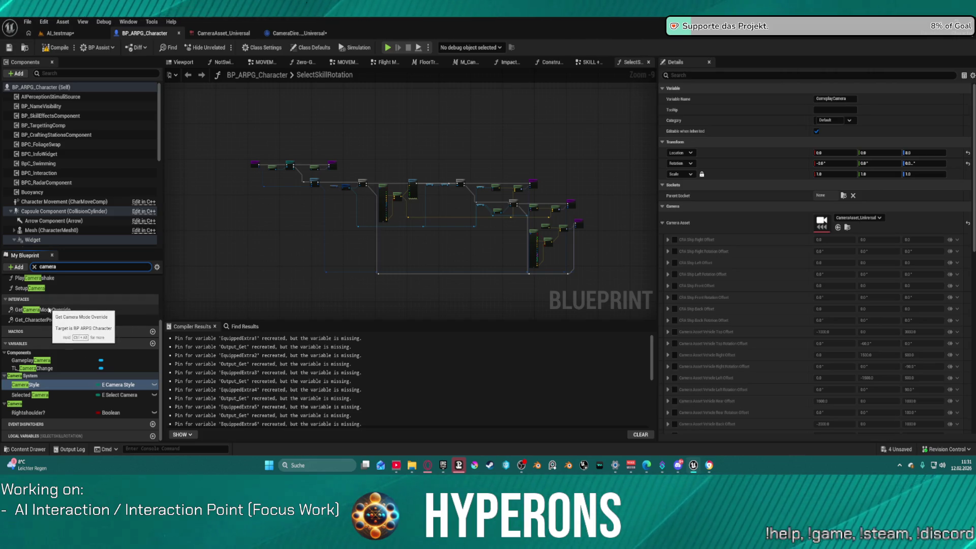
double_click(61, 320)
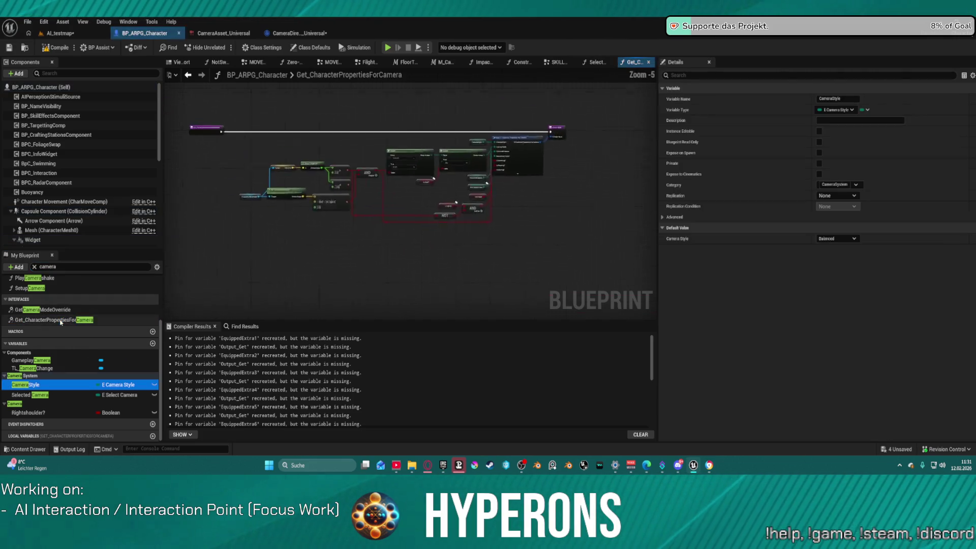
Step: Unlink the Select node's Is Moving? input, set it constantly true, then return to AI_testmap
mouse_move(427, 242)
left_mouse_down()
mouse_move(331, 244)
mouse_move(310, 183)
mouse_move(295, 217)
mouse_move(292, 188)
left_mouse_up()
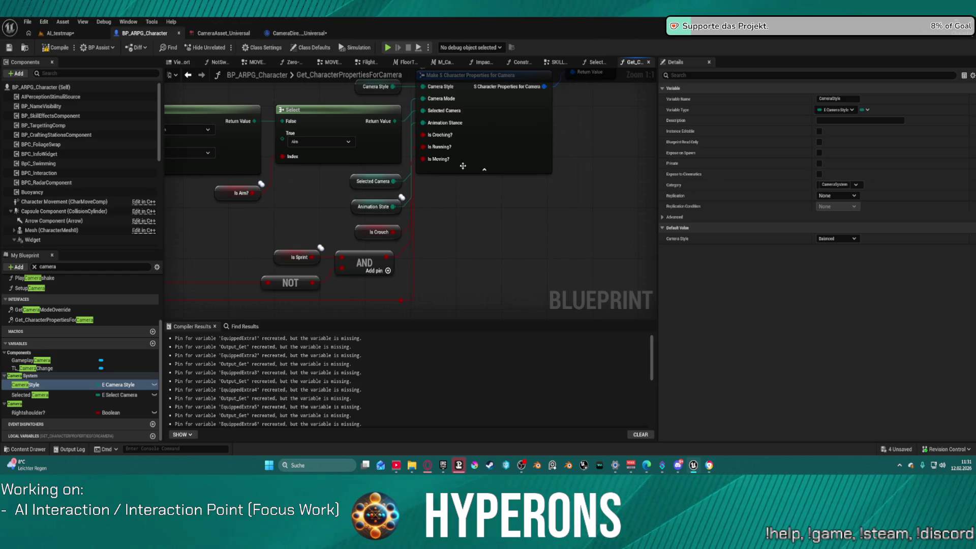
mouse_move(445, 207)
left_mouse_down()
mouse_move(464, 258)
mouse_move(472, 240)
mouse_move(717, 207)
mouse_move(817, 182)
mouse_move(554, 163)
mouse_move(841, 174)
left_mouse_up()
left_click_drag(458, 204, 376, 203)
mouse_move(759, 176)
left_mouse_down()
mouse_move(660, 173)
mouse_move(597, 184)
left_mouse_up()
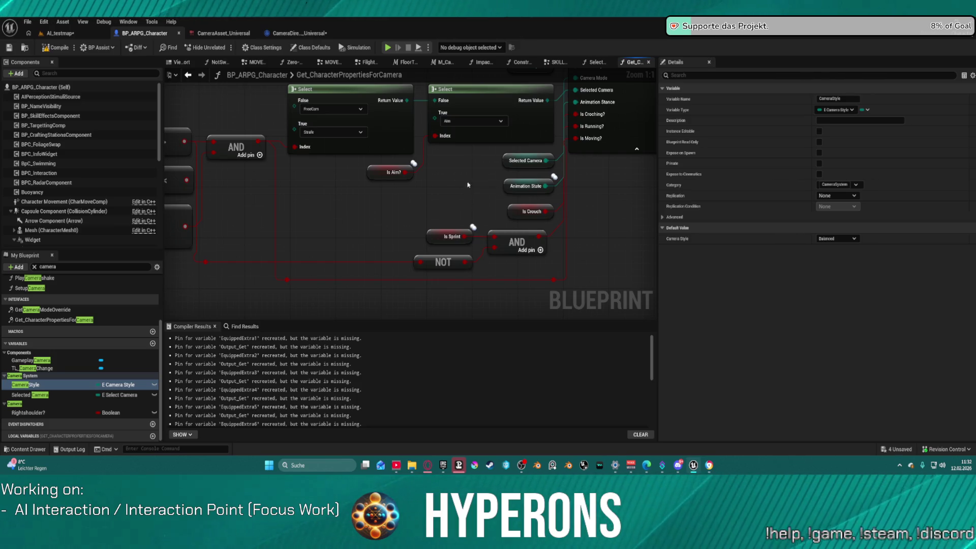
mouse_move(433, 181)
left_mouse_down()
mouse_move(529, 186)
mouse_move(418, 148)
mouse_move(395, 152)
left_mouse_up()
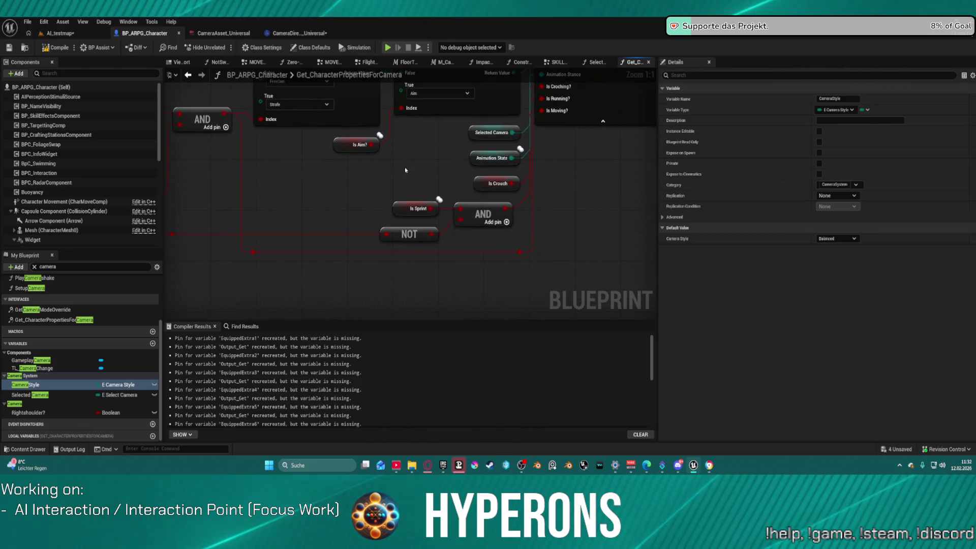
left_click_drag(496, 261, 454, 297)
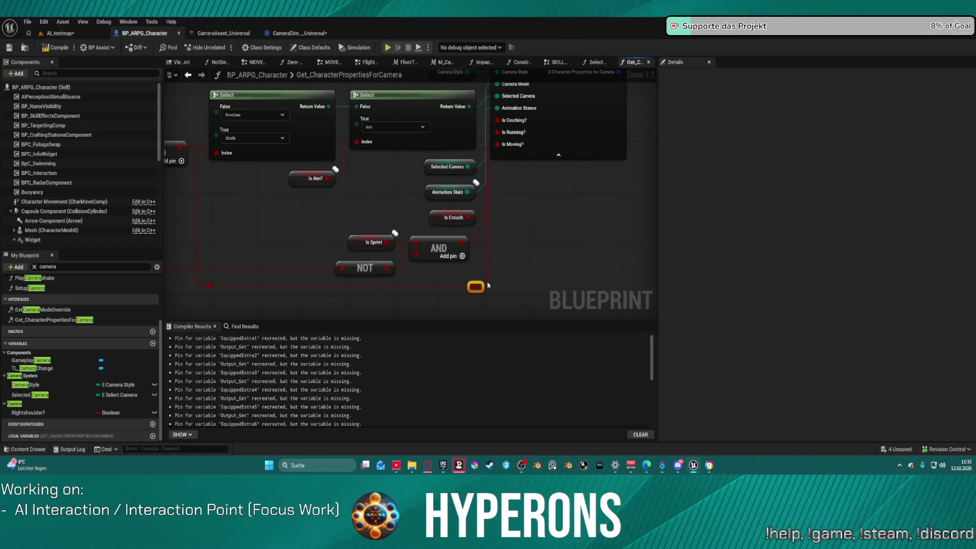
left_click(497, 145, "alt")
left_click(528, 146)
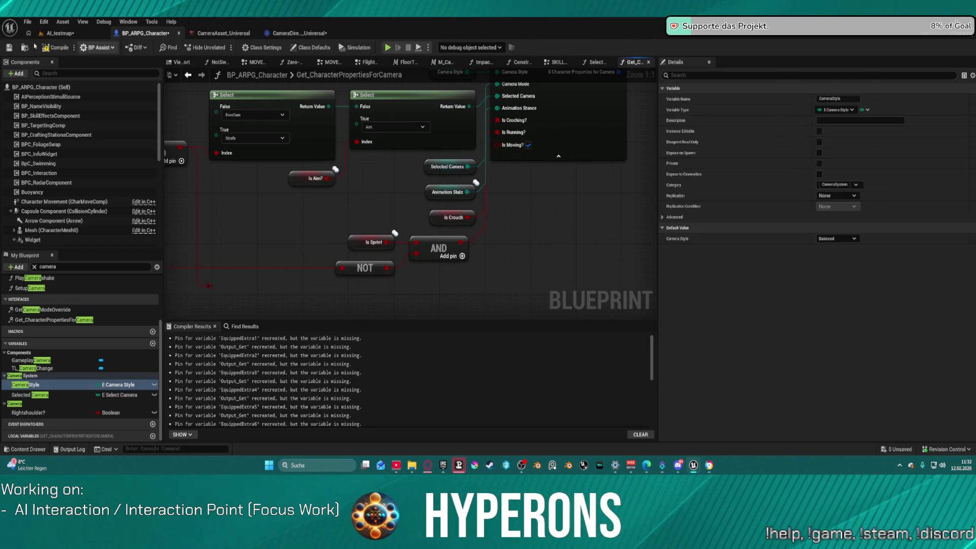
left_click(57, 34)
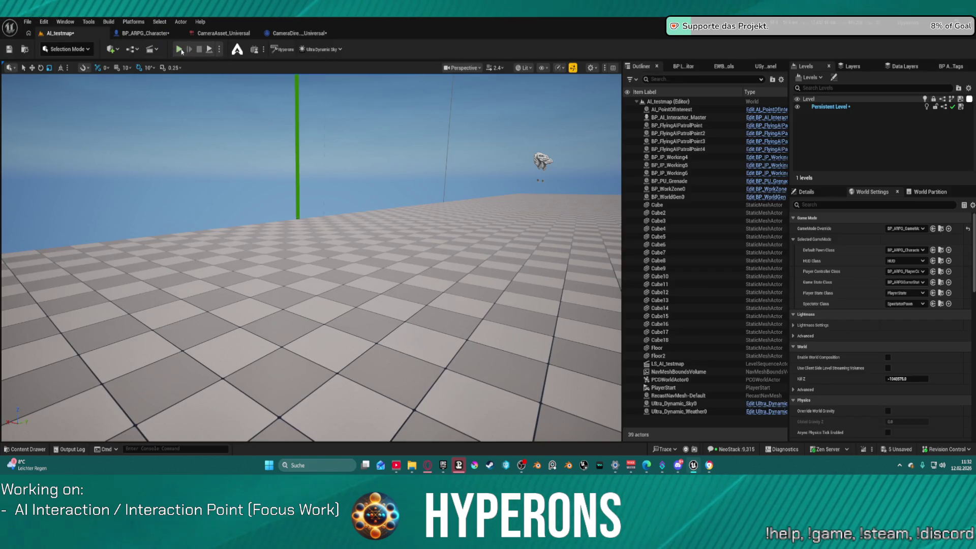
Step: Playtest AI_testmap by walking and aiming the rifle, then return to BP_ARPG_Character
key("alt+p")
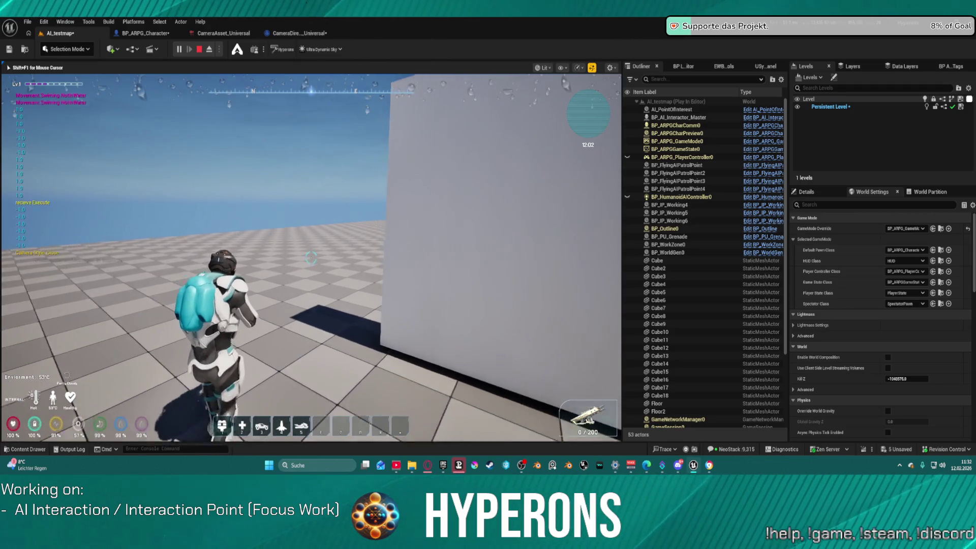
key("w")
right_click(484, 261)
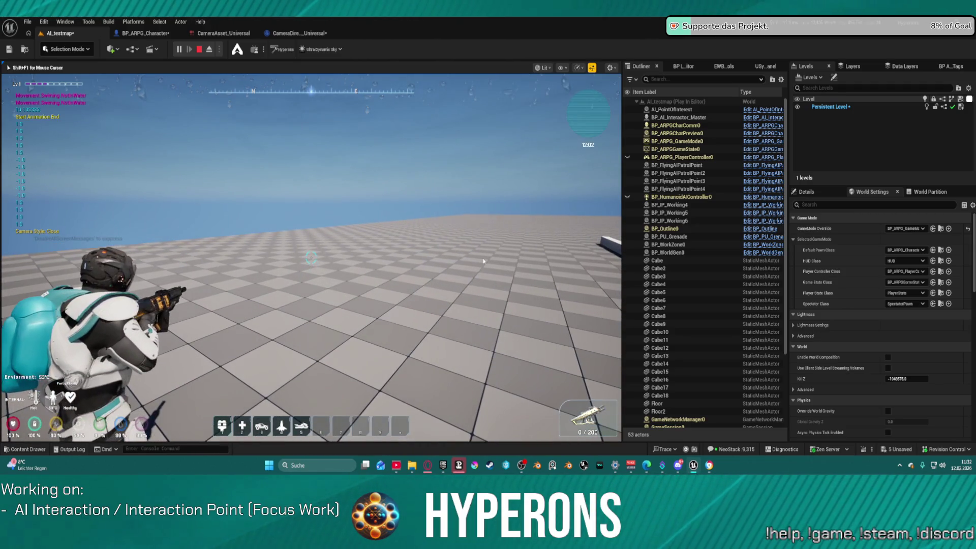
key("Escape")
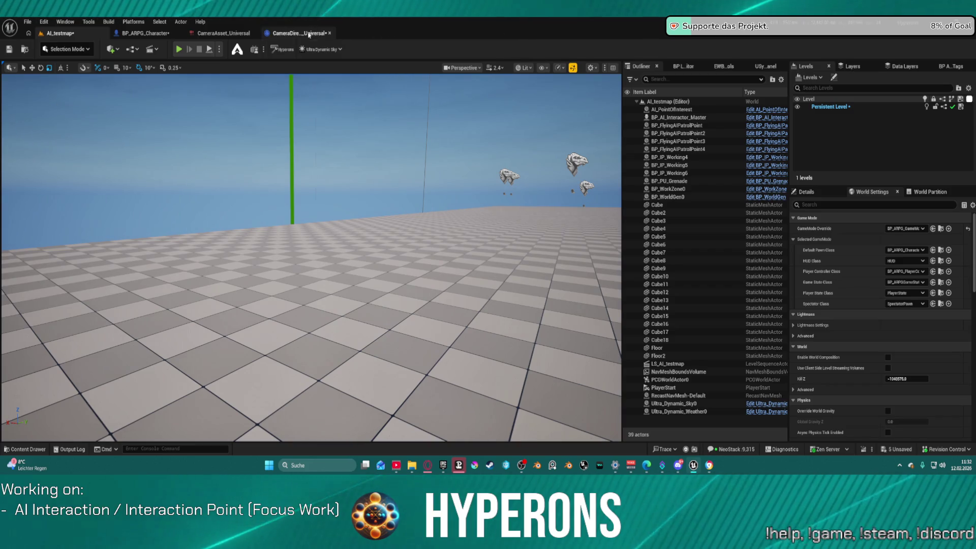
left_click(295, 33)
left_click(135, 33)
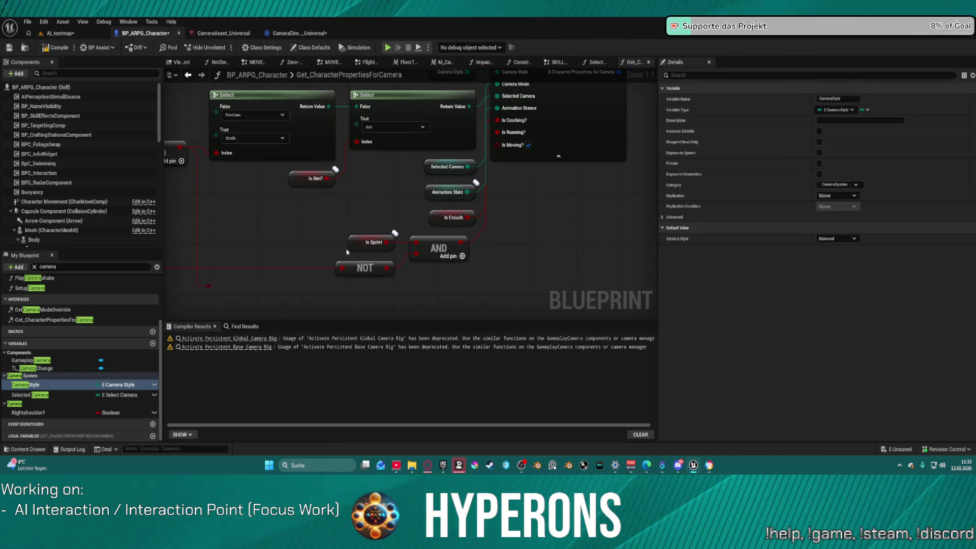
left_click_drag(318, 236, 377, 232)
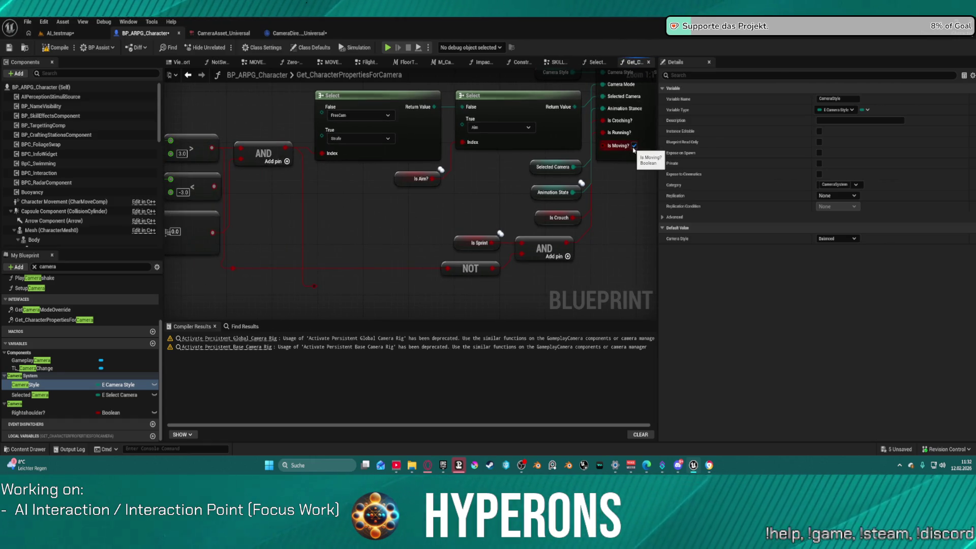
left_click_drag(533, 186, 315, 287)
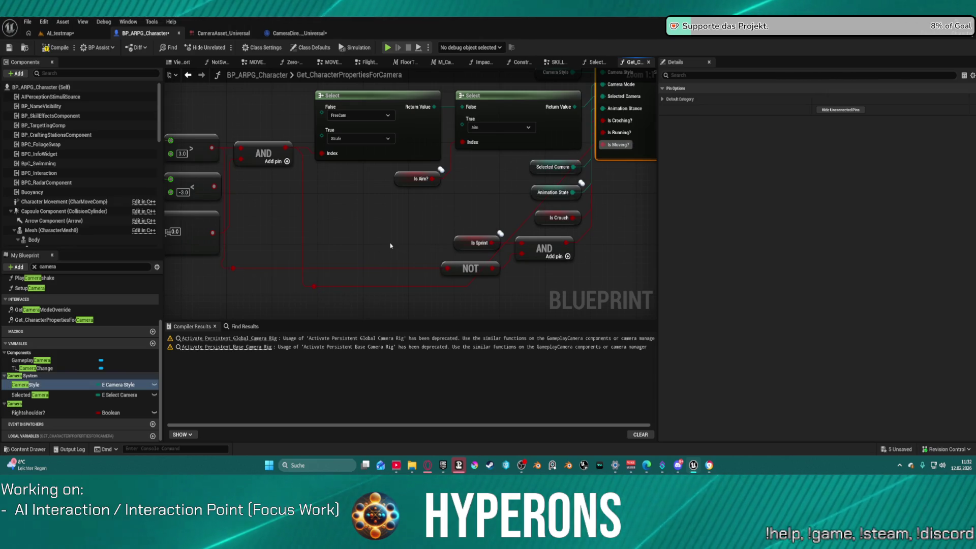
key("ctrl+z")
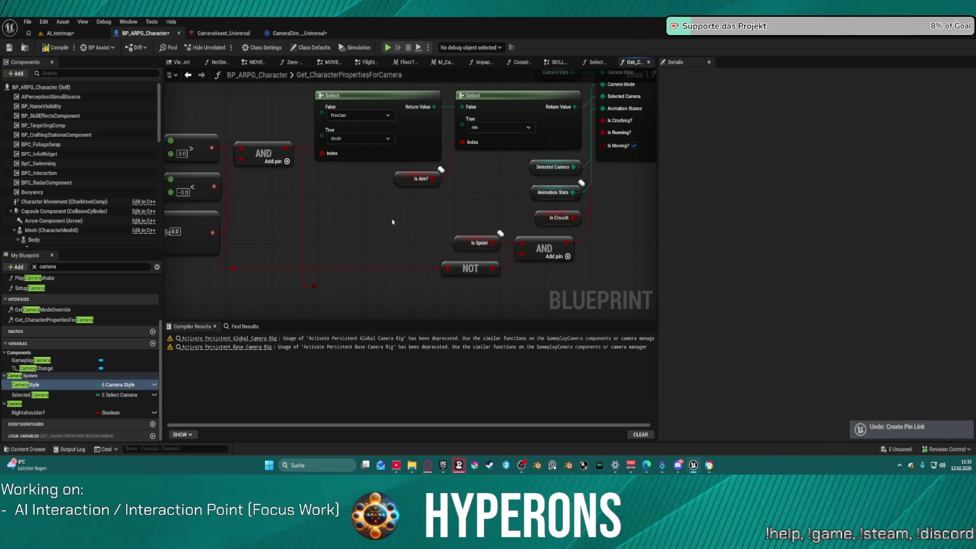
mouse_move(420, 218)
left_mouse_down()
mouse_move(364, 283)
mouse_move(197, 277)
left_mouse_up()
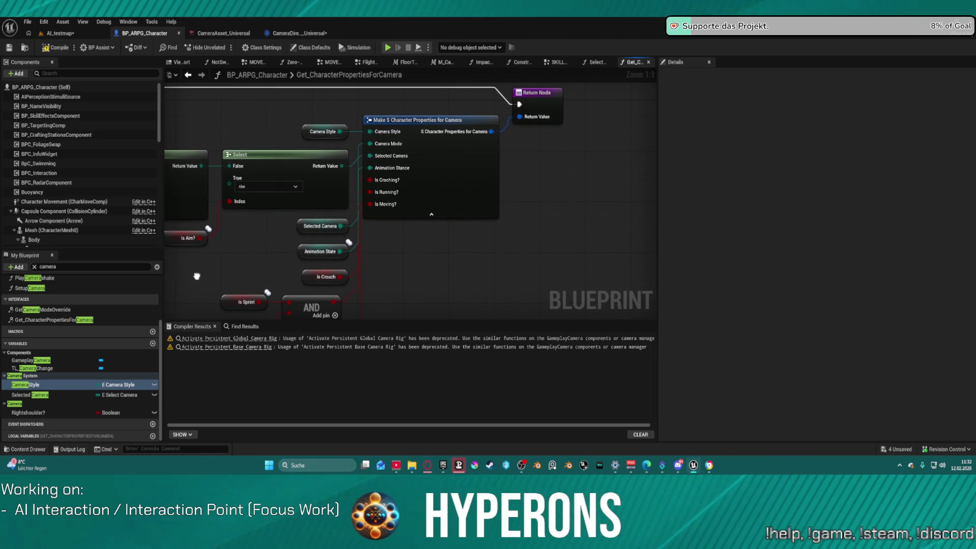
Step: Open CameraDirector_Universal's EventGraph, survey the node network, and undo an attempted auto-format
left_click(293, 32)
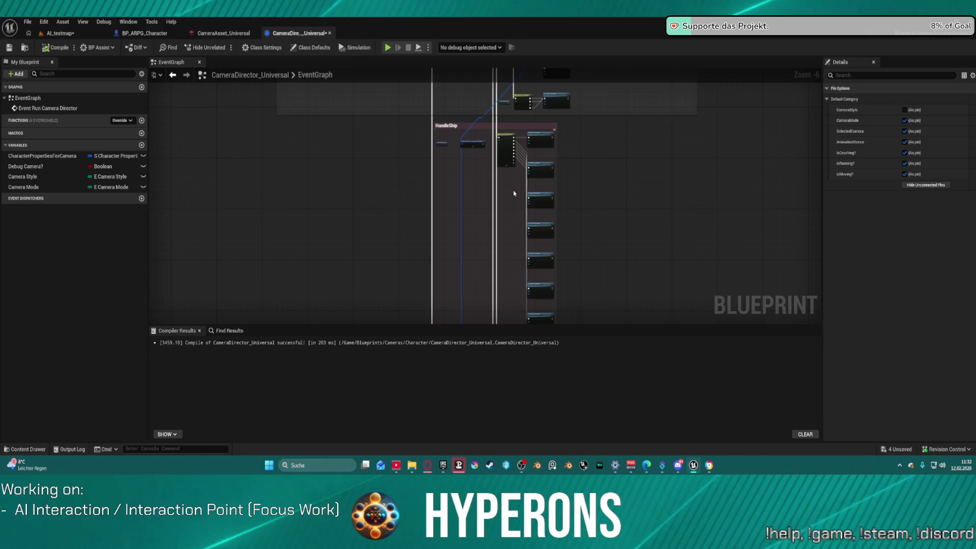
scroll(504, 193, "down", 6)
scroll(503, 224, "down", 2)
mouse_move(504, 224)
left_mouse_down()
mouse_move(506, 157)
mouse_move(541, 305)
left_mouse_up()
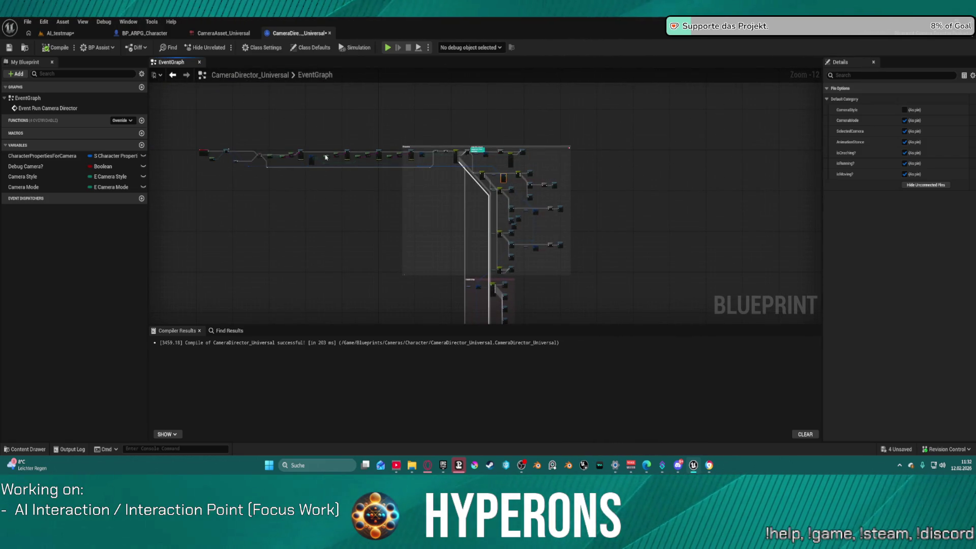
key("ctrl+a")
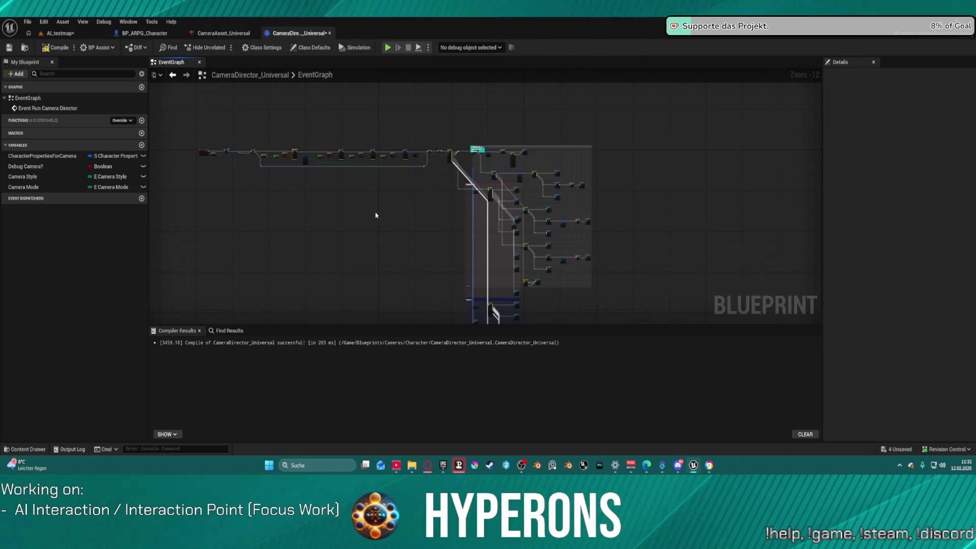
mouse_move(393, 243)
left_mouse_down()
mouse_move(335, 103)
mouse_move(350, 61)
left_mouse_up()
scroll(437, 168, "up", 5)
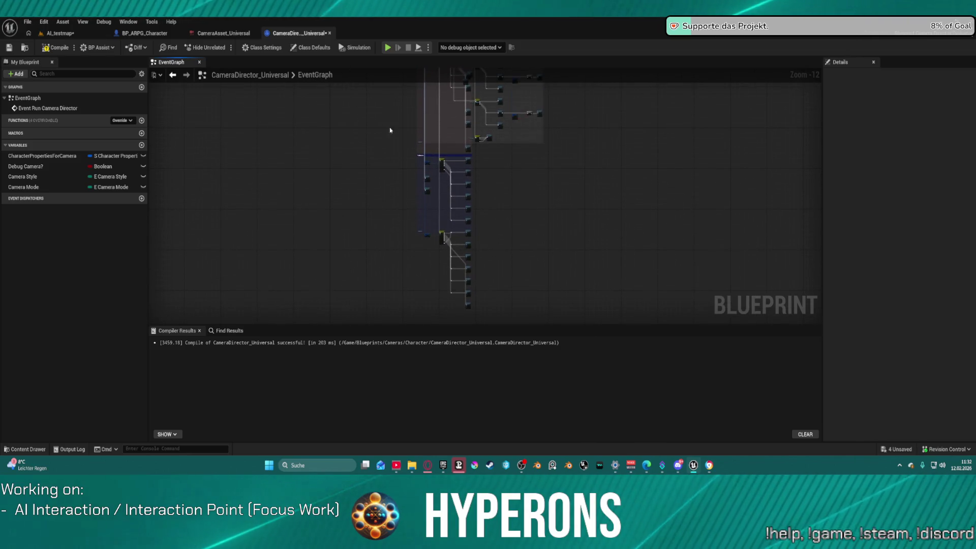
scroll(460, 194, "up", 1)
mouse_move(475, 216)
left_mouse_down()
mouse_move(463, 135)
mouse_move(471, 90)
left_mouse_up()
key("ctrl+z")
Step: Marquee-select the camera-switch node column and zoom in on it
scroll(468, 97, "down", 5)
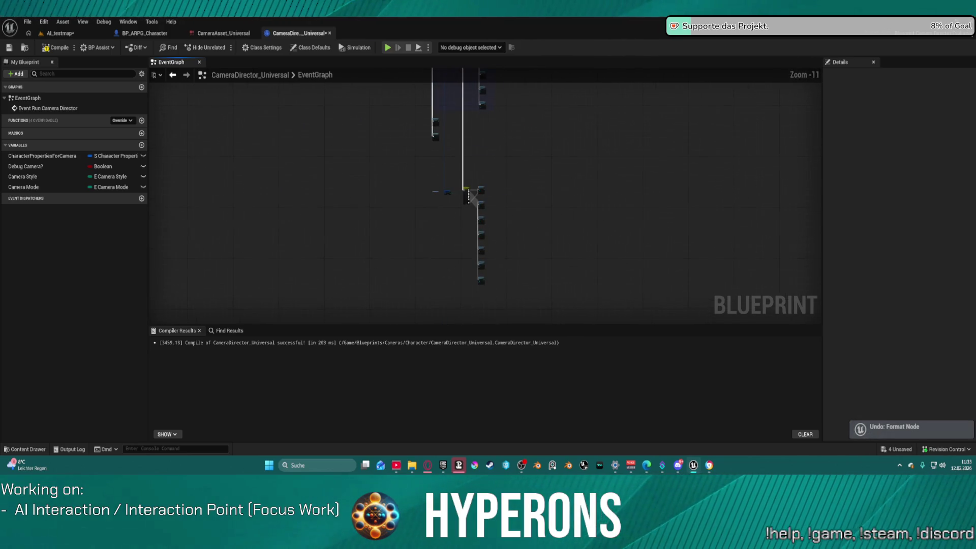
left_click_drag(405, 161, 529, 300)
scroll(498, 283, "up", 3)
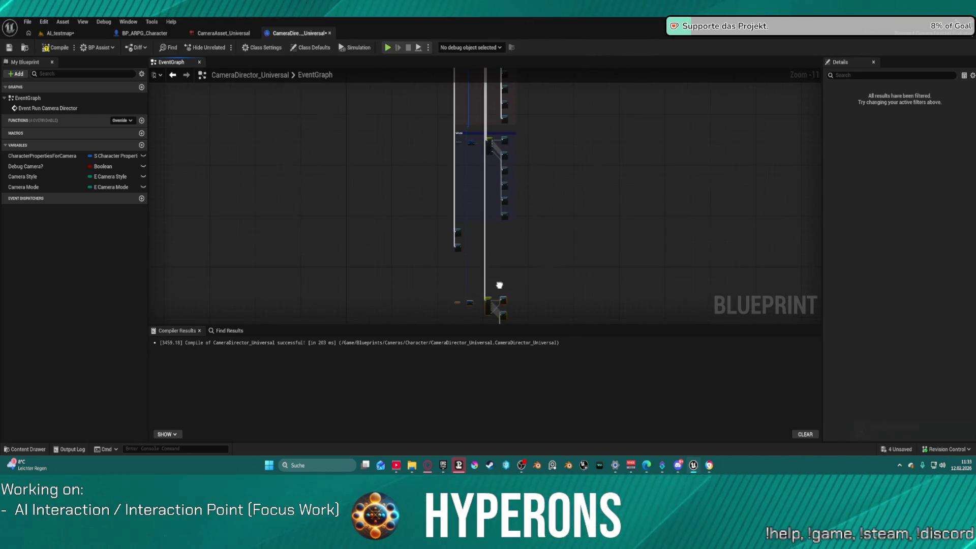
scroll(495, 300, "up", 8)
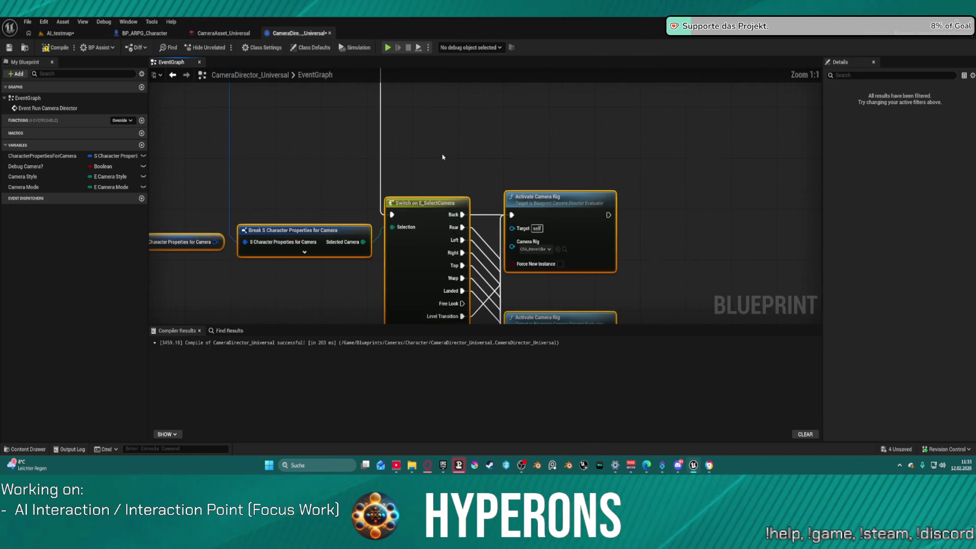
Step: Wrap the selected camera-switch nodes in a comment titled 'HoverBike'
type("cHoverBike")
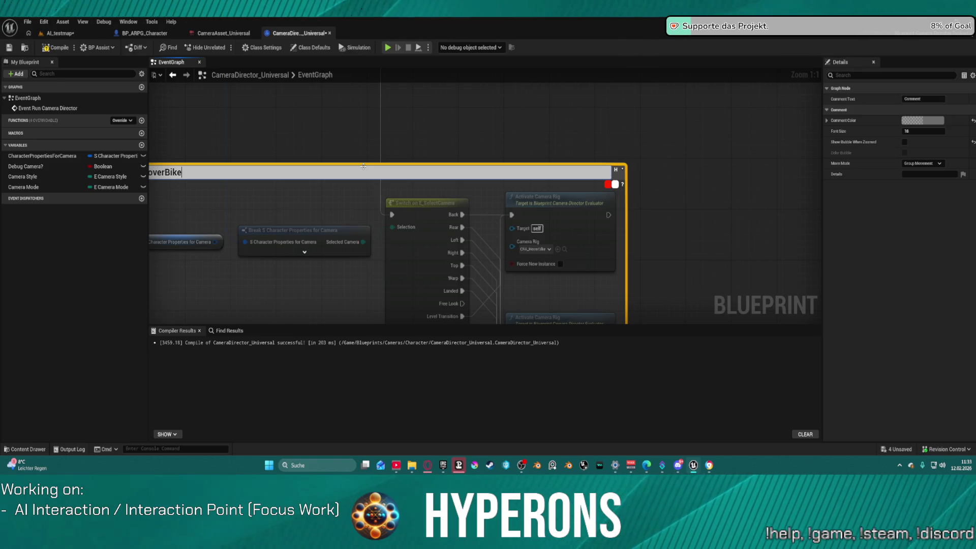
key("Return")
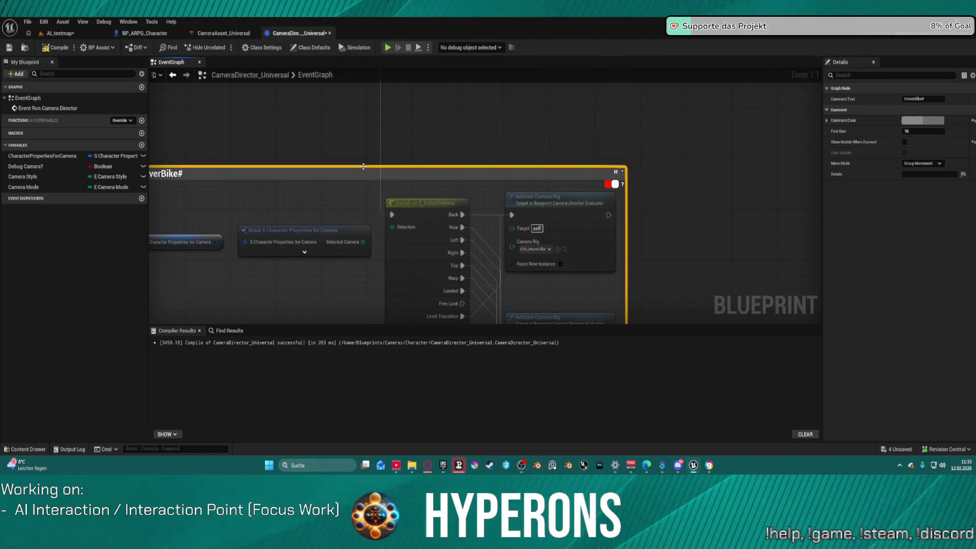
scroll(327, 181, "down", 3)
scroll(554, 293, "down", 3)
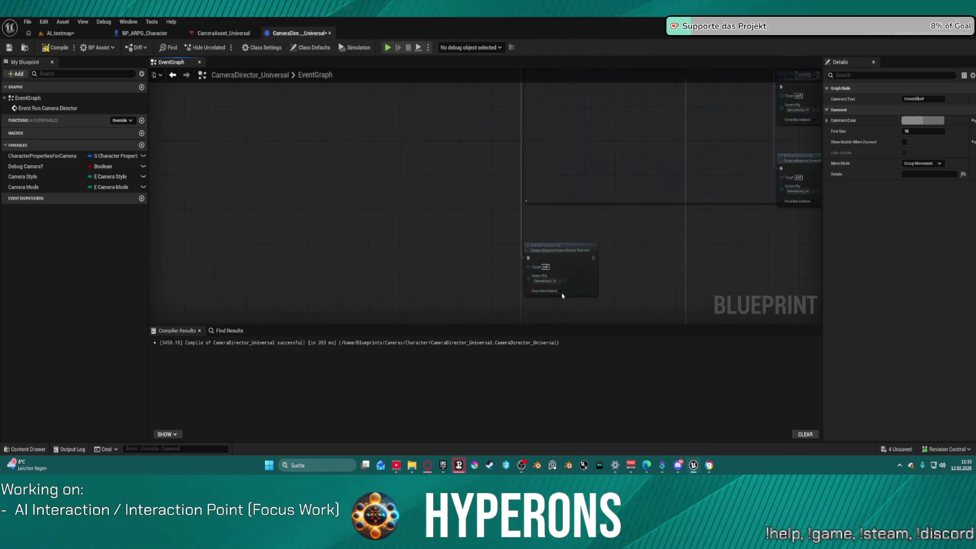
Step: Move the two spare Activate Camera Rig nodes up-left and group them in a 'backup' comment
mouse_move(555, 293)
left_mouse_down()
mouse_move(562, 279)
mouse_move(505, 229)
mouse_move(519, 292)
mouse_move(526, 153)
left_mouse_up()
scroll(503, 192, "up", 6)
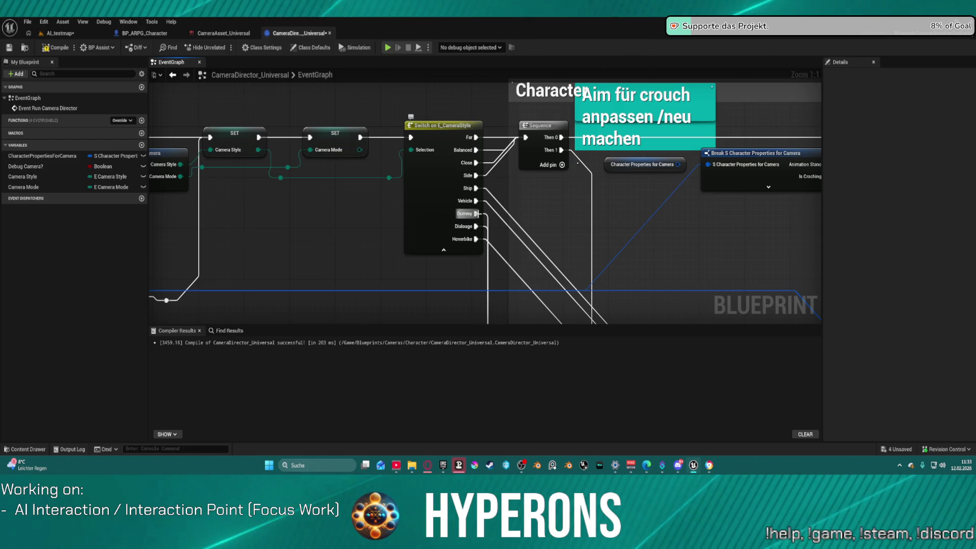
scroll(486, 239, "down", 5)
left_click_drag(433, 71, 481, 252)
scroll(482, 252, "up", 3)
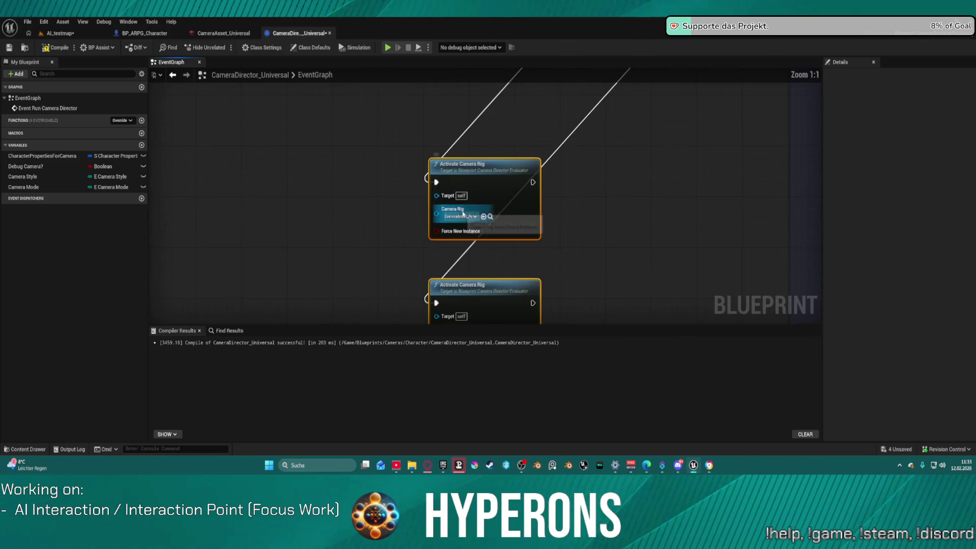
left_click_drag(557, 366, 557, 214)
key("c")
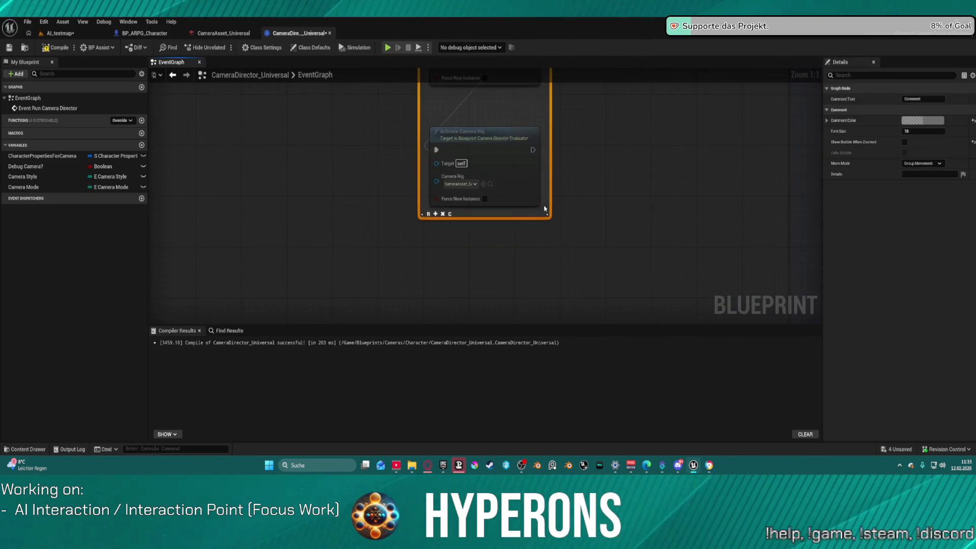
left_click_drag(594, 282, 574, 510)
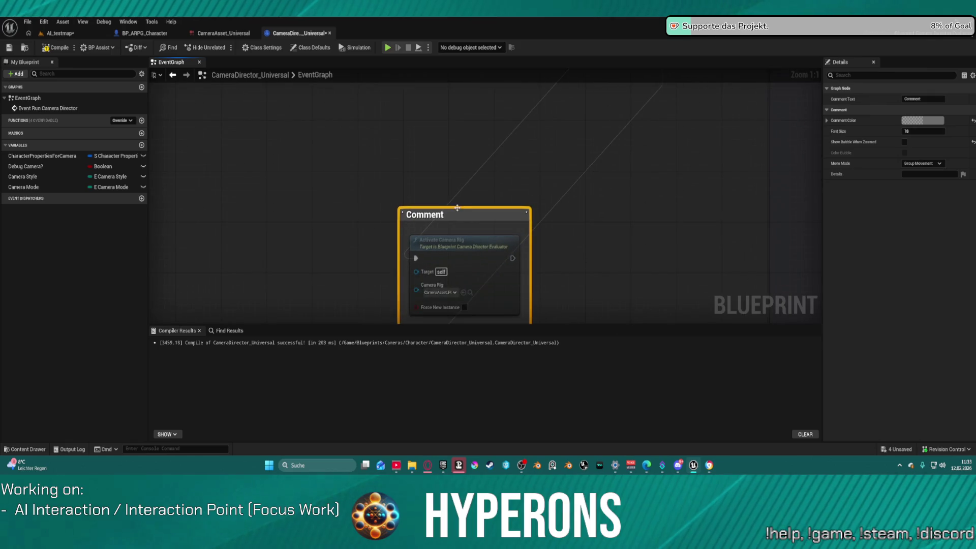
double_click(445, 218)
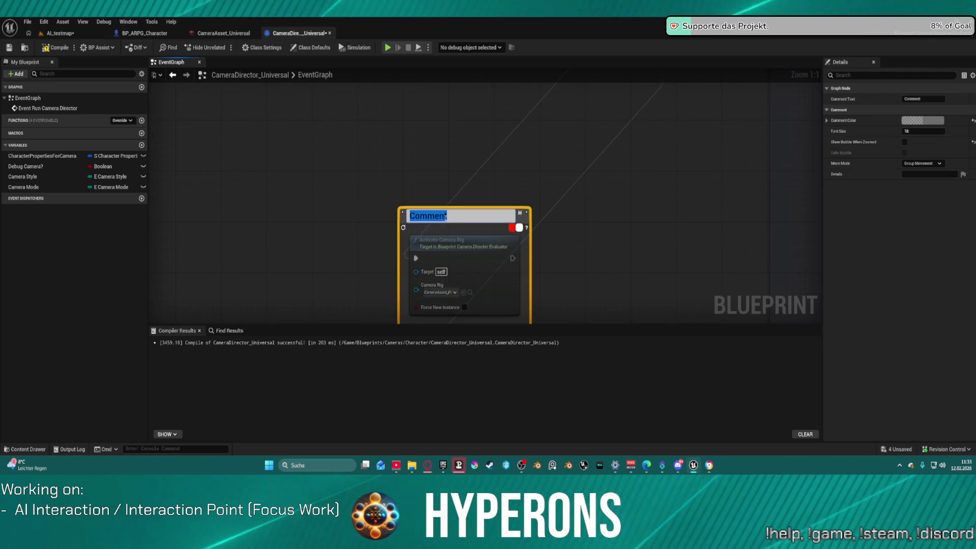
type("backup")
key("Return")
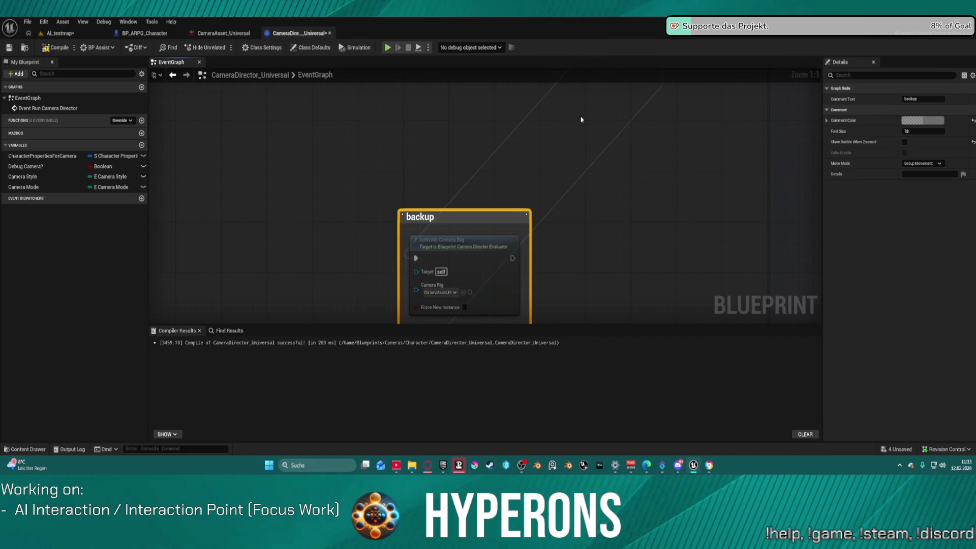
scroll(598, 119, "down", 9)
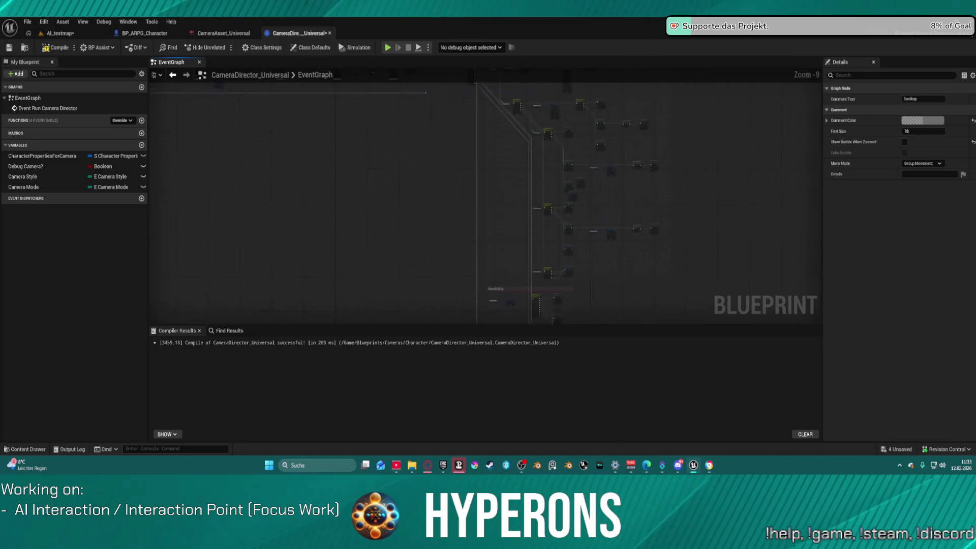
Step: Pan to the Vehicle section and undo the automatic node formatting
mouse_move(587, 233)
left_mouse_down()
mouse_move(597, 207)
mouse_move(560, 247)
left_mouse_up()
mouse_move(511, 194)
left_mouse_down()
mouse_move(607, 229)
mouse_move(585, 336)
left_mouse_up()
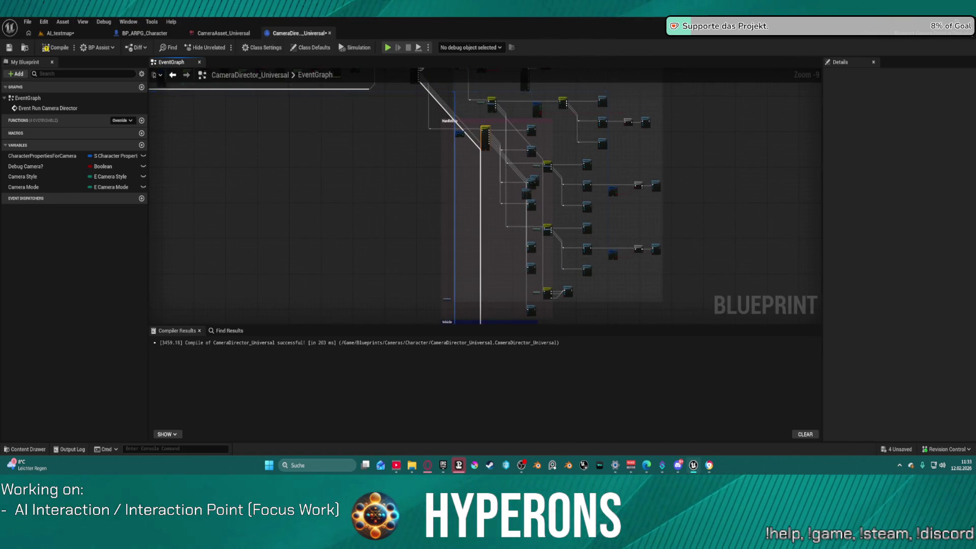
key("ctrl+z")
key("ctrl+z")
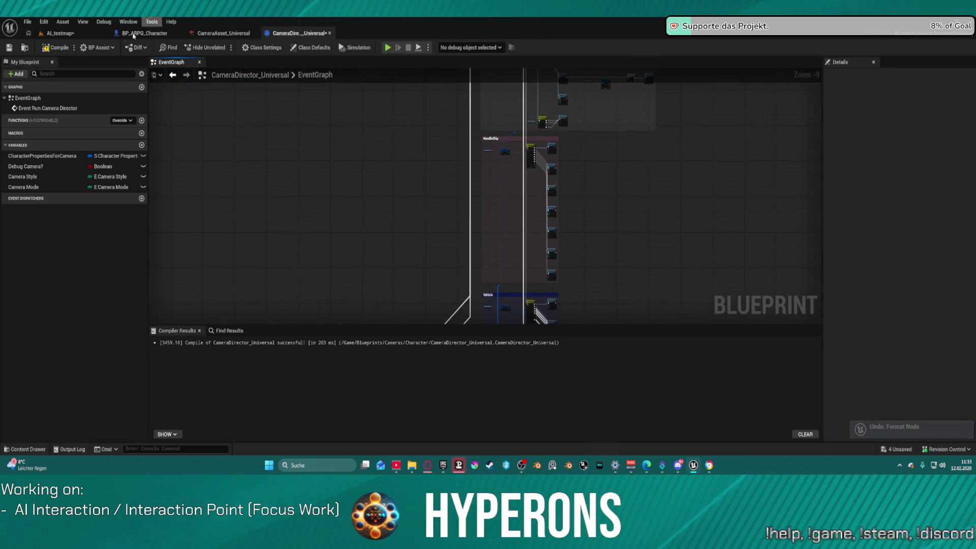
Step: Open Blueprint Assist's Setting Changes window from the BP Assist Windows submenu
left_click(110, 47)
mouse_move(142, 134)
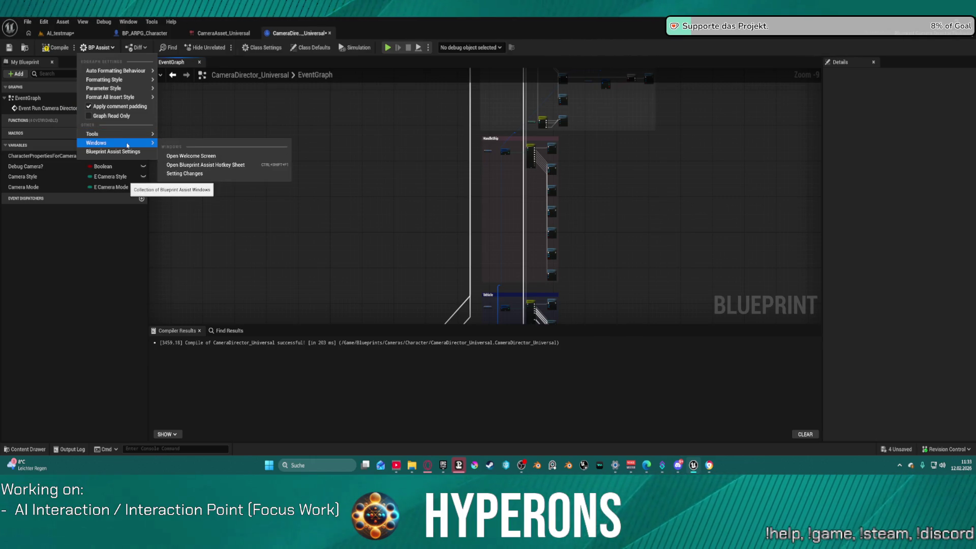
left_click(183, 173)
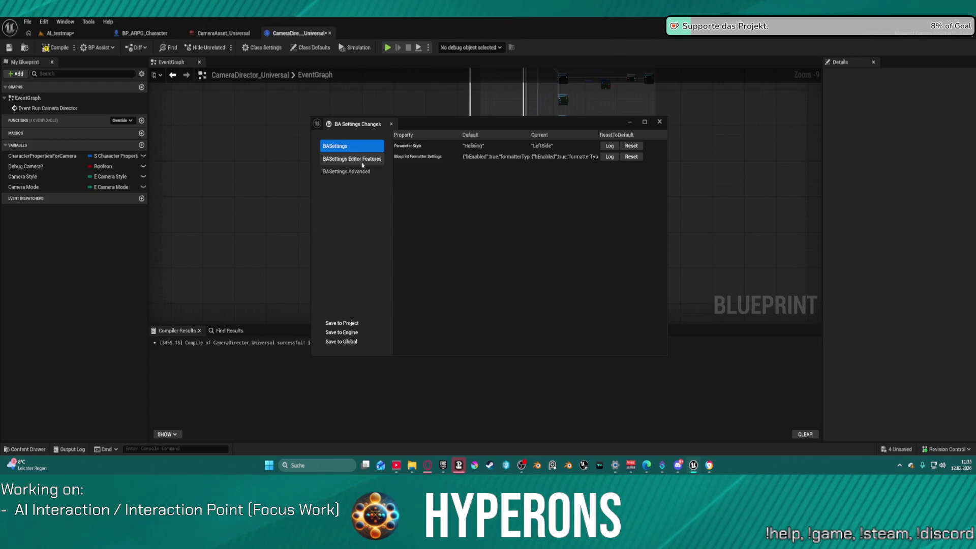
Step: Review the Editor Features and Advanced setting changes, then close the overview
left_click(362, 162)
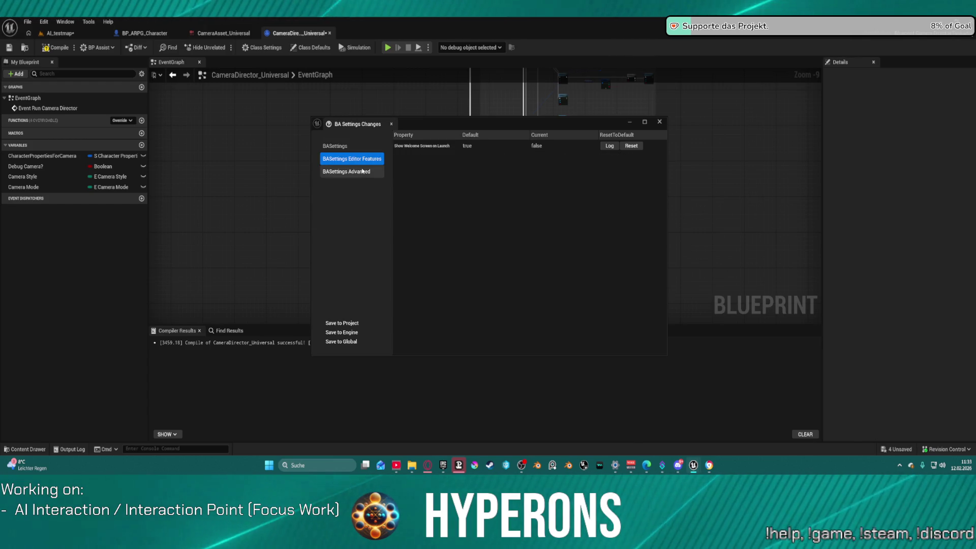
left_click(356, 172)
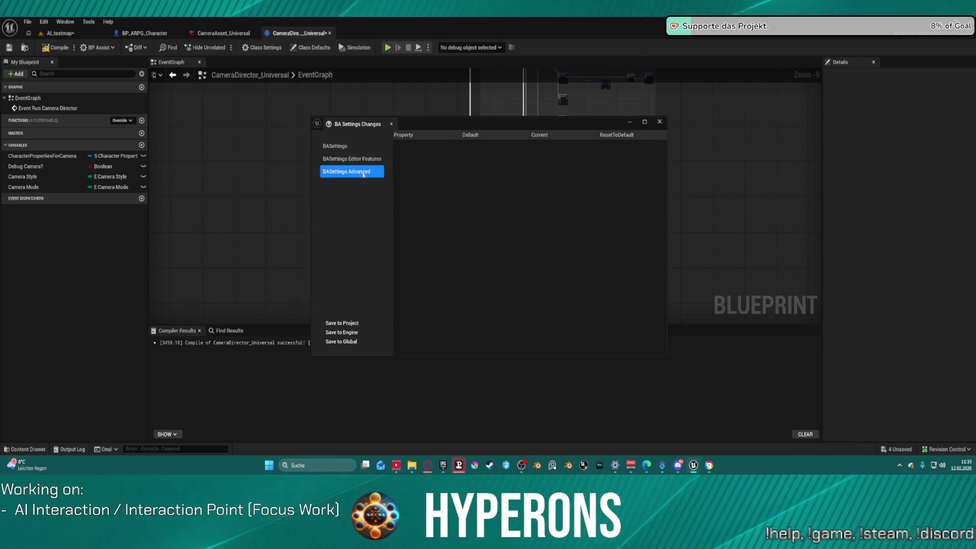
left_click(659, 122)
Step: Open the Blueprint Assist settings from the BP Assist menu
left_click(97, 48)
mouse_move(127, 82)
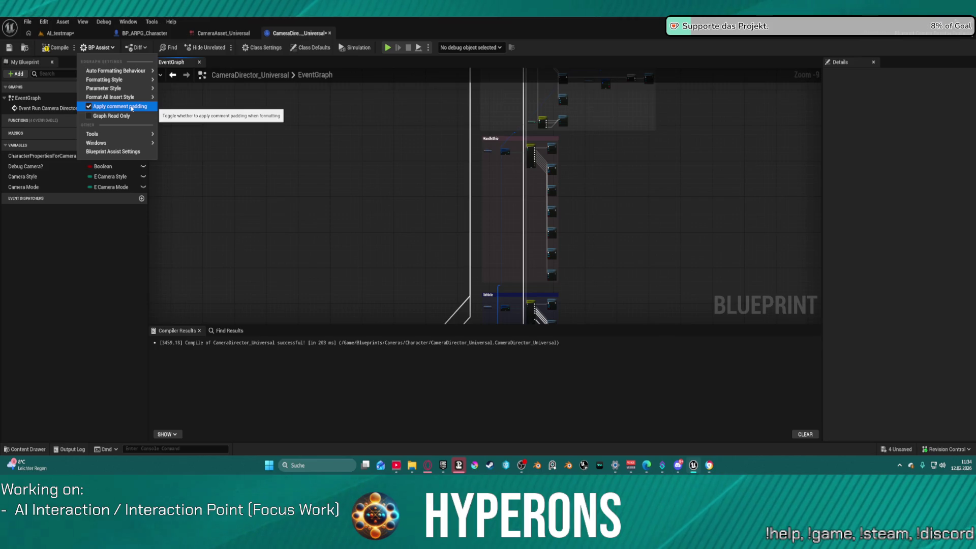
mouse_move(134, 136)
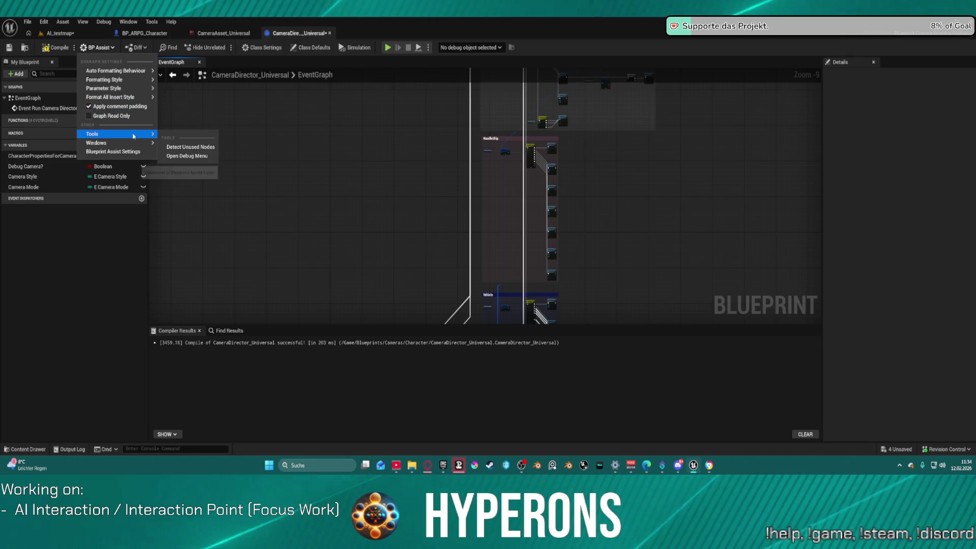
left_click(128, 153)
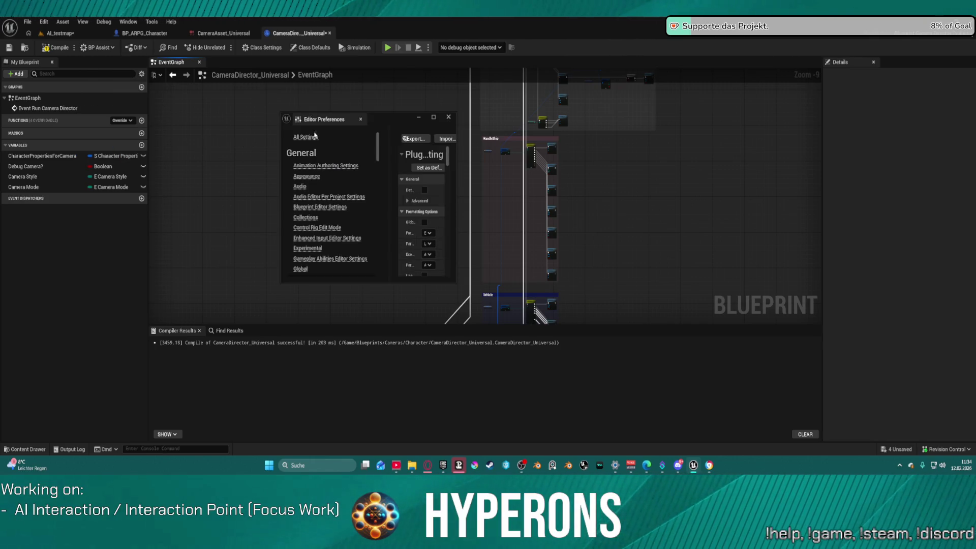
Step: Maximize Editor Preferences, close it, then reopen the Blueprint Assist settings
left_click(435, 117)
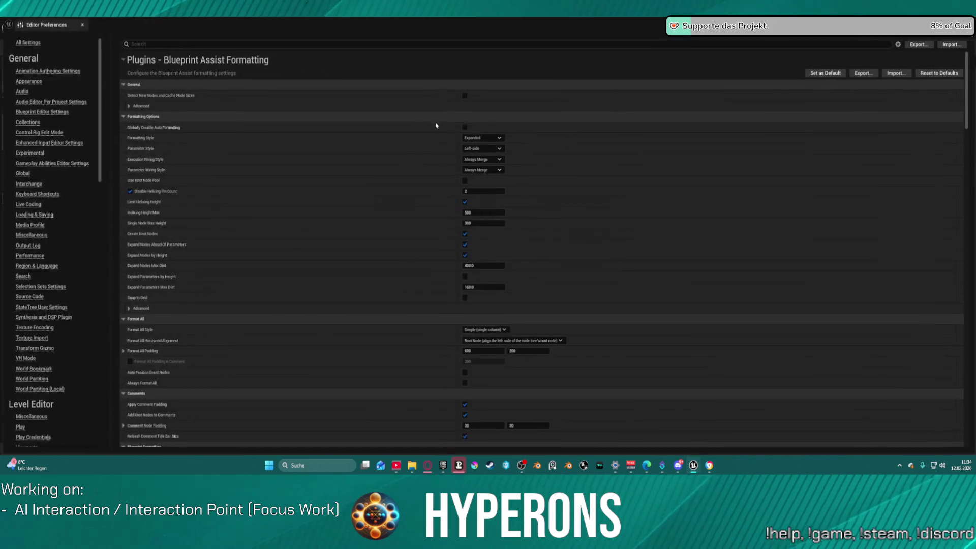
left_click(964, 23)
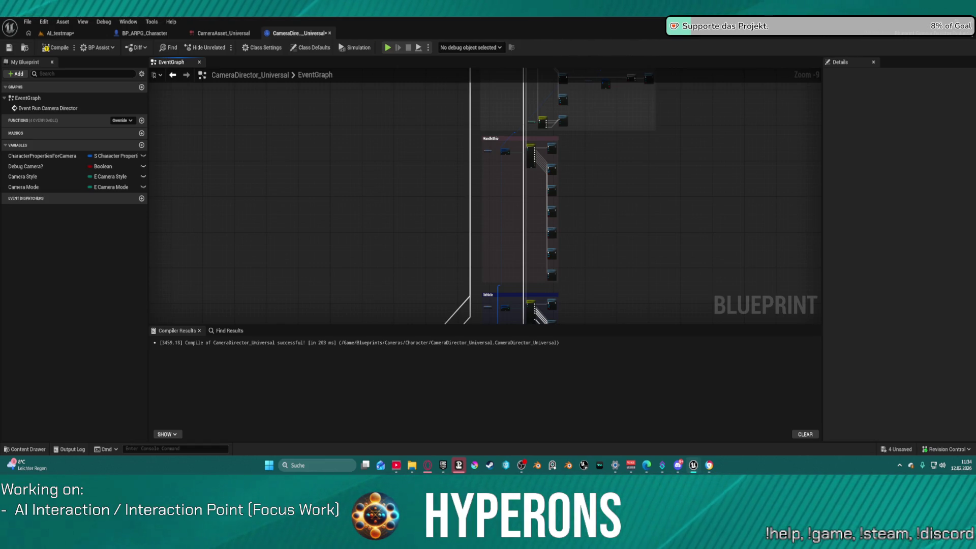
left_click(402, 142)
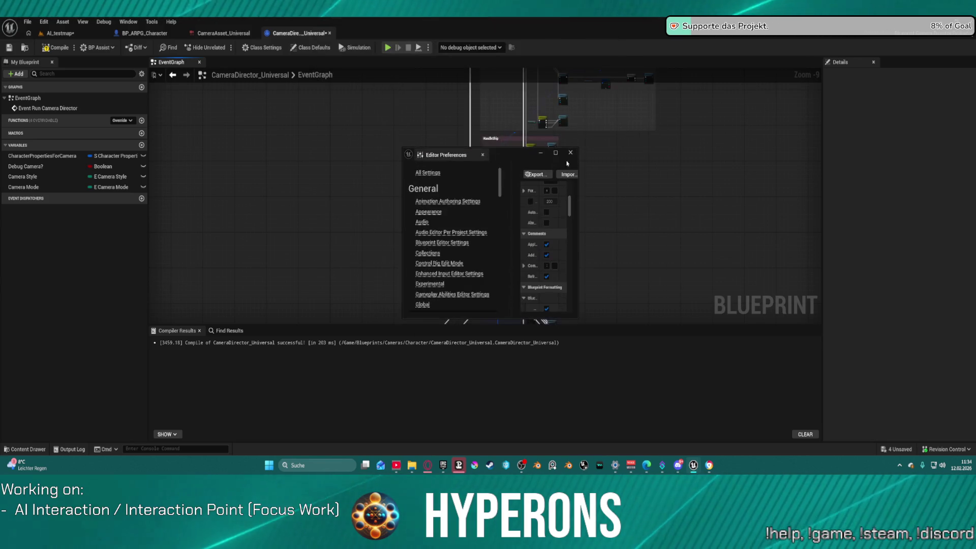
Step: In maximized Editor Preferences, tick Experimental > Enable Faster Formatting, then close the window
left_click(556, 152)
scroll(573, 184, "down", 8)
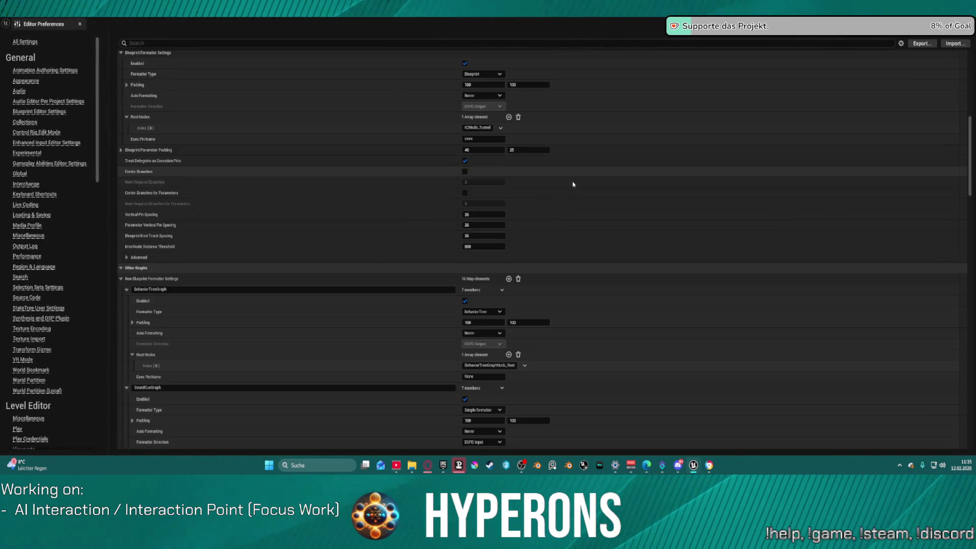
scroll(573, 184, "down", 1)
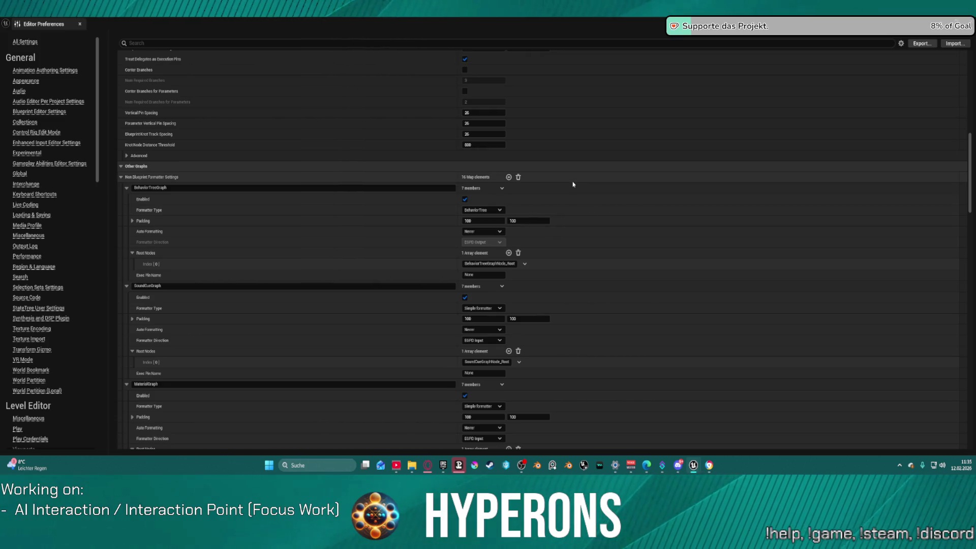
scroll(573, 185, "down", 3)
scroll(573, 184, "down", 8)
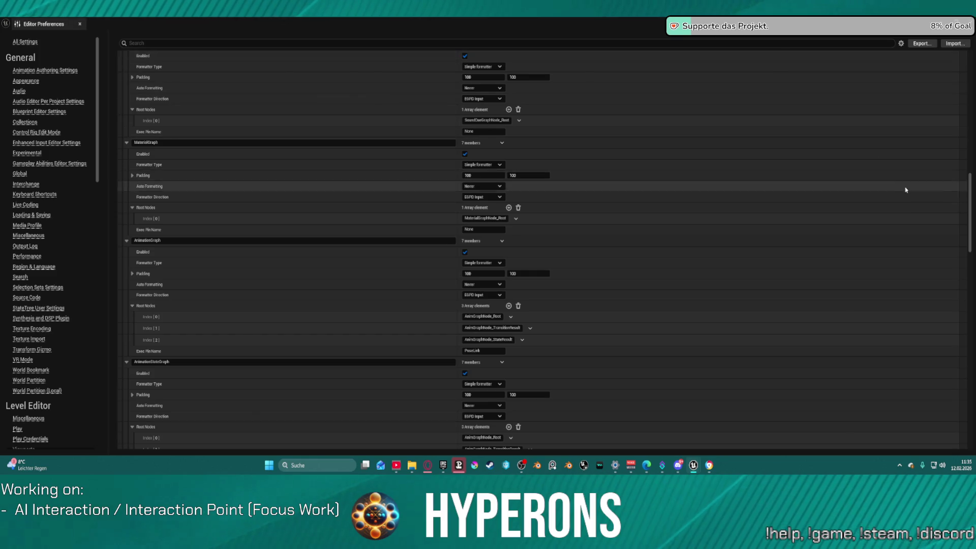
left_click_drag(969, 214, 968, 476)
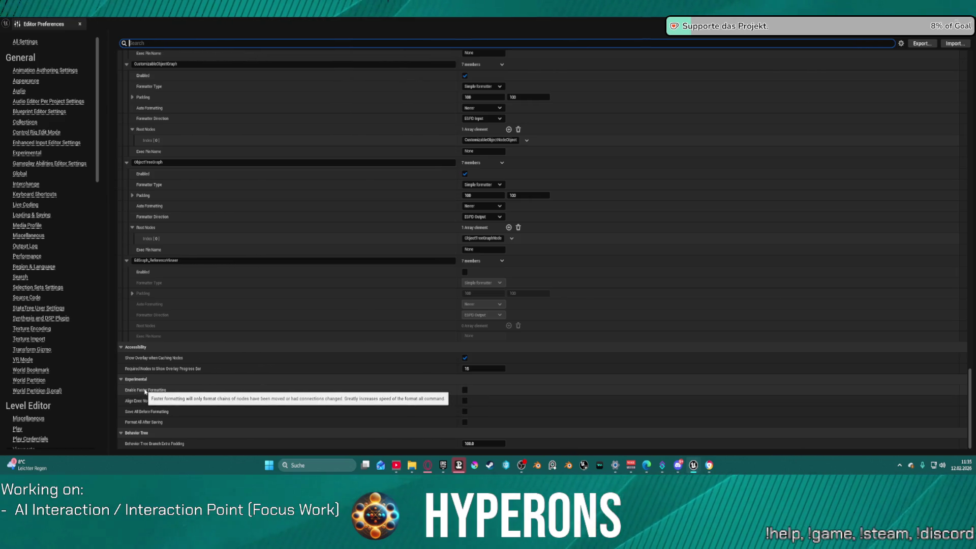
left_click(465, 394)
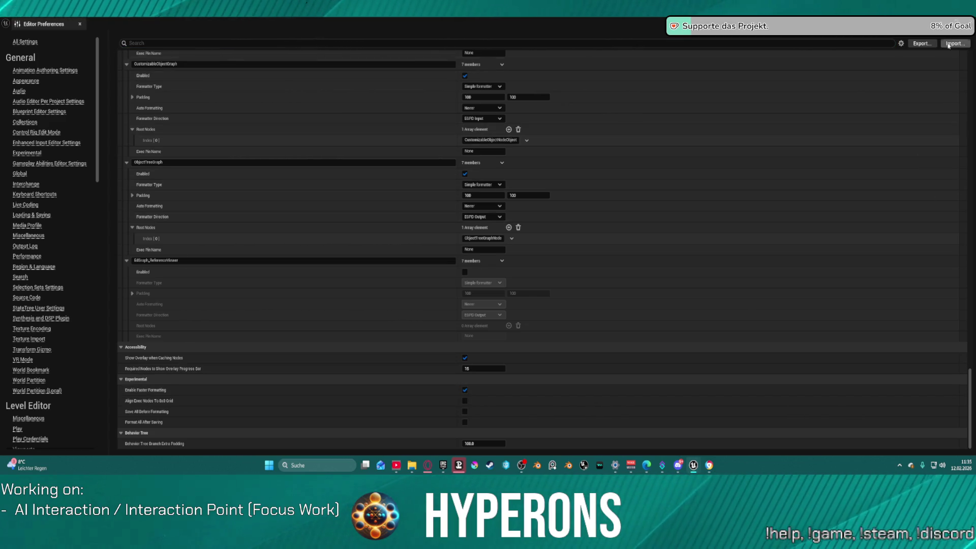
left_click(966, 24)
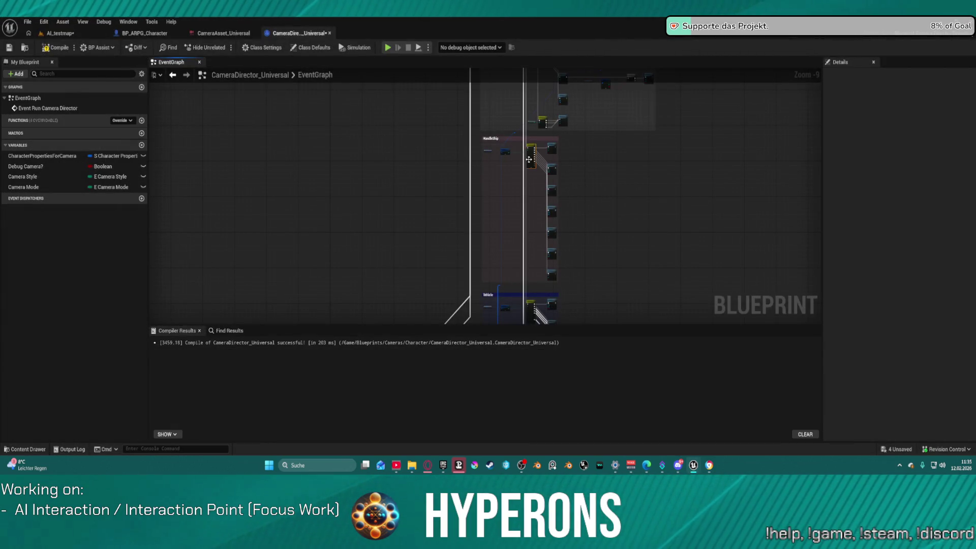
Step: Undo the automatic formatting of the CameraDirector_Universal graph and select the comment box
scroll(568, 170, "down", 3)
mouse_move(644, 243)
left_mouse_down()
mouse_move(626, 314)
mouse_move(628, 242)
mouse_move(585, 300)
left_mouse_up()
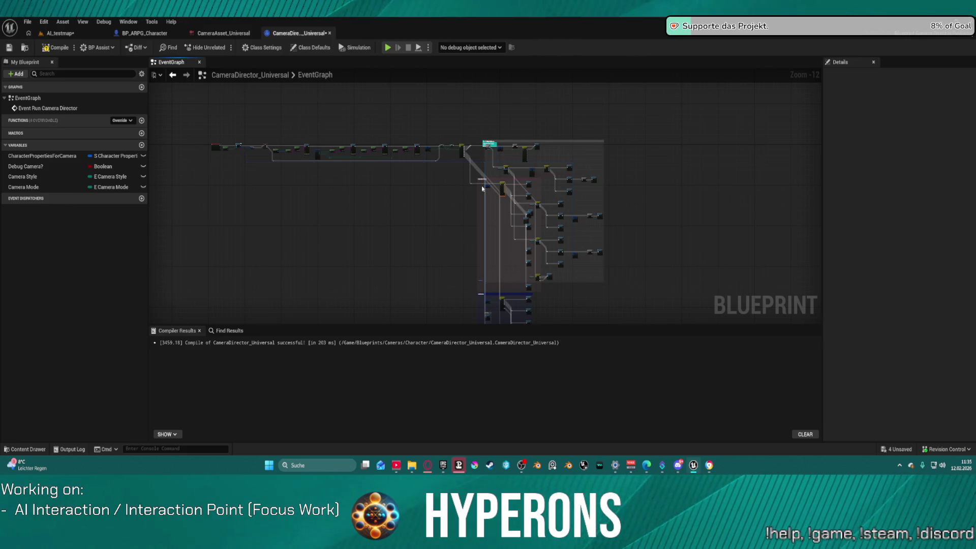
key("ctrl+z")
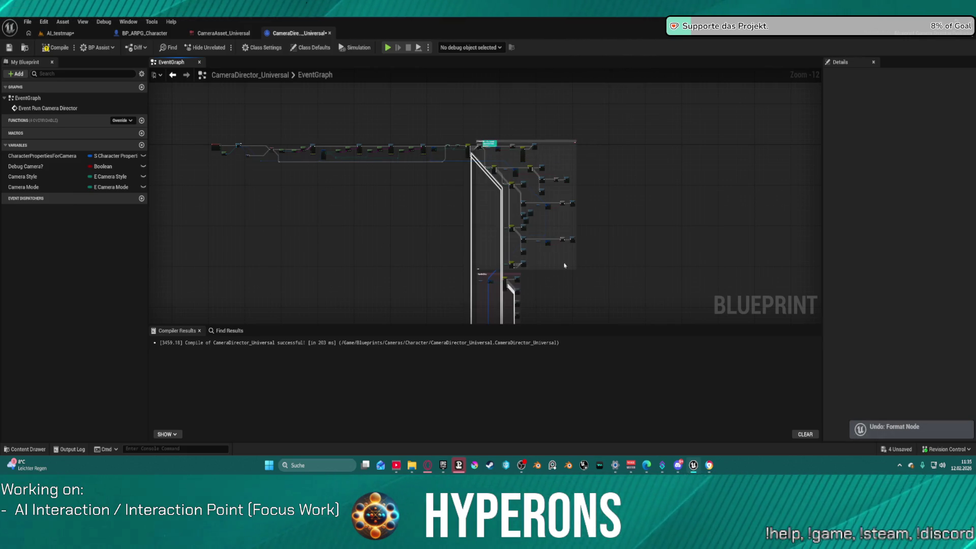
left_click_drag(562, 264, 562, 175)
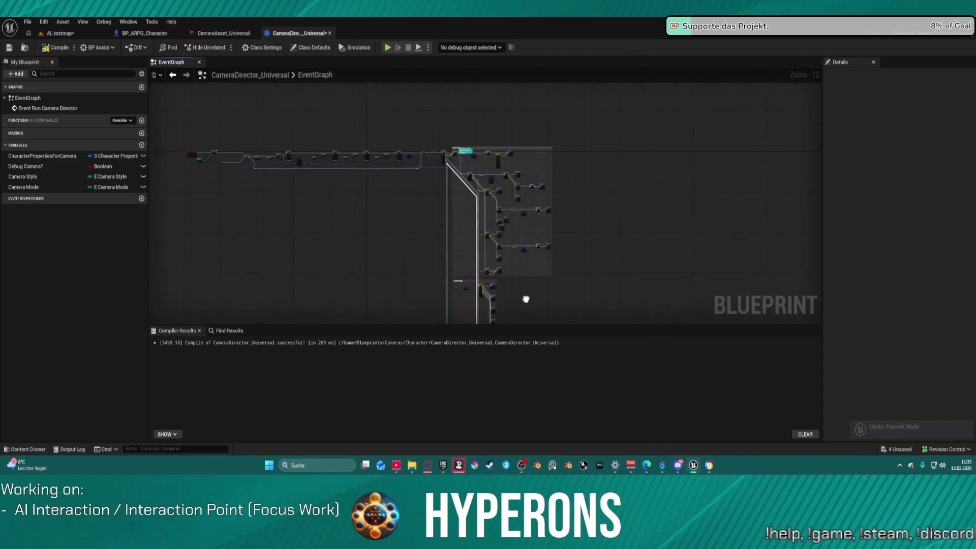
left_click_drag(446, 169, 563, 309)
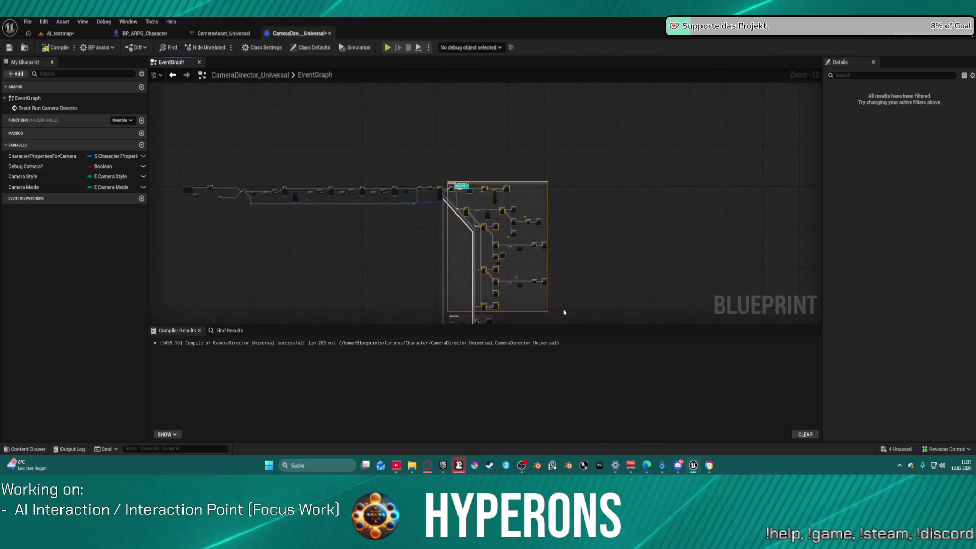
Step: Extend the comment box's bottom edge slightly, then undo the formatting again
scroll(563, 309, "up", 10)
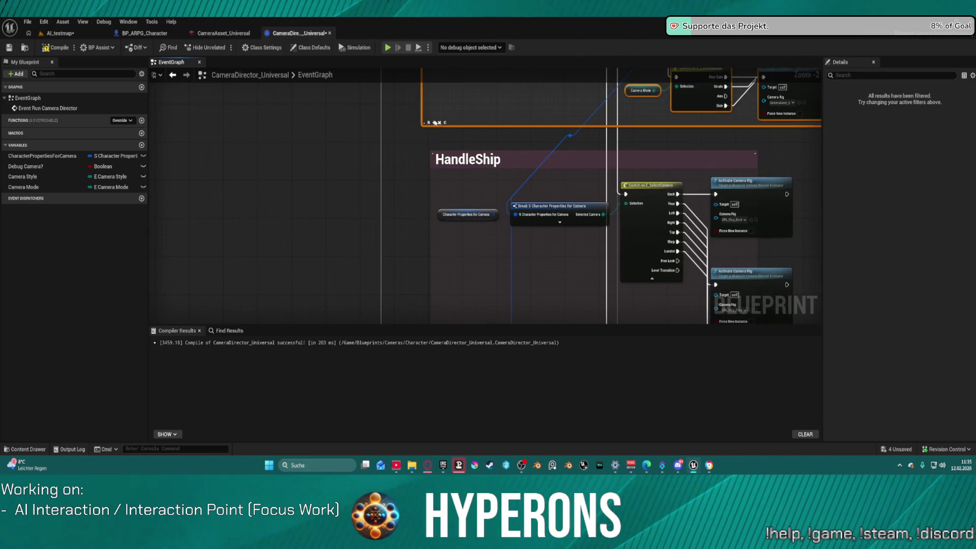
left_click_drag(441, 128, 441, 130)
scroll(209, 144, "down", 5)
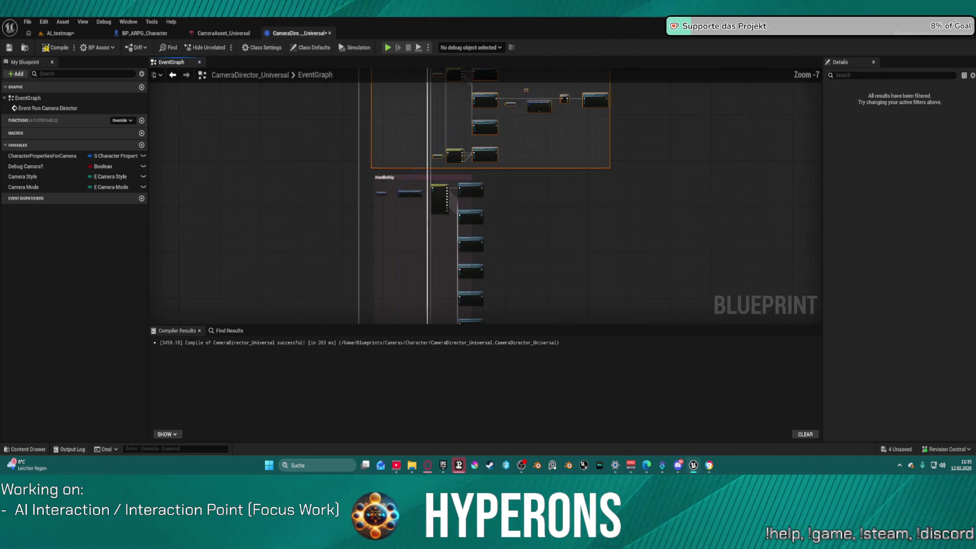
scroll(246, 162, "down", 5)
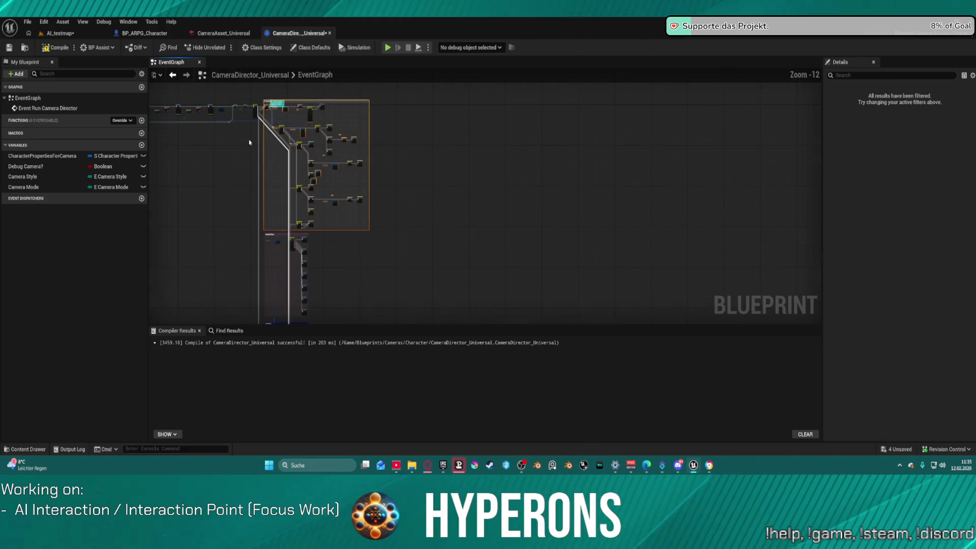
scroll(261, 155, "up", 1)
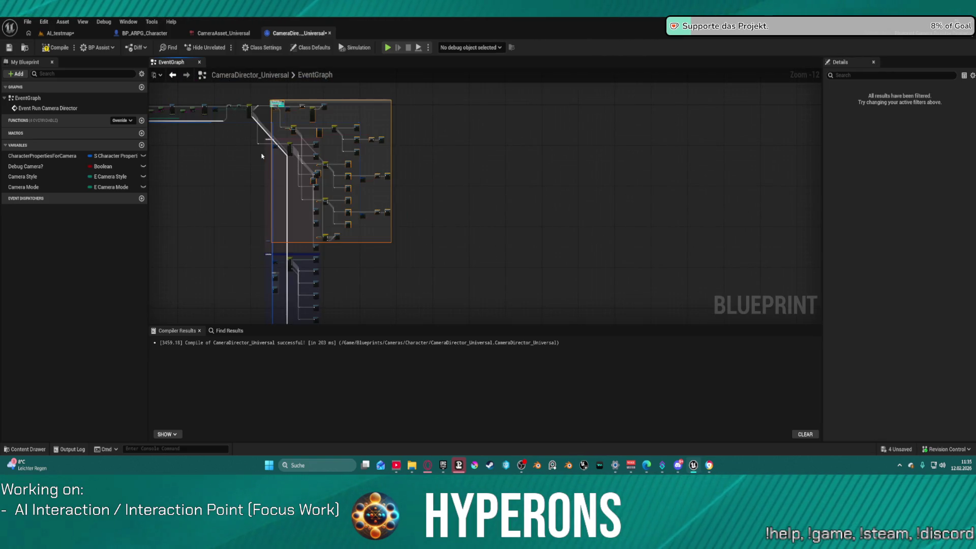
key("ctrl+z")
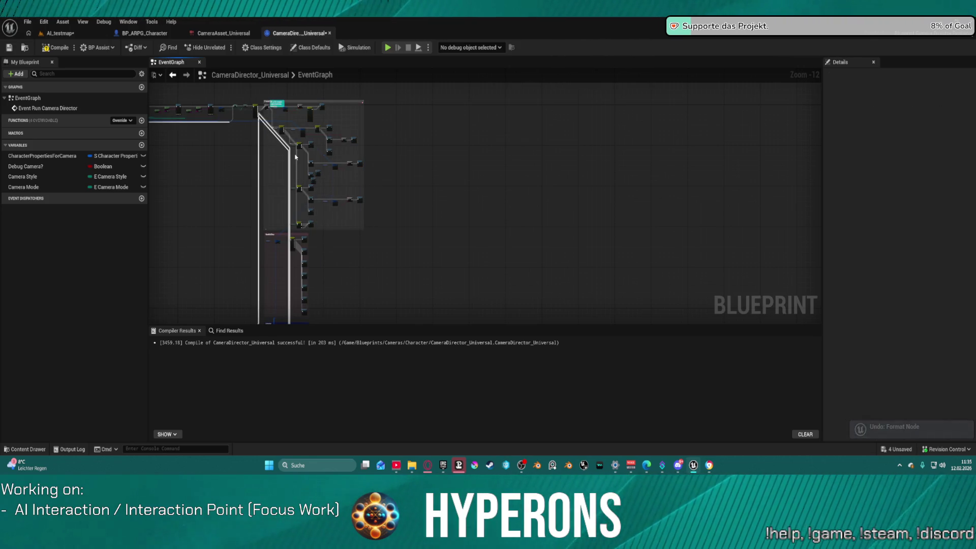
Step: Pan up to the second Activate Camera Rig node, then switch to BP_ARPG_Character
scroll(301, 143, "up", 6)
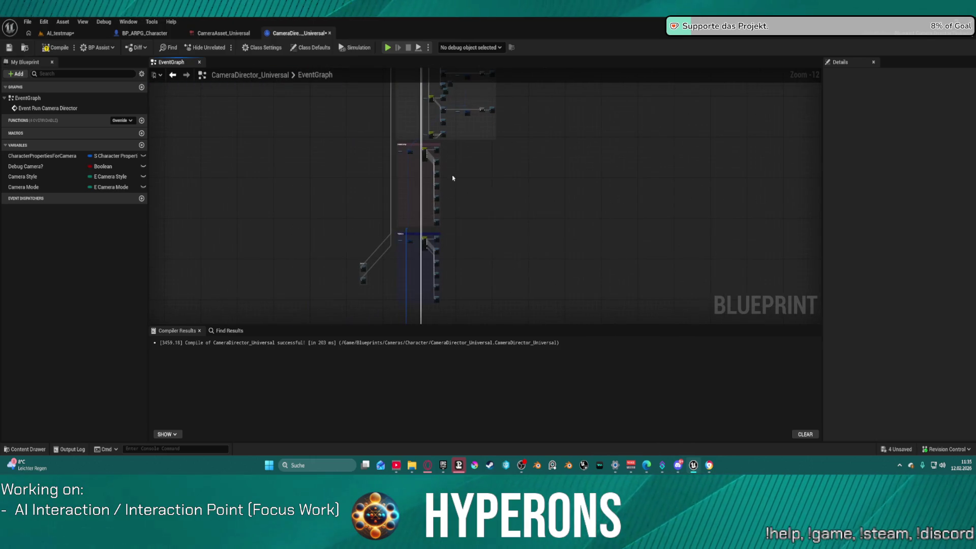
scroll(491, 183, "up", 5)
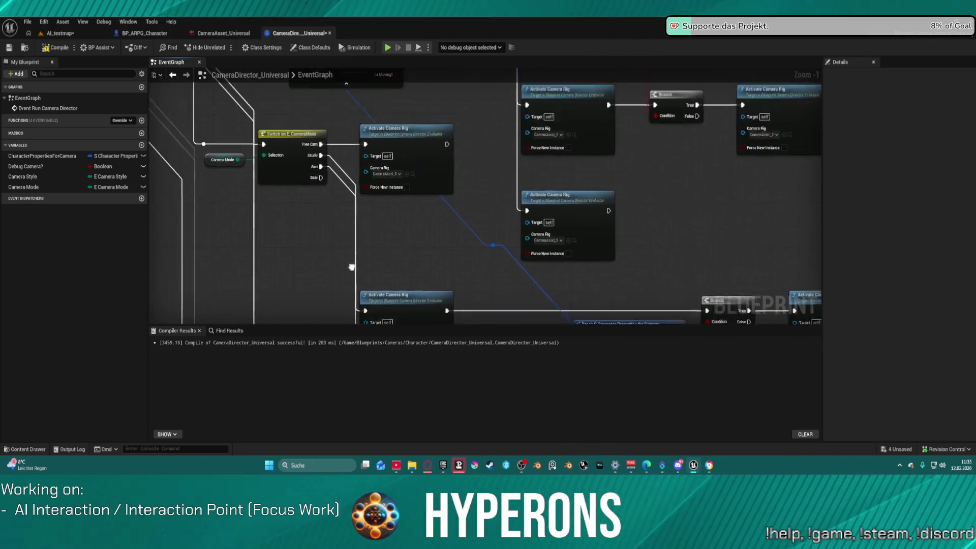
mouse_move(471, 292)
left_mouse_down()
mouse_move(449, 202)
mouse_move(486, 122)
mouse_move(540, 284)
mouse_move(477, 257)
mouse_move(275, 254)
mouse_move(272, 106)
left_mouse_up()
left_click_drag(433, 122, 437, 70)
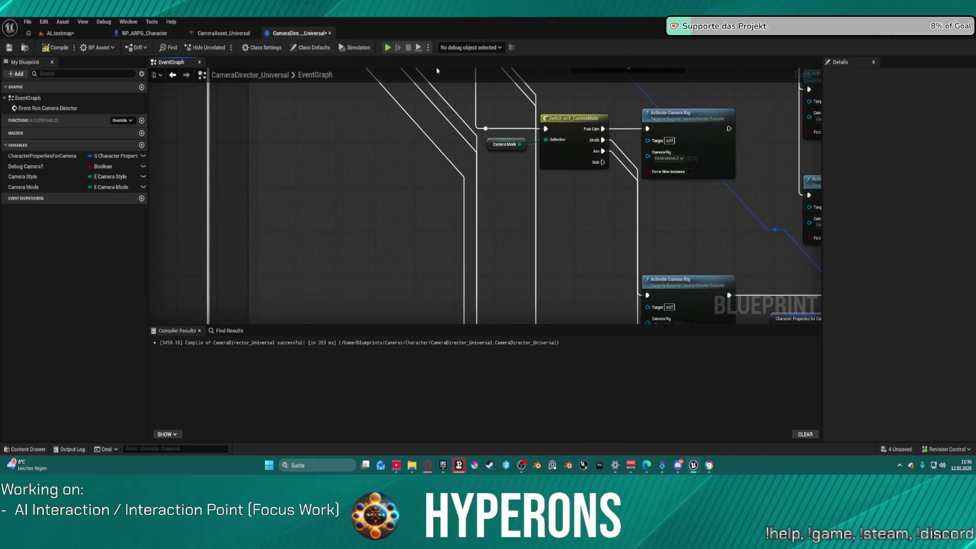
left_click(145, 33)
Step: Open GetCameraModeOverride, then return to Get_CharacterPropertiesForCamera and zoom out over the full graph
double_click(43, 309)
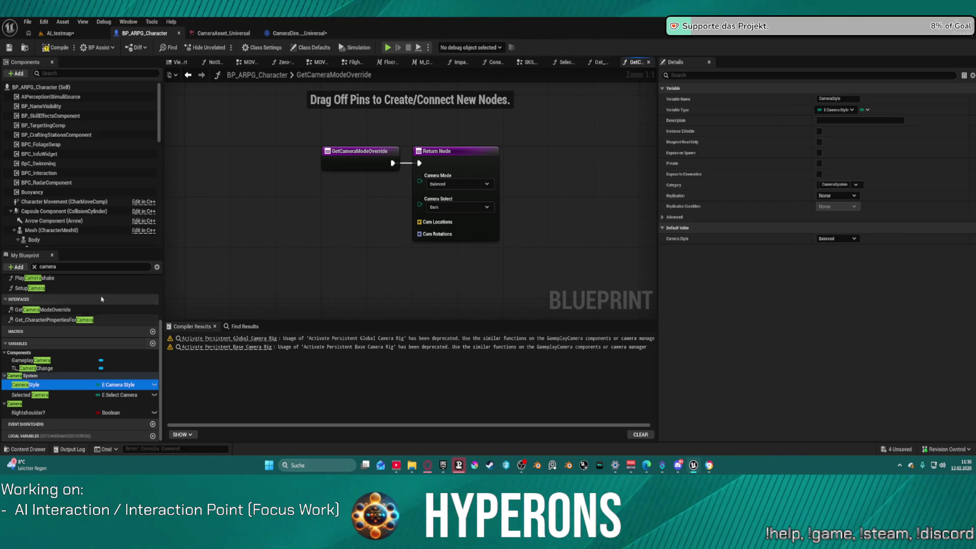
left_click(188, 75)
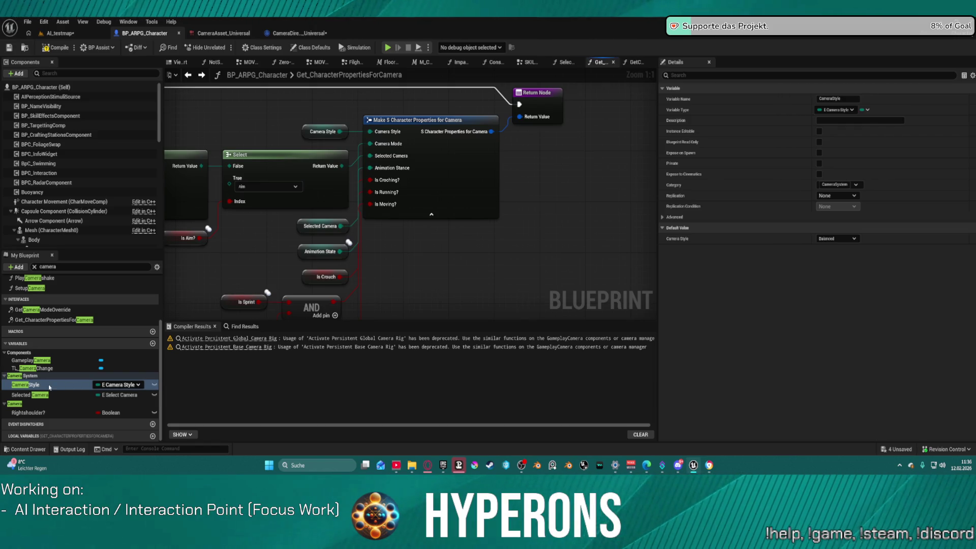
scroll(366, 153, "down", 6)
left_click(342, 75)
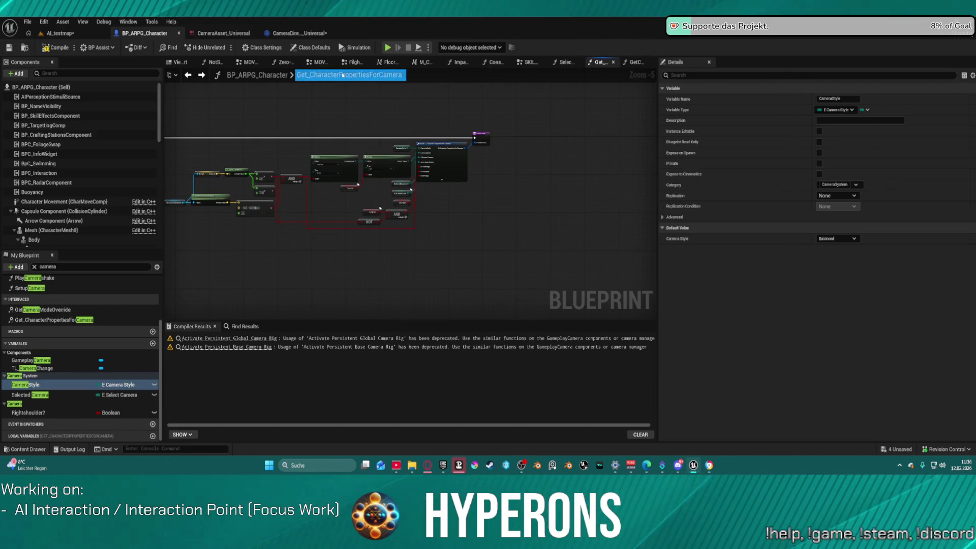
Step: Jump from the Find Results to where SetupCamera sets CameraStyle
right_click(44, 384)
mouse_move(82, 335)
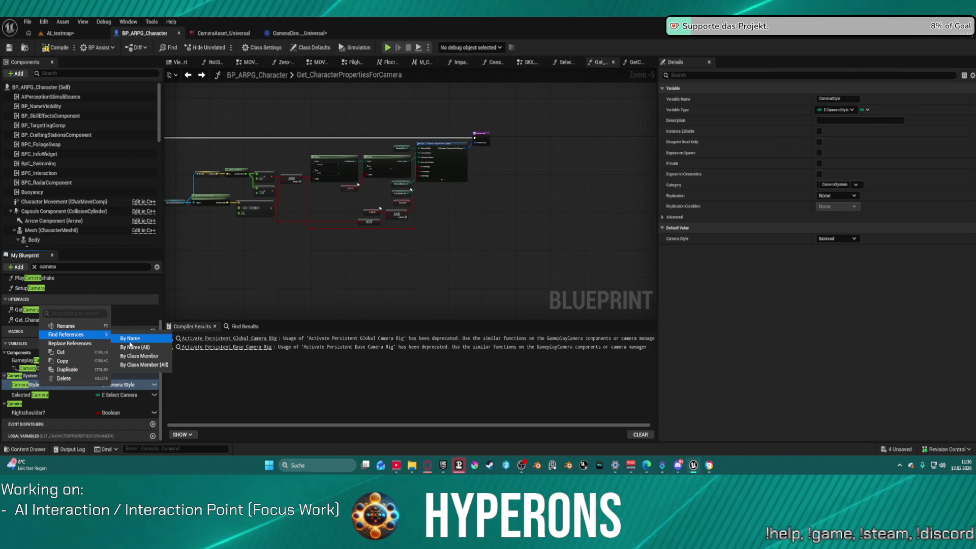
left_click(198, 352)
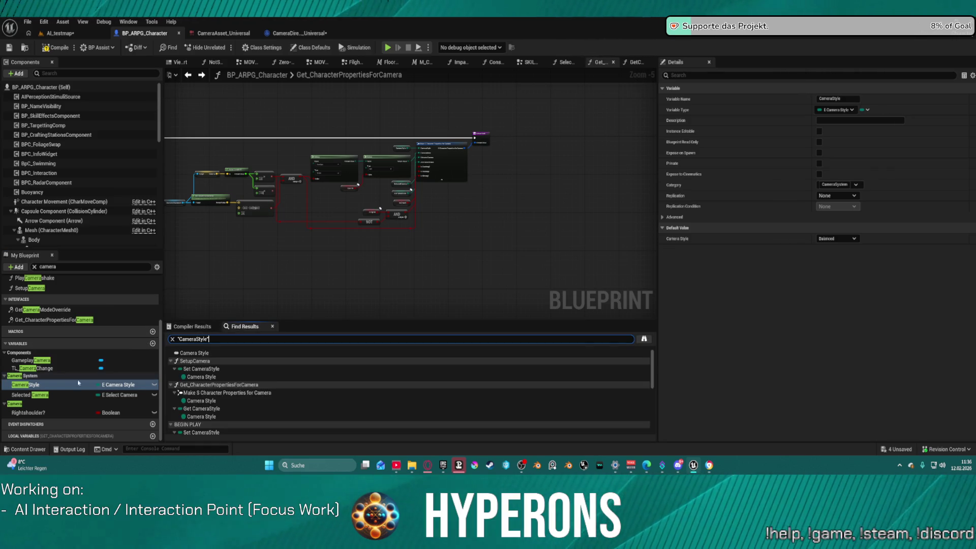
left_click(196, 370)
double_click(197, 370)
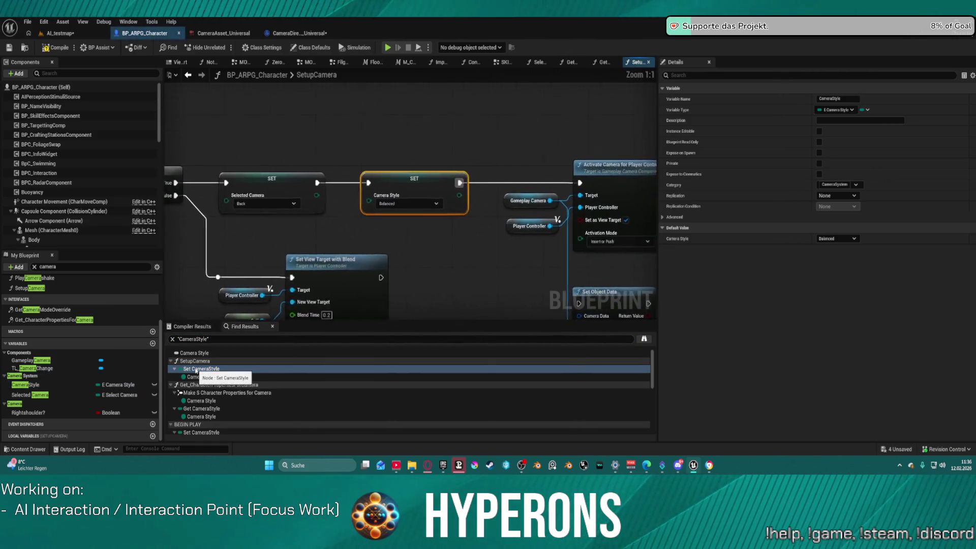
Step: Inspect the global rig's CameraRig_CollisionOffset asset, then return to BP_ARPG_Character
scroll(477, 173, "up", 5)
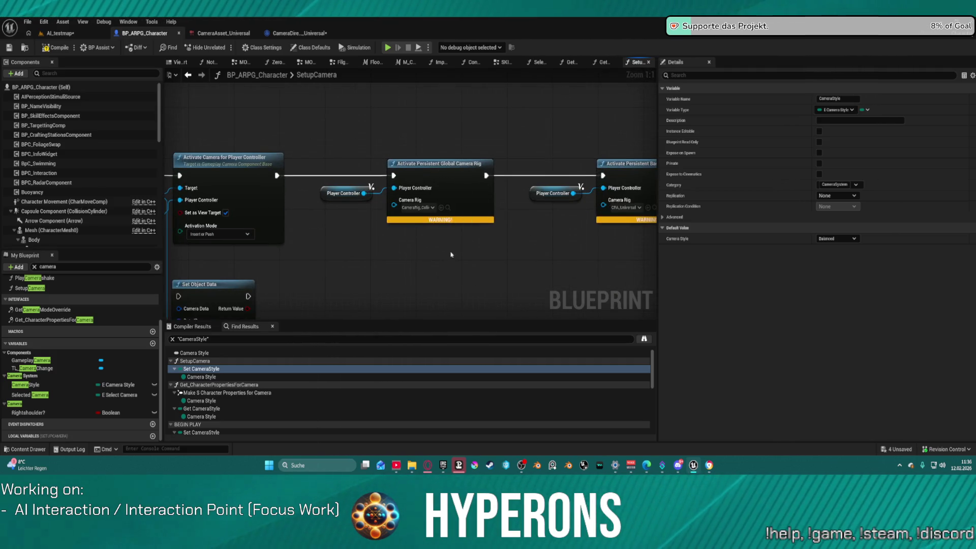
left_click_drag(448, 255, 363, 264)
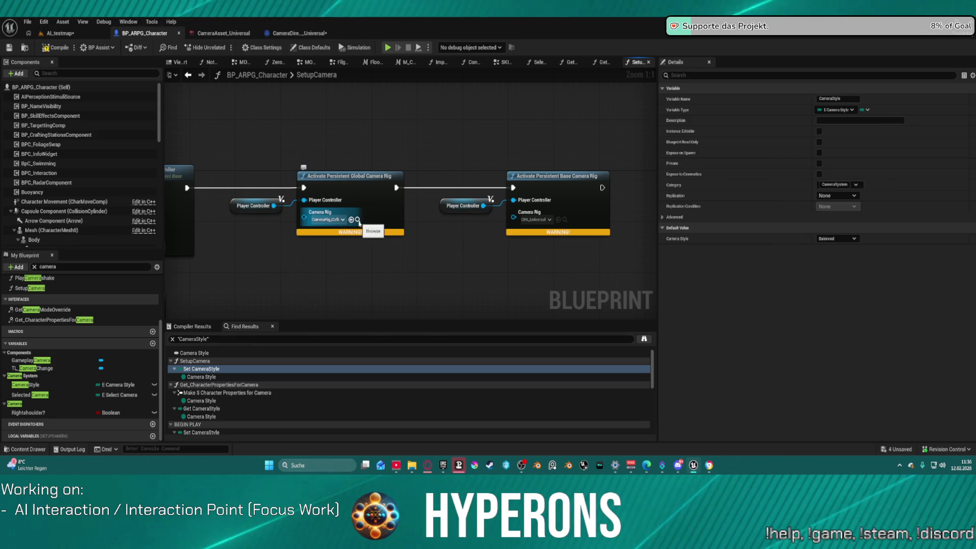
left_click(357, 220)
double_click(701, 346)
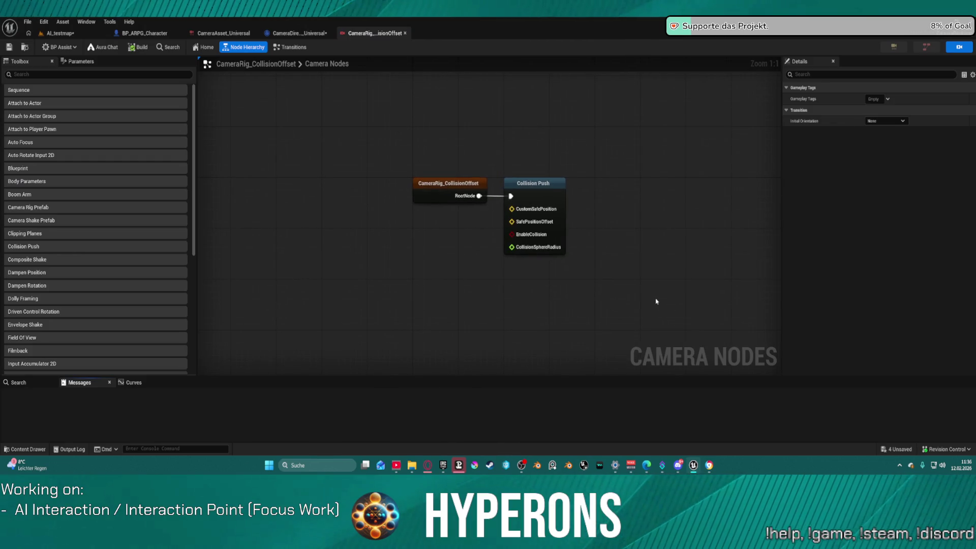
left_click(404, 33)
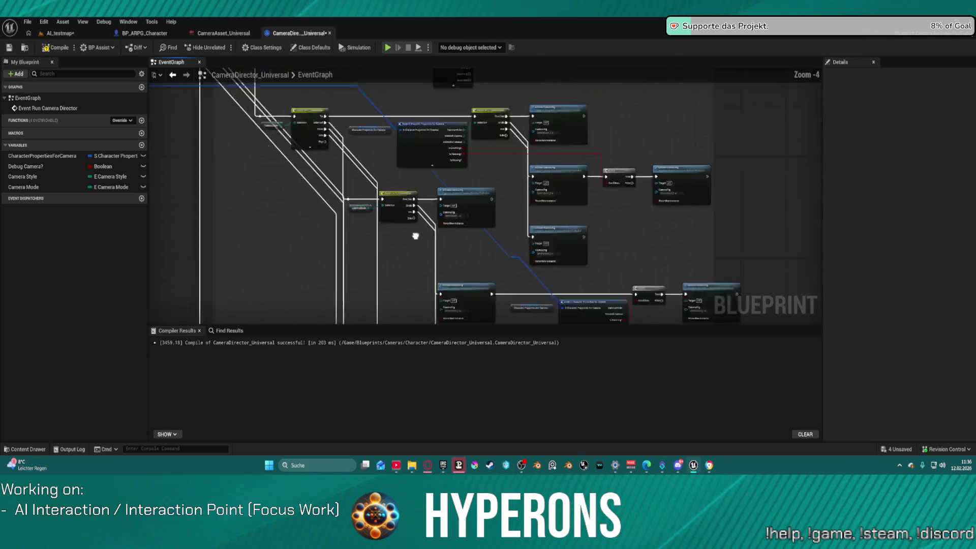
left_click(144, 33)
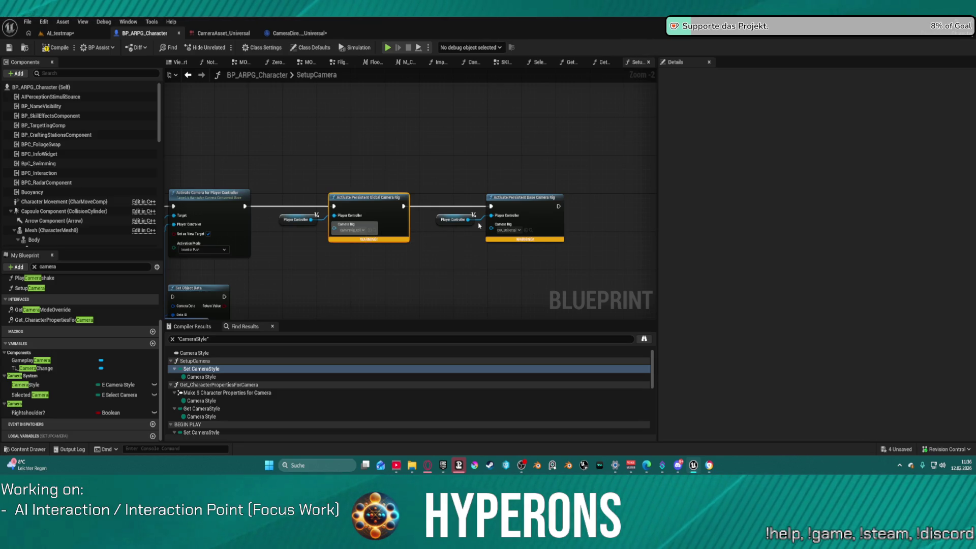
Step: Move Set Object Data, cut the exec wire between Global and Base Camera Rig, and playtest
key("Return")
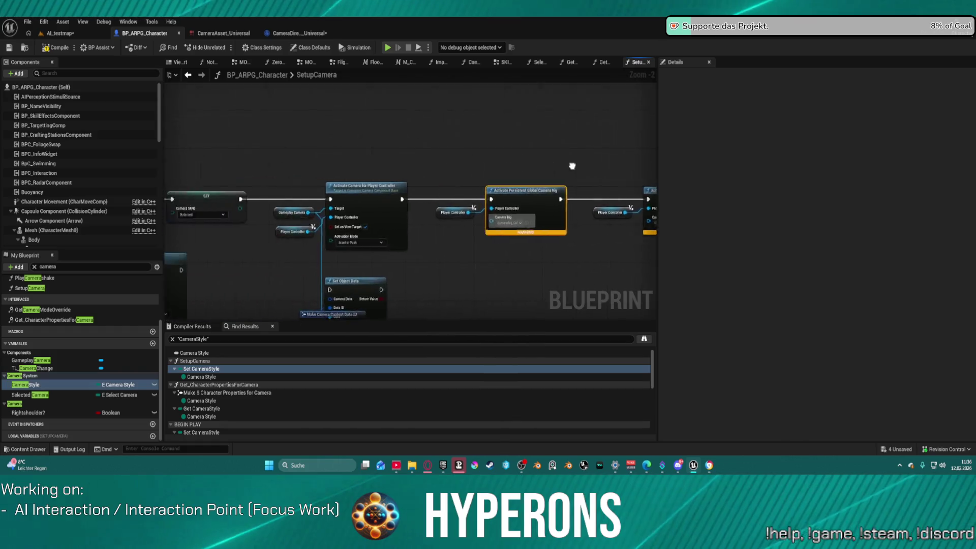
left_click_drag(585, 153, 454, 134)
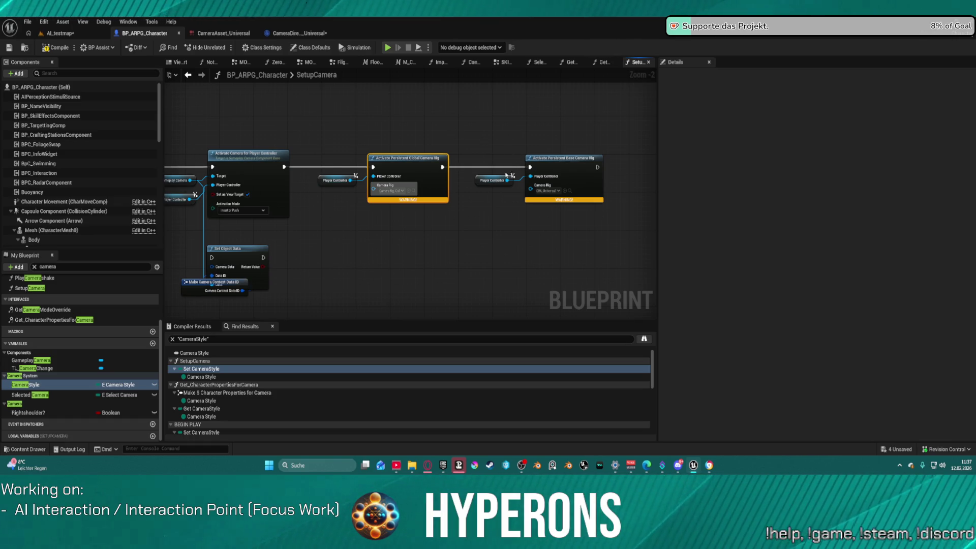
mouse_move(236, 256)
left_mouse_down()
mouse_move(355, 276)
mouse_move(294, 257)
left_mouse_up()
left_click(443, 167, "alt")
left_click(449, 194)
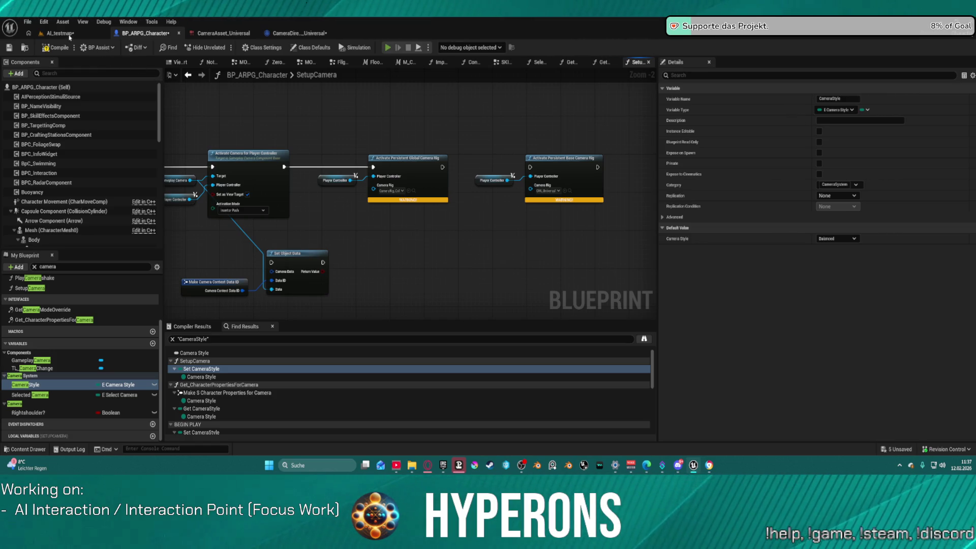
key("alt+p")
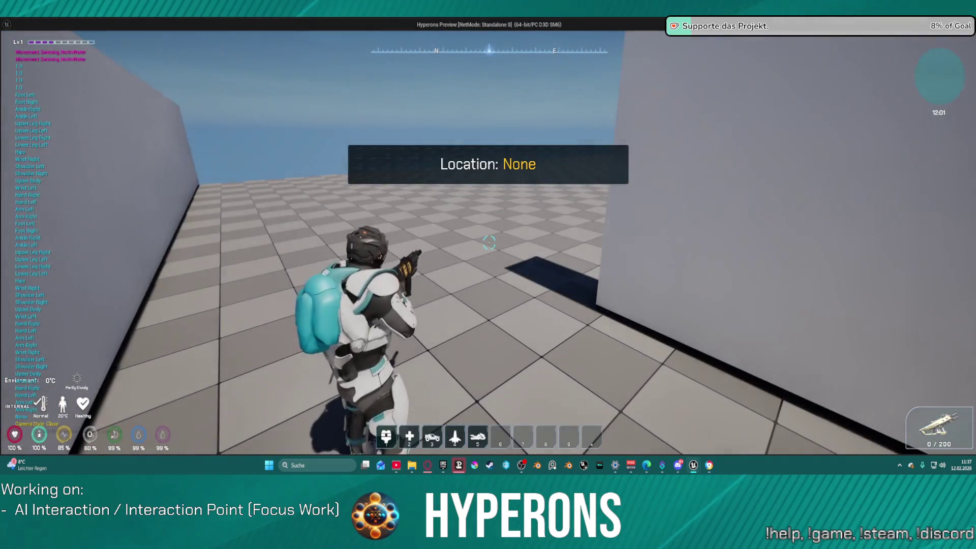
key("Escape")
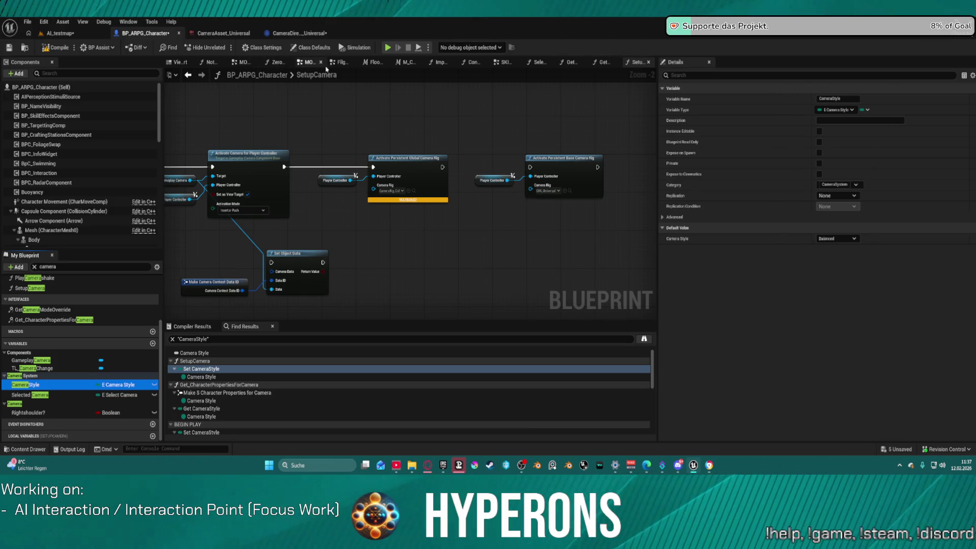
double_click(211, 401)
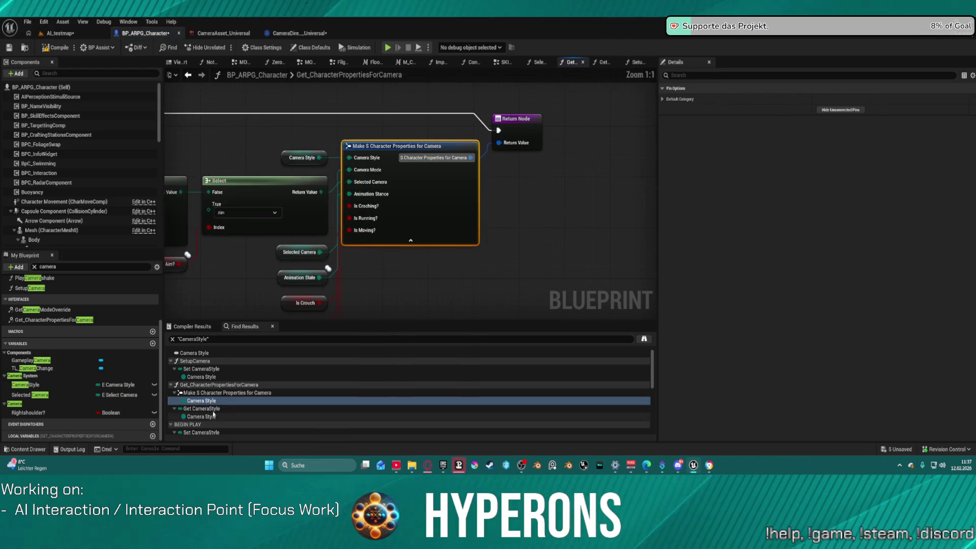
Step: Jump to BEGIN PLAY's Set CameraStyle and zoom in on the Swap Camera Styles nodes
scroll(230, 409, "down", 2)
double_click(206, 395)
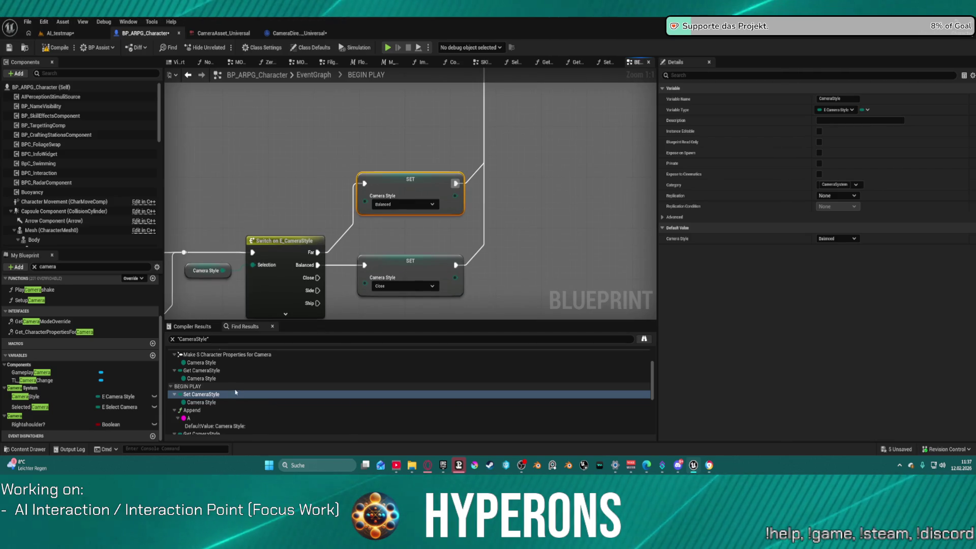
scroll(234, 397, "down", 1)
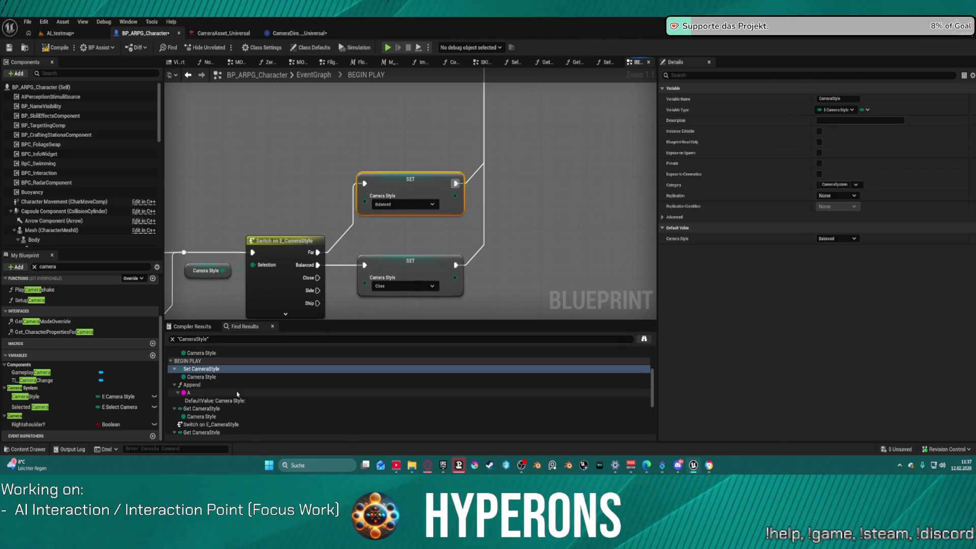
scroll(371, 146, "down", 6)
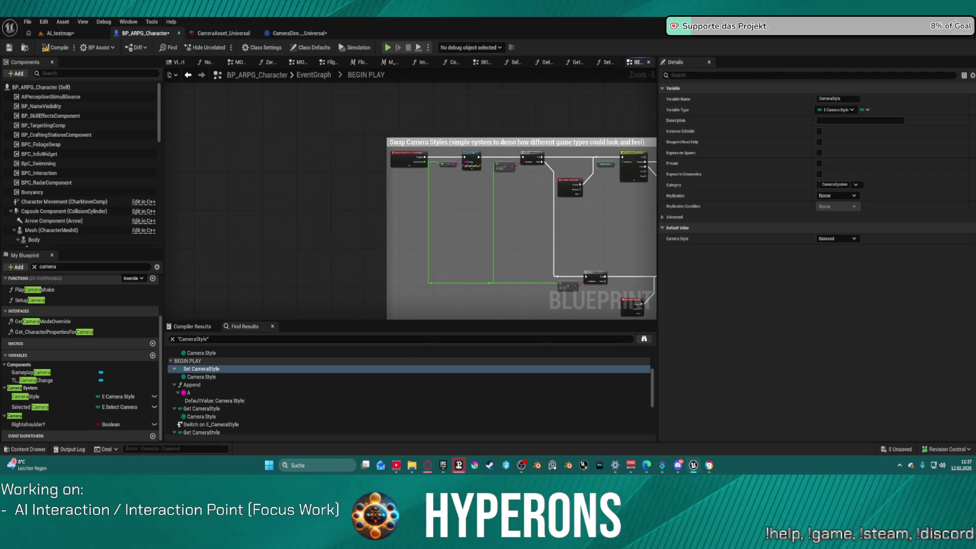
left_click_drag(717, 234, 496, 218)
scroll(279, 164, "up", 5)
mouse_move(389, 223)
left_mouse_down()
mouse_move(400, 242)
mouse_move(240, 242)
mouse_move(163, 223)
mouse_move(317, 235)
mouse_move(334, 226)
mouse_move(273, 92)
mouse_move(436, 137)
mouse_move(364, 221)
mouse_move(110, 221)
left_mouse_up()
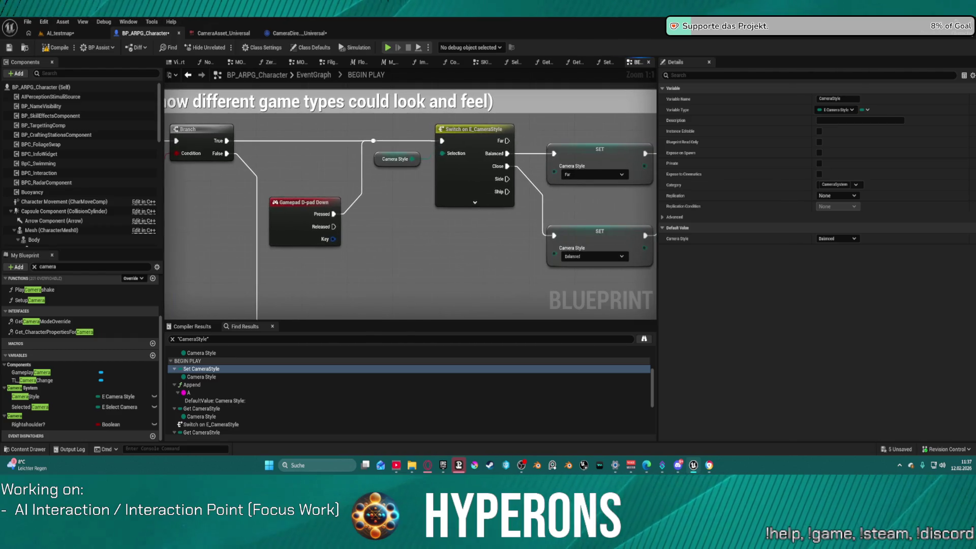
Step: Pan across the Switch on E_CameraStyle, SET, Append, Print String and Play Sound 2D nodes
left_click_drag(365, 222, 126, 213)
left_click_drag(585, 219, 214, 201)
mouse_move(508, 214)
left_mouse_down()
mouse_move(353, 201)
mouse_move(351, 127)
mouse_move(365, 254)
left_mouse_up()
scroll(359, 193, "down", 2)
left_click_drag(231, 272, 165, 225)
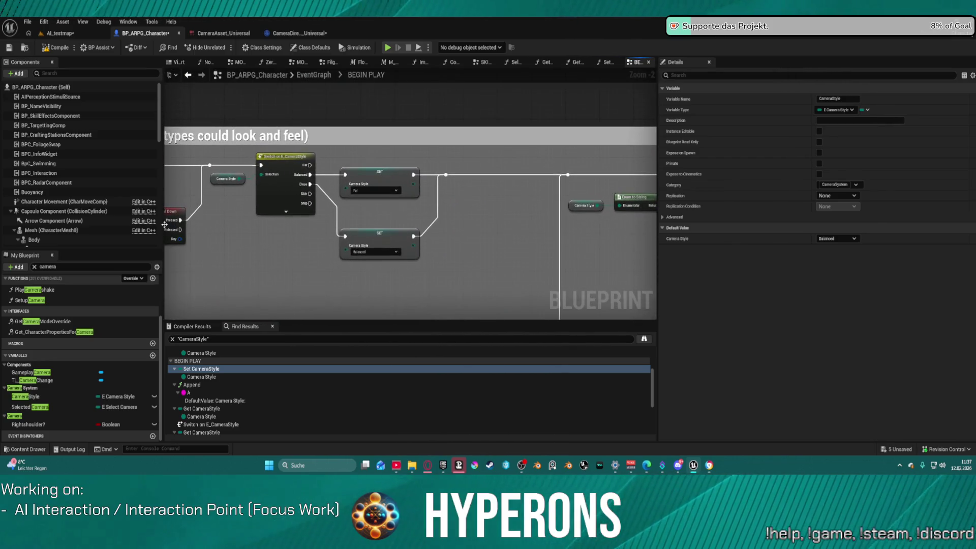
Step: Breakpoint the Far camera-style SET node, playtest, remove the breakpoint, then open Print String's options
right_click(367, 177)
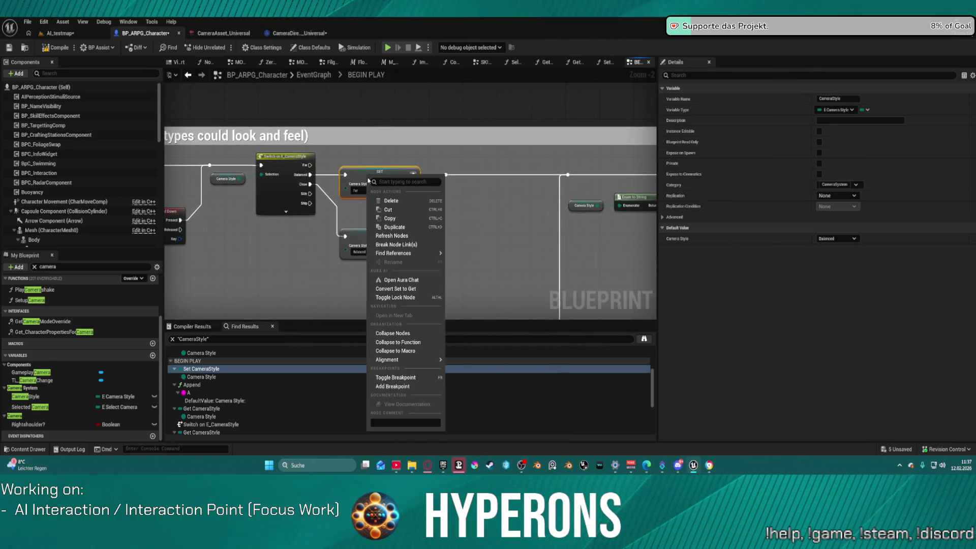
left_click(392, 387)
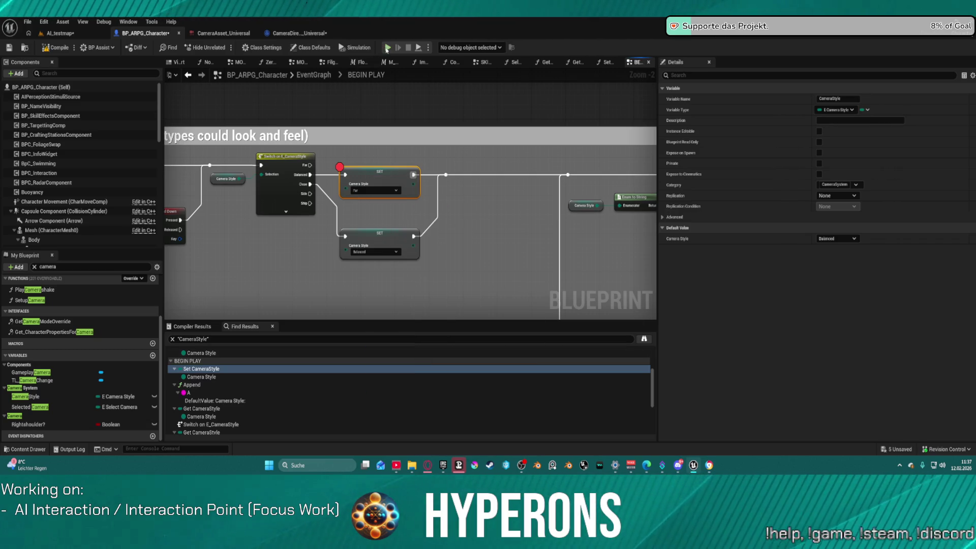
key("alt+p")
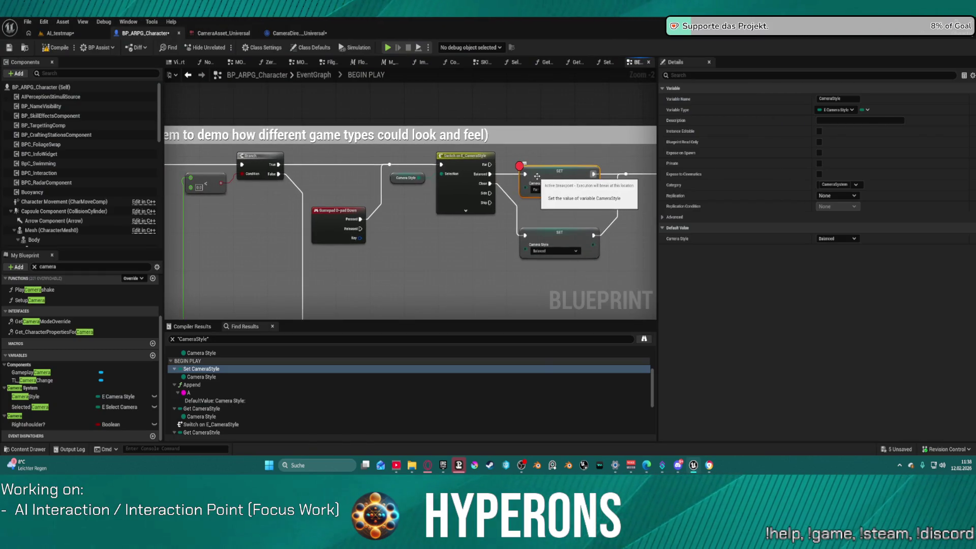
right_click(536, 178)
left_click(576, 389)
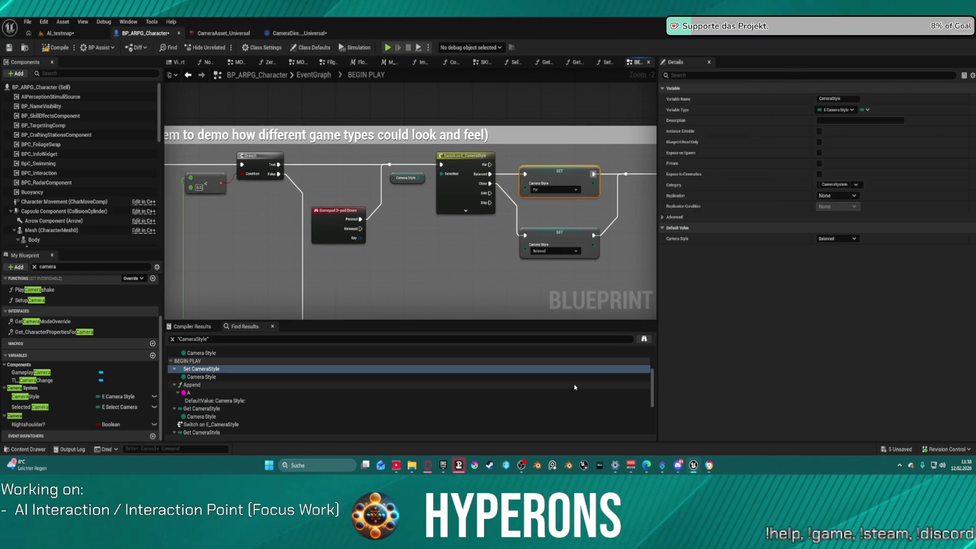
right_click(420, 149)
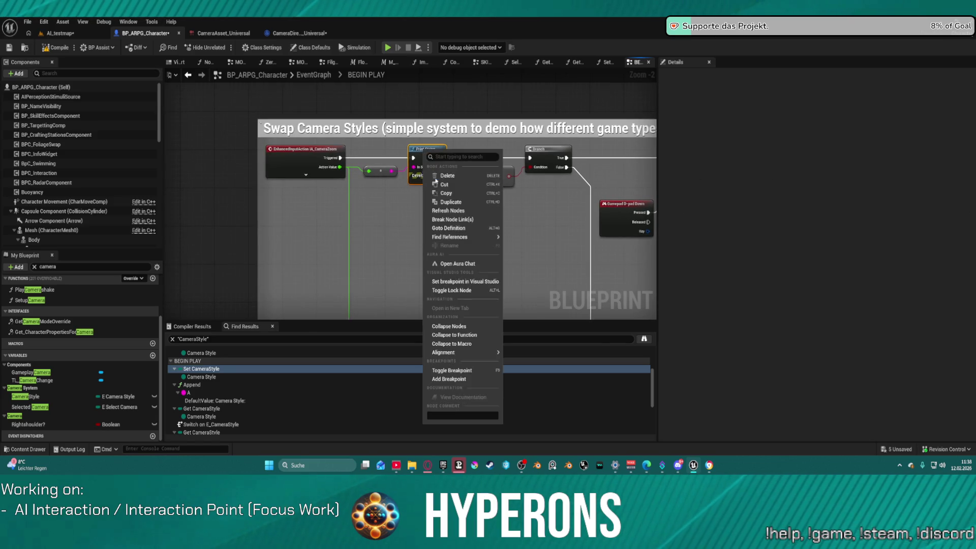
left_click(468, 380)
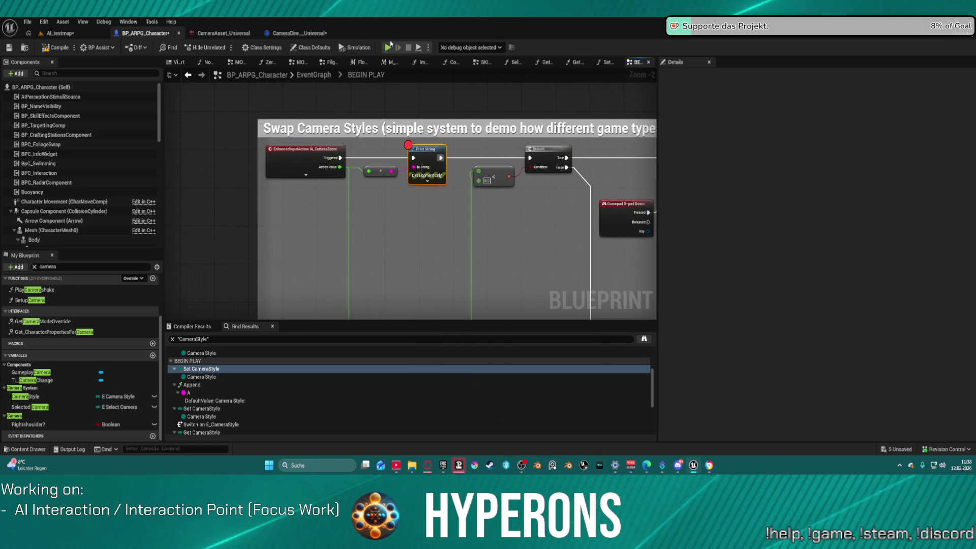
left_click(57, 35)
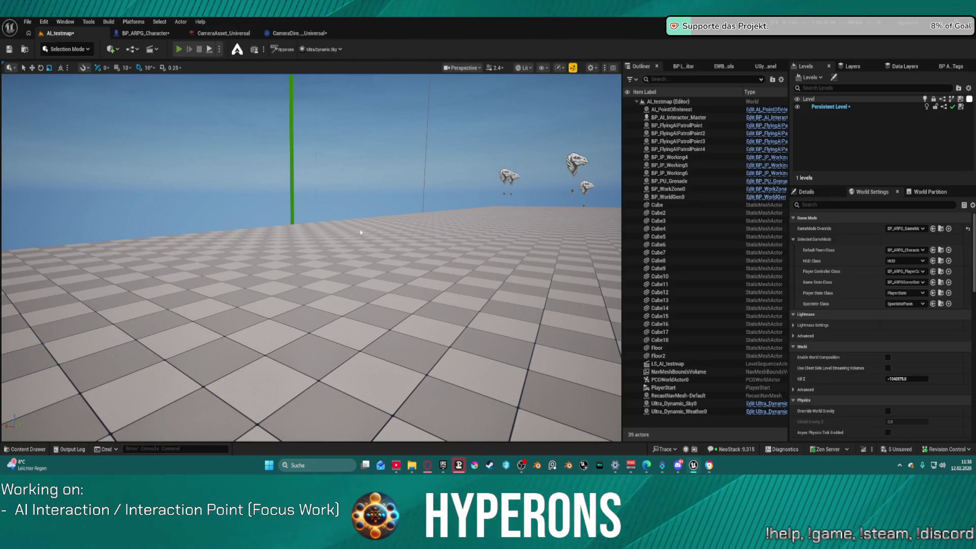
key("alt+p")
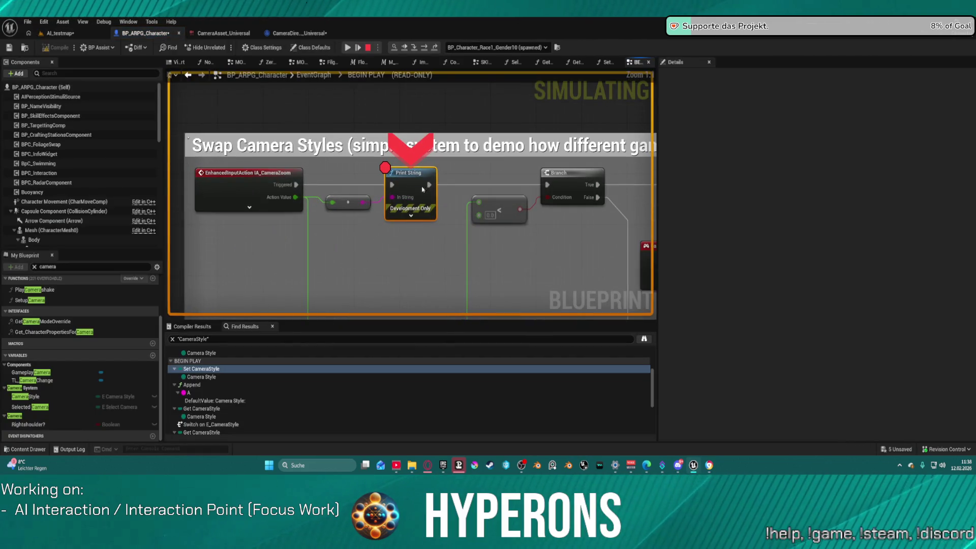
left_click(425, 48)
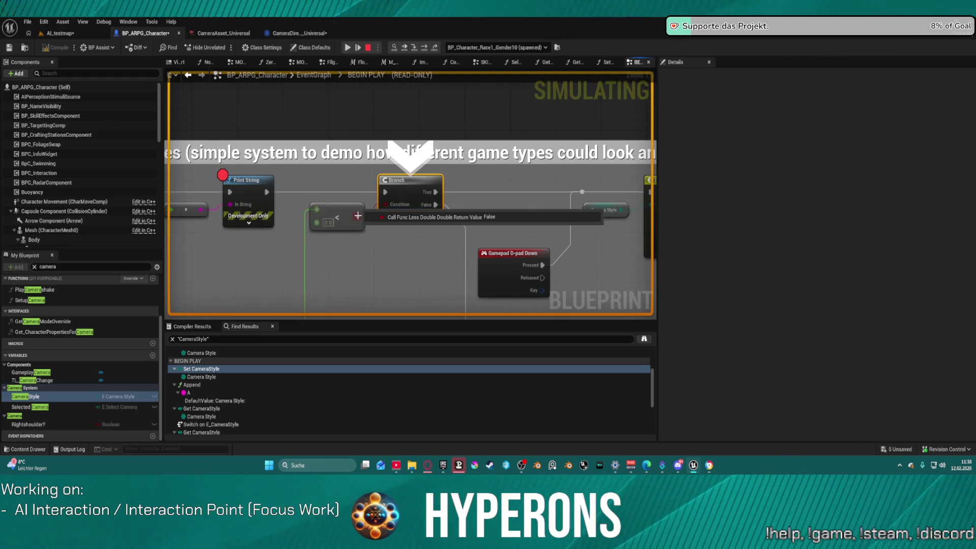
scroll(483, 181, "down", 1)
mouse_move(483, 181)
left_mouse_down()
mouse_move(316, 159)
mouse_move(333, 78)
left_mouse_up()
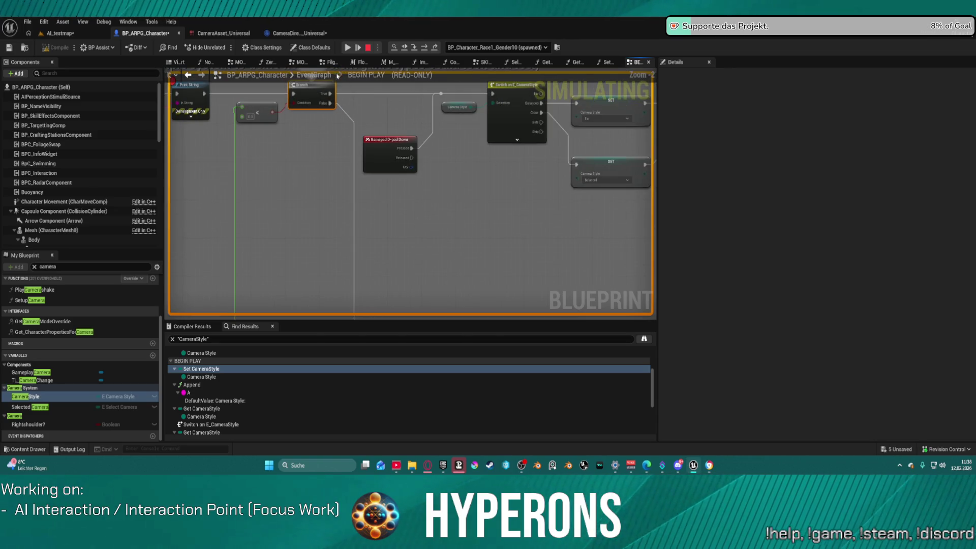
left_click(418, 49)
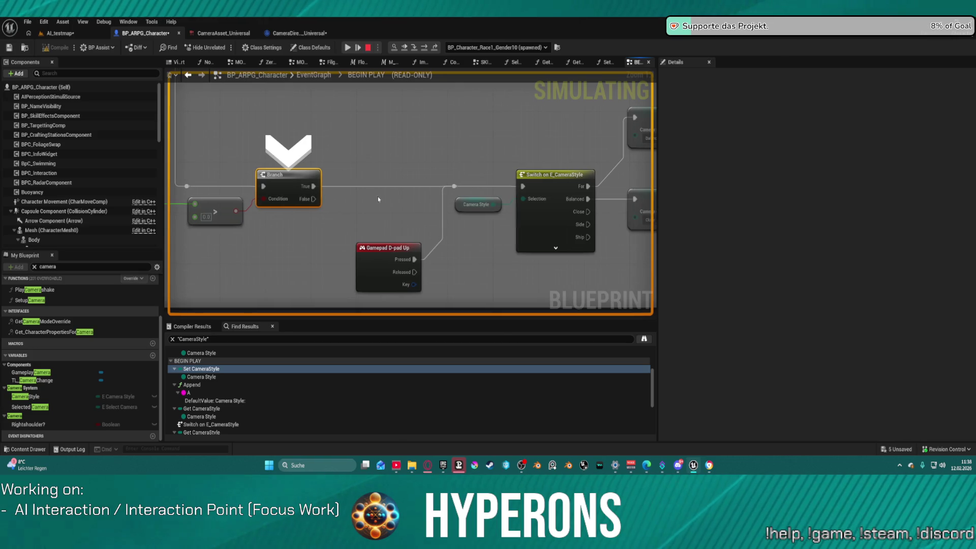
key("F10")
key("F10")
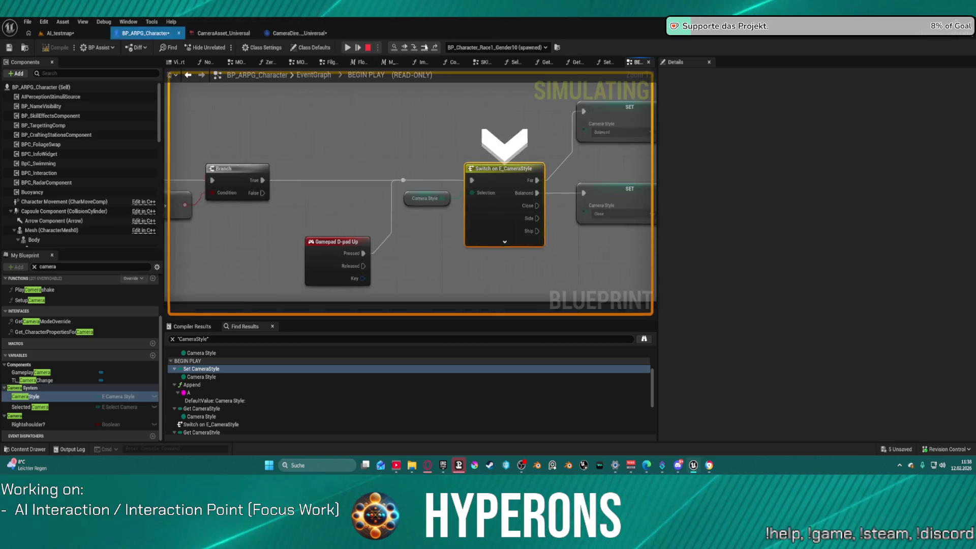
left_click(424, 48)
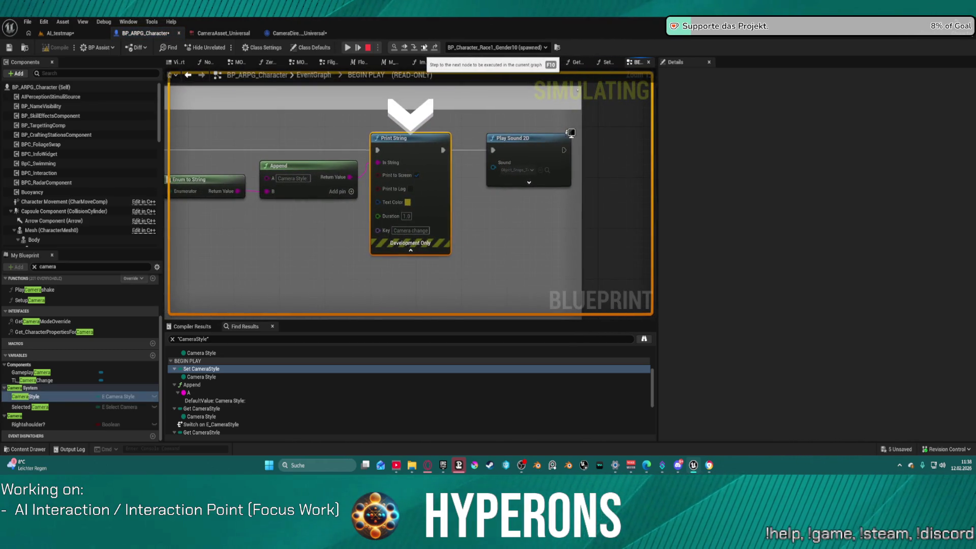
left_click(425, 47)
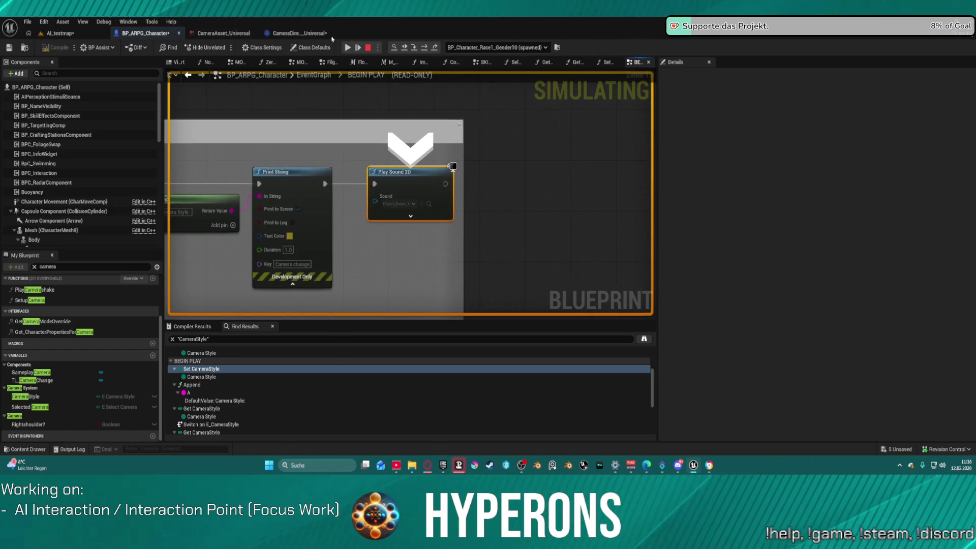
key("Escape")
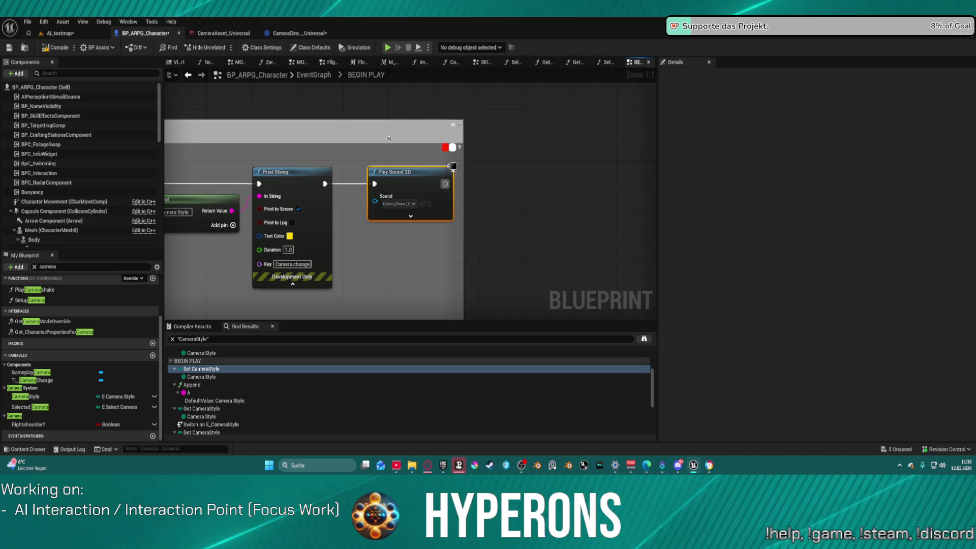
scroll(361, 193, "down", 2)
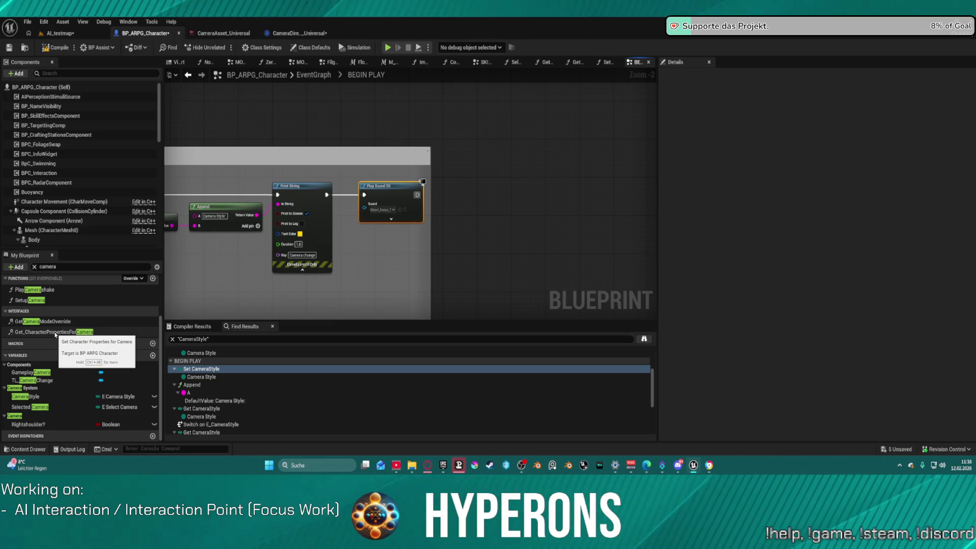
Step: Open Get_CharacterPropertiesForCamera and add a breakpoint on its Return Node
double_click(55, 333)
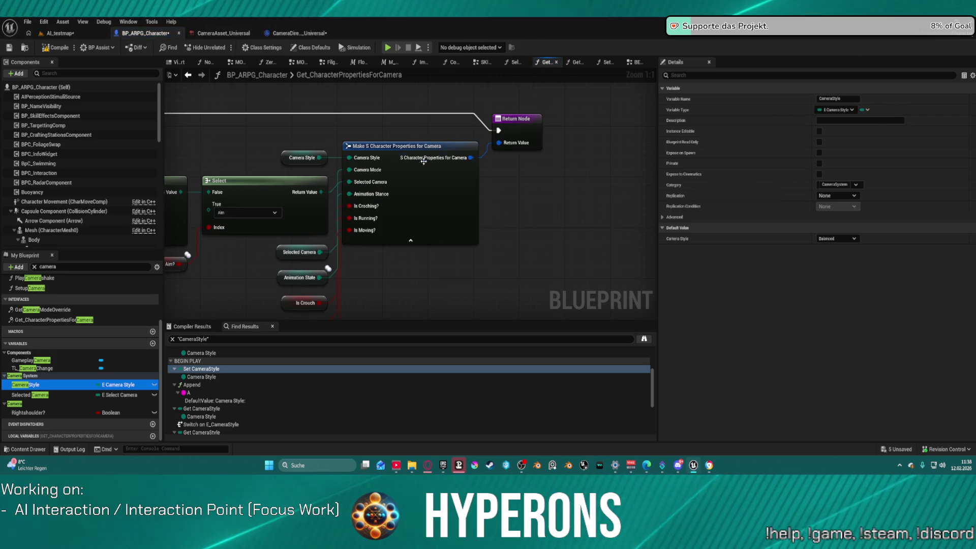
right_click(532, 129)
left_click(581, 328)
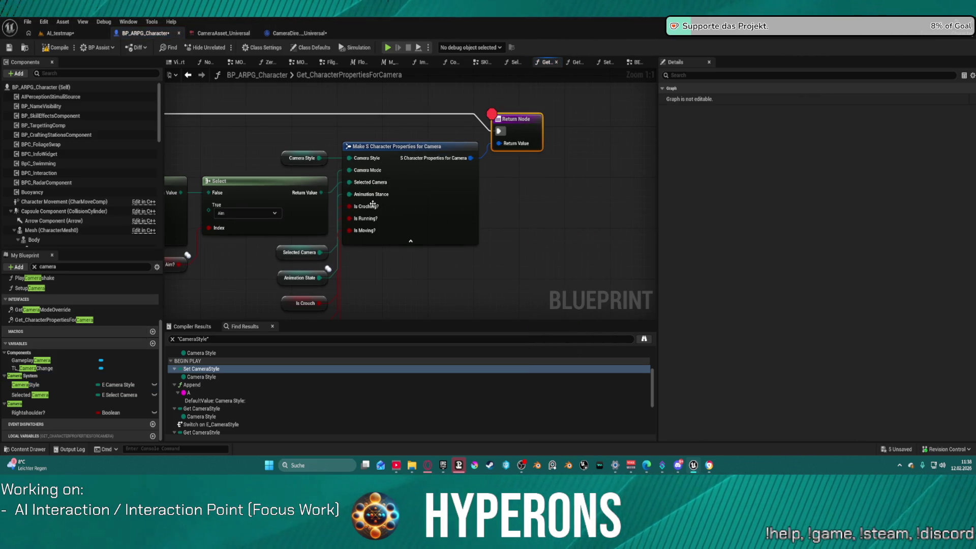
Step: Playtest AI_testmap until the breakpoint hits, then resume and stop the session
left_click(60, 33)
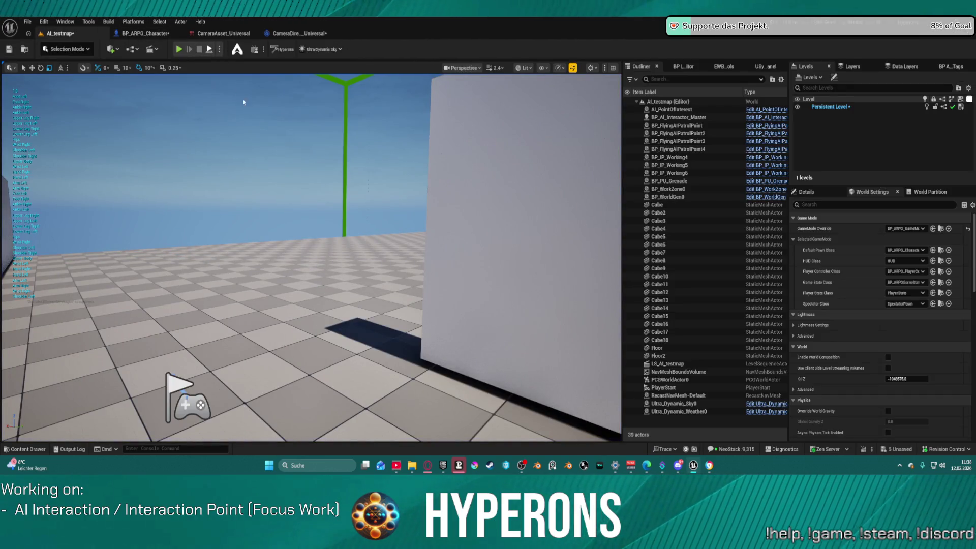
left_click(179, 49)
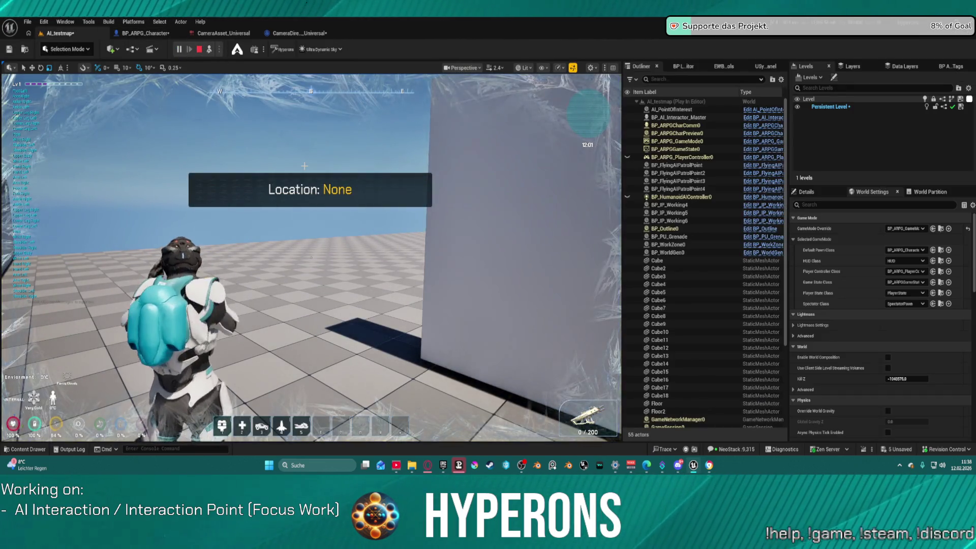
left_click(244, 248)
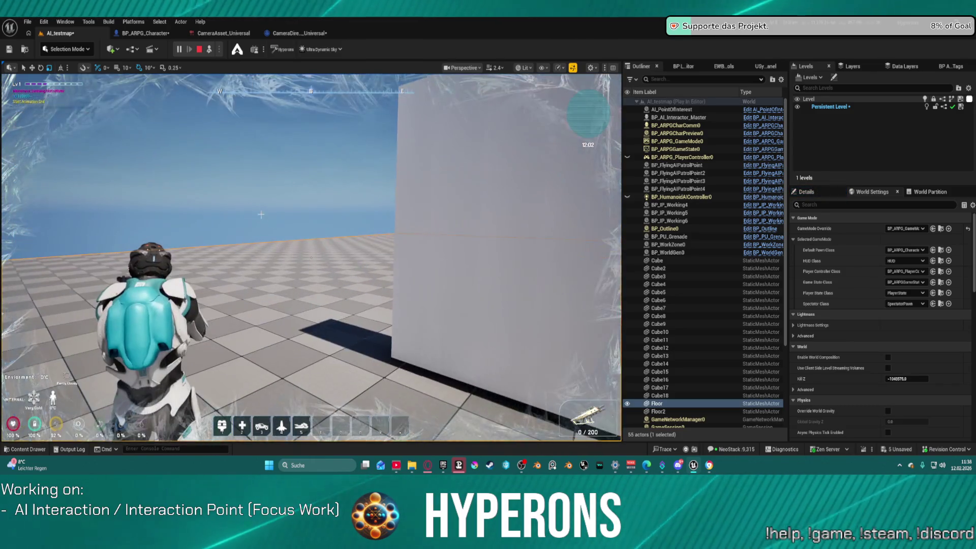
key("Escape")
left_click(180, 50)
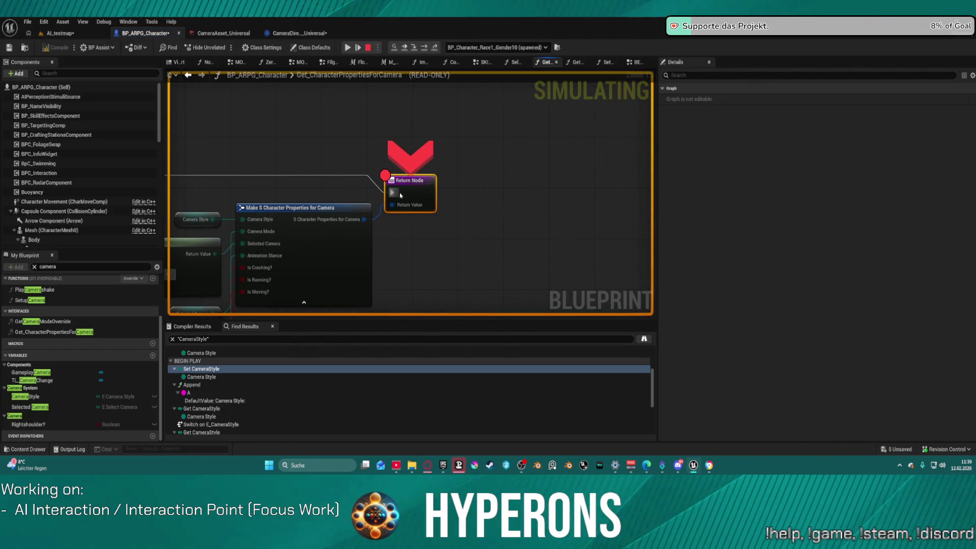
mouse_move(402, 209)
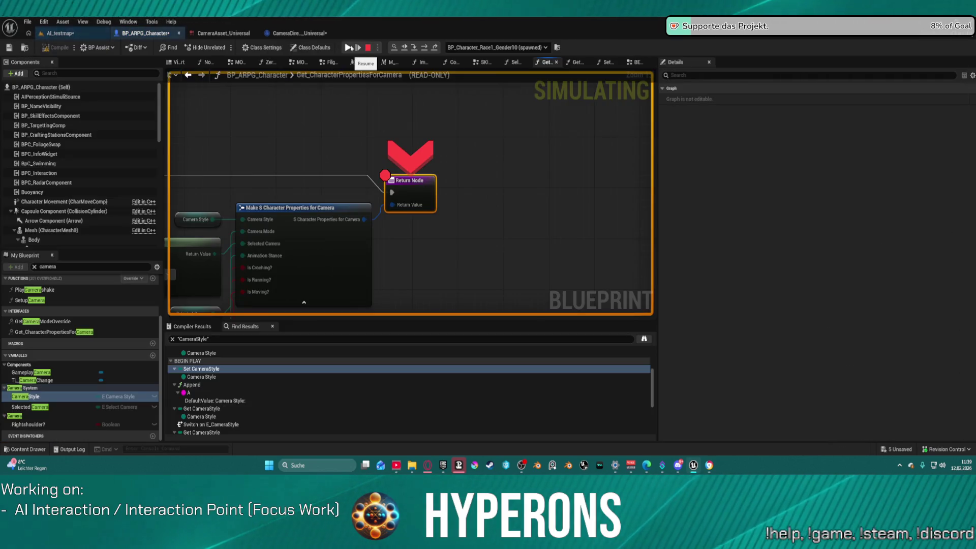
left_click(348, 47)
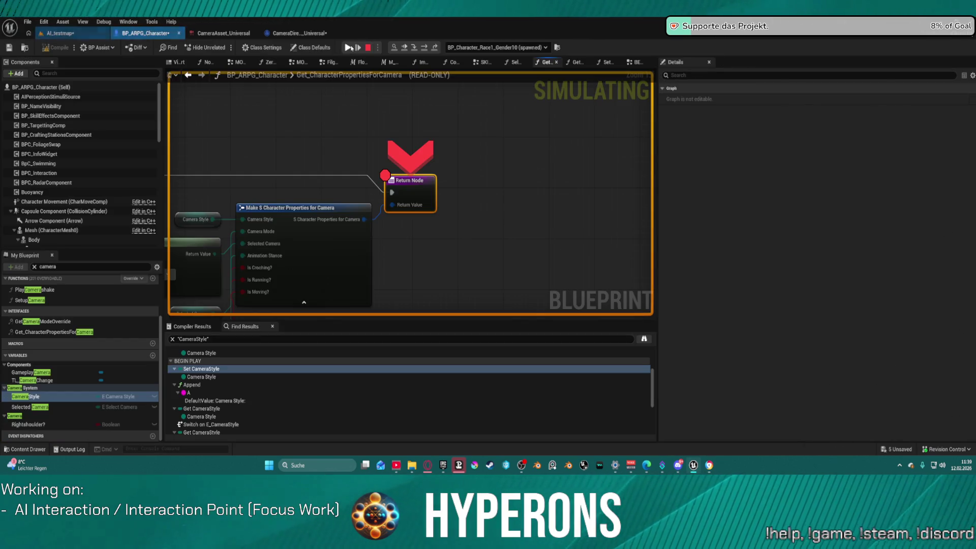
left_click(368, 47)
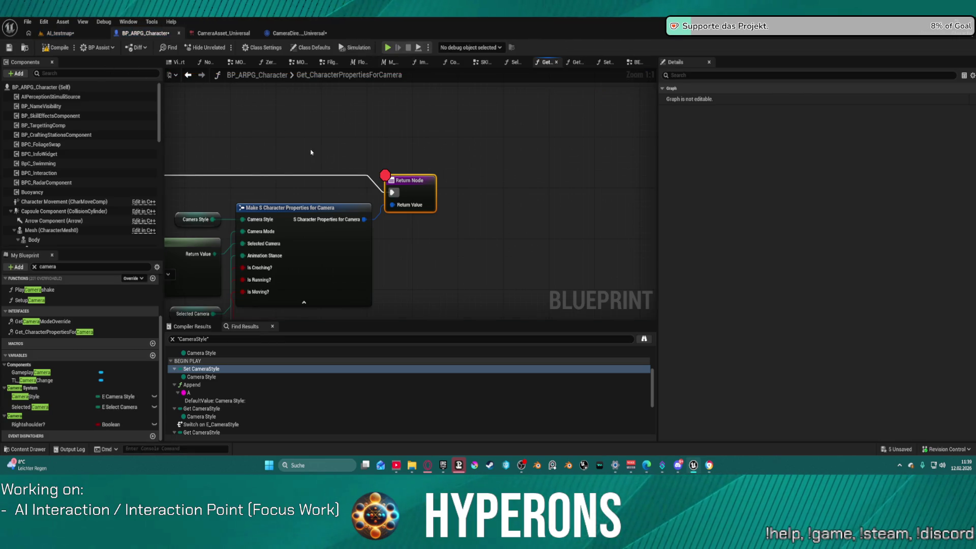
Step: Remove the Return Node breakpoint and pan to the Event Run Camera Director chain
right_click(403, 186)
left_click(432, 386)
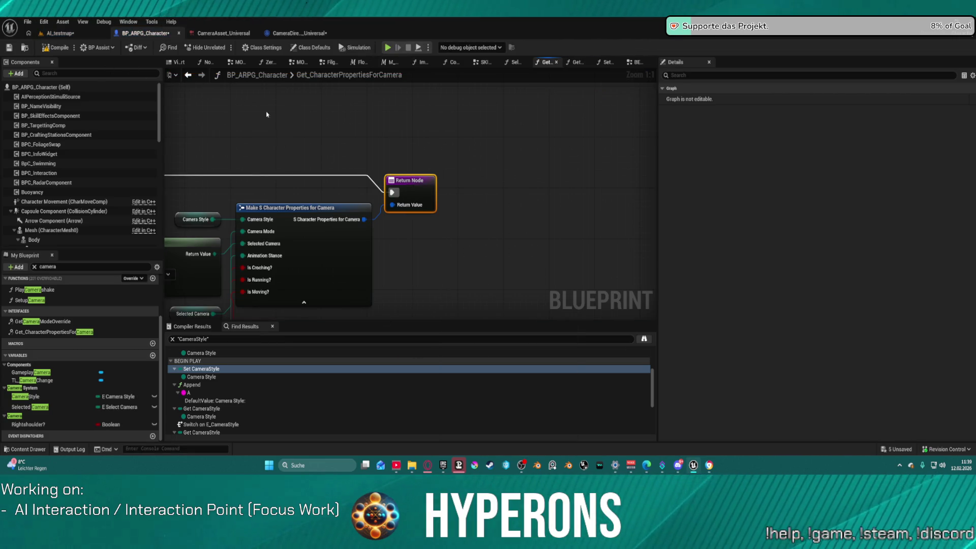
mouse_move(282, 76)
left_mouse_down()
mouse_move(382, 168)
mouse_move(666, 148)
mouse_move(503, 124)
mouse_move(431, 154)
left_mouse_up()
Step: Add a breakpoint on Get Character Properties for Camera and go back to the AI_testmap level
scroll(431, 155, "up", 3)
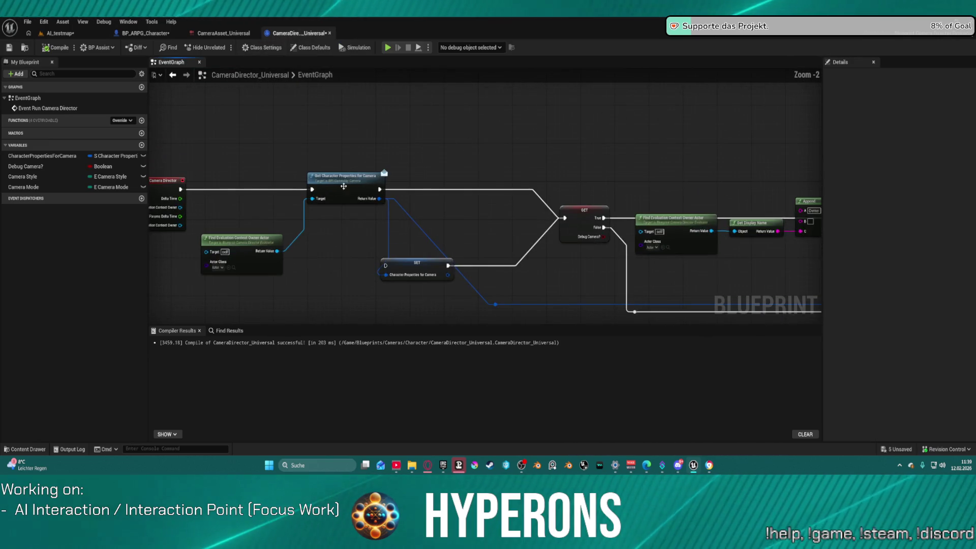
right_click(348, 179)
left_click(379, 406)
left_click_drag(228, 122, 313, 132)
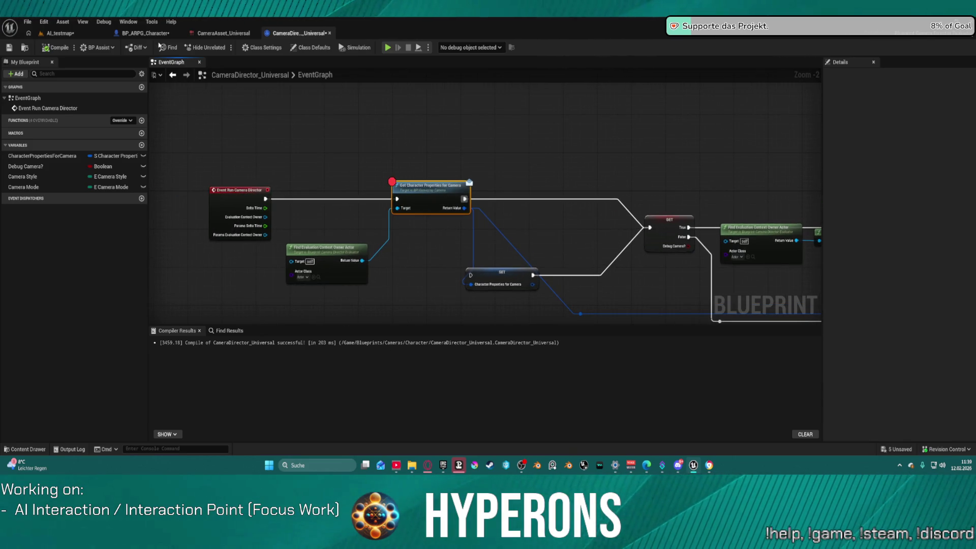
left_click(82, 33)
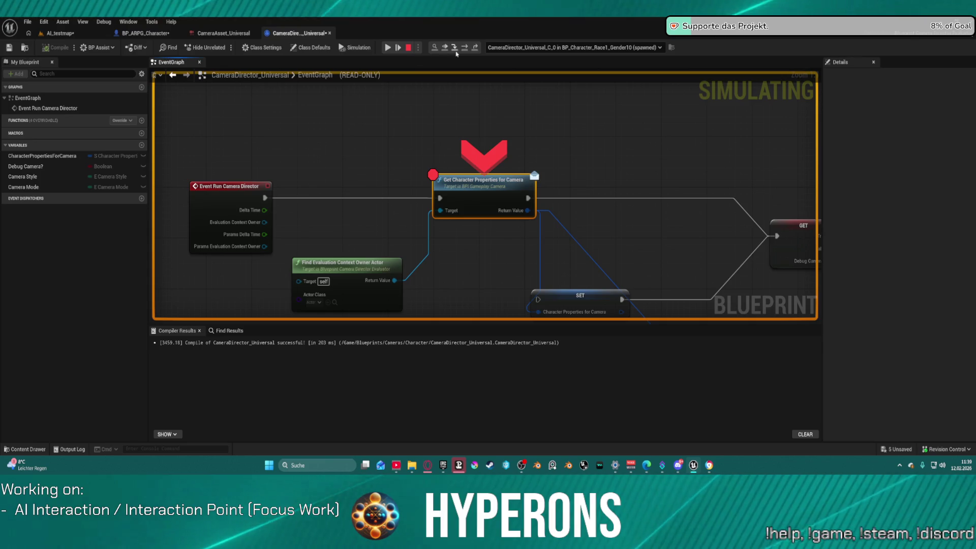
Step: Step over the Debug Camera check to SET Camera Style, inspecting pin values along the way
left_click(454, 47)
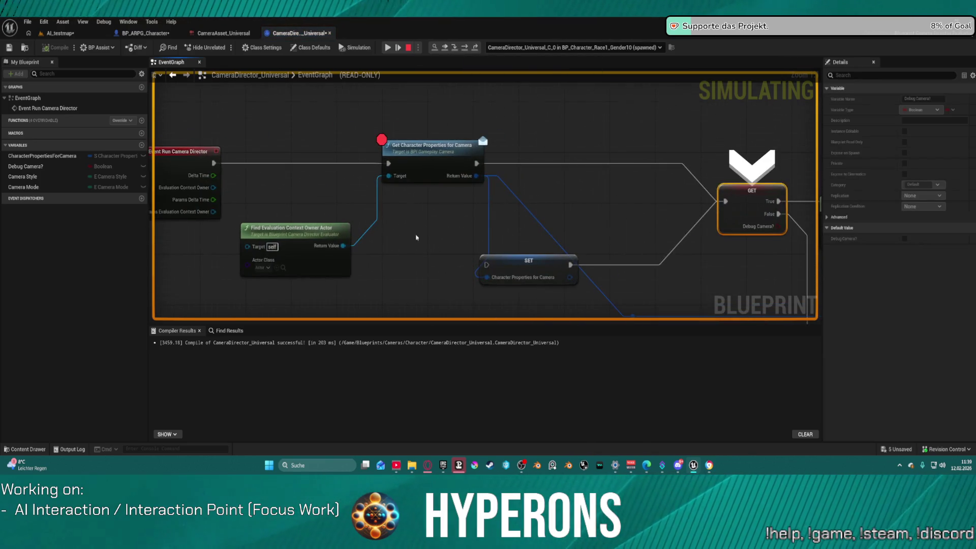
mouse_move(333, 248)
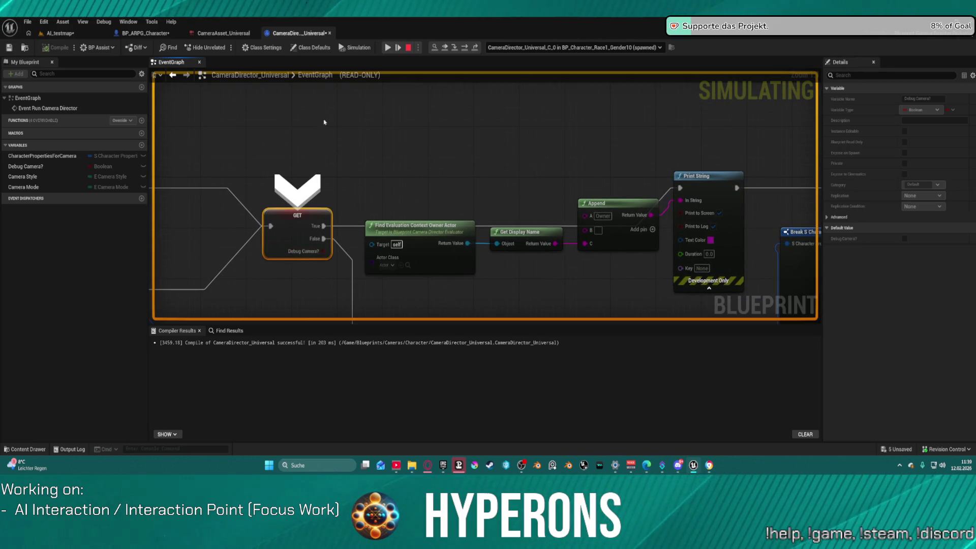
left_click(465, 48)
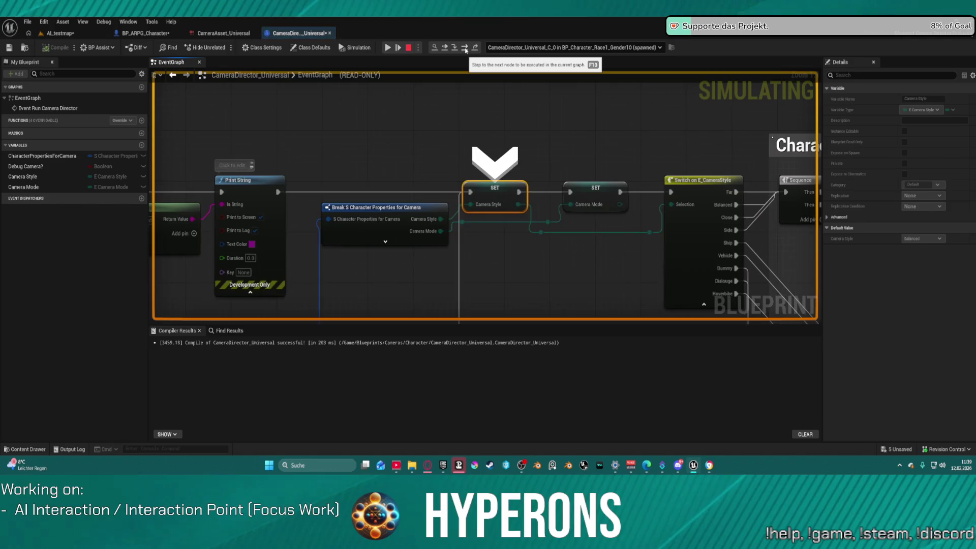
mouse_move(490, 209)
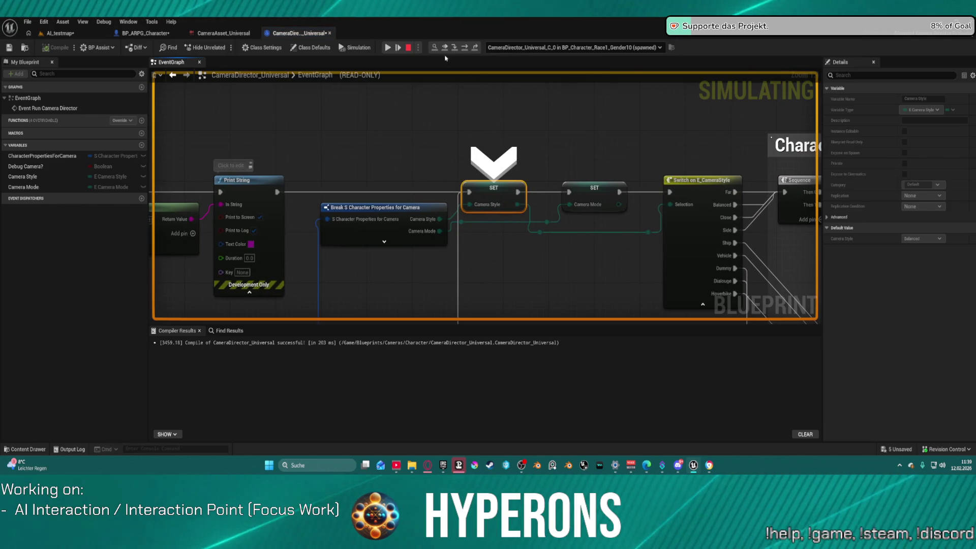
Step: Resume to the breakpoint, then step through SET Camera Style and SET Camera Mode to Switch on E_CameraStyle, confirming Balanced
key("F11")
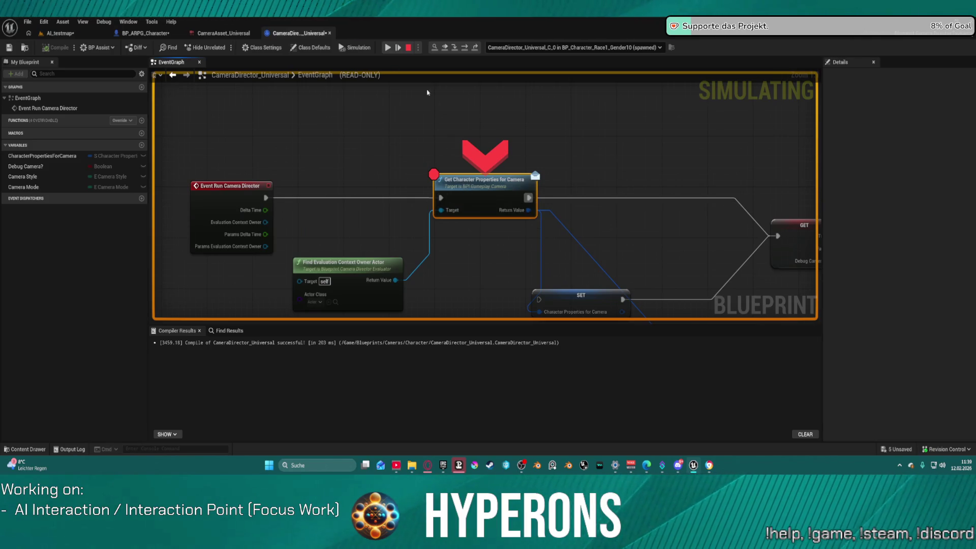
left_click(464, 48)
left_click(465, 48)
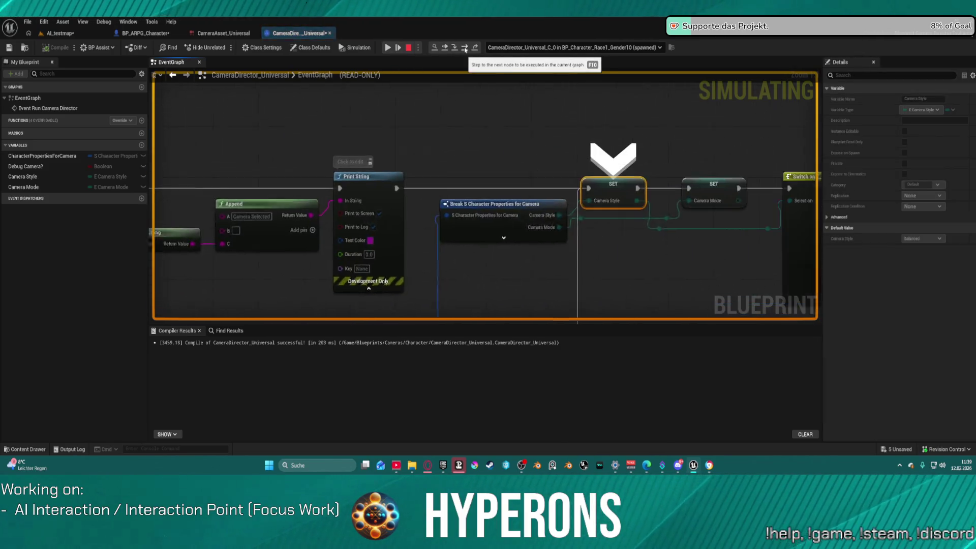
left_click(465, 47)
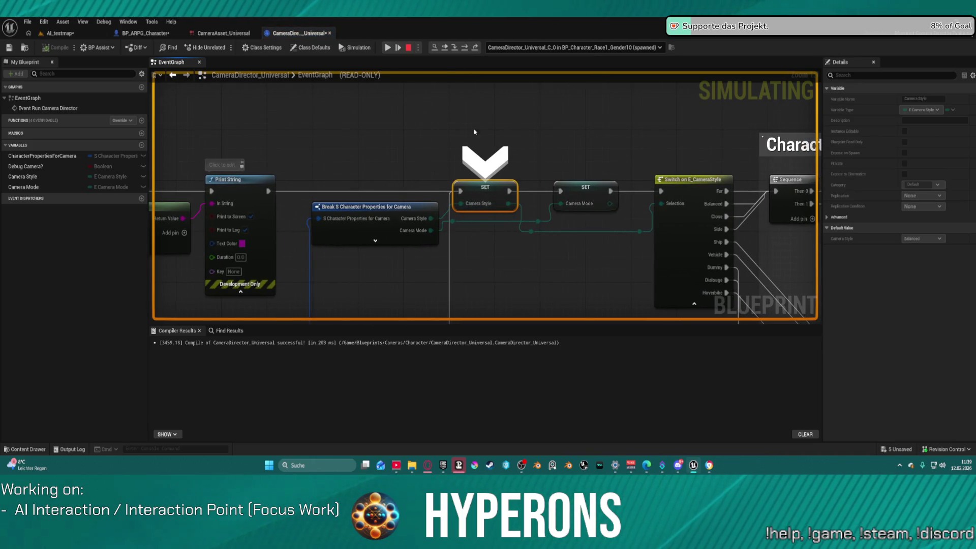
left_click(465, 48)
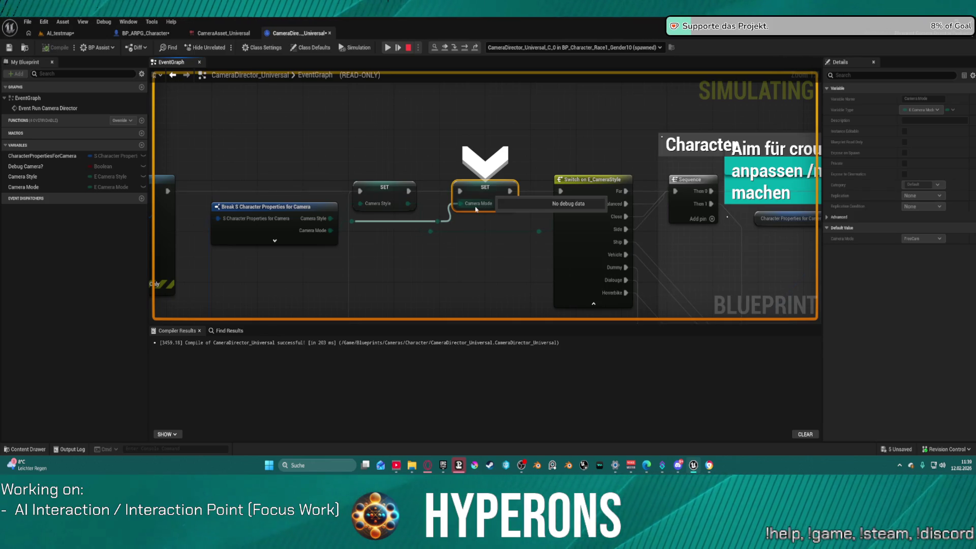
mouse_move(328, 233)
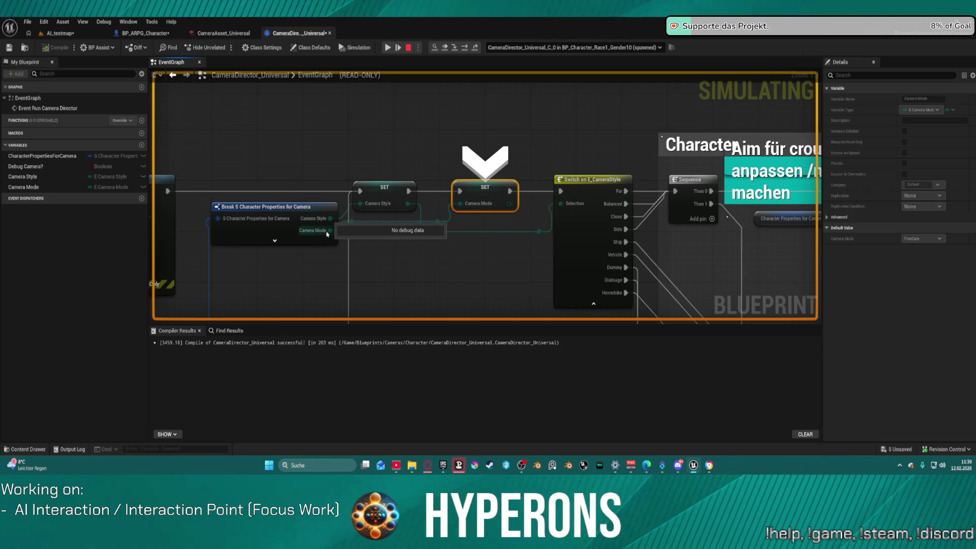
left_click(466, 49)
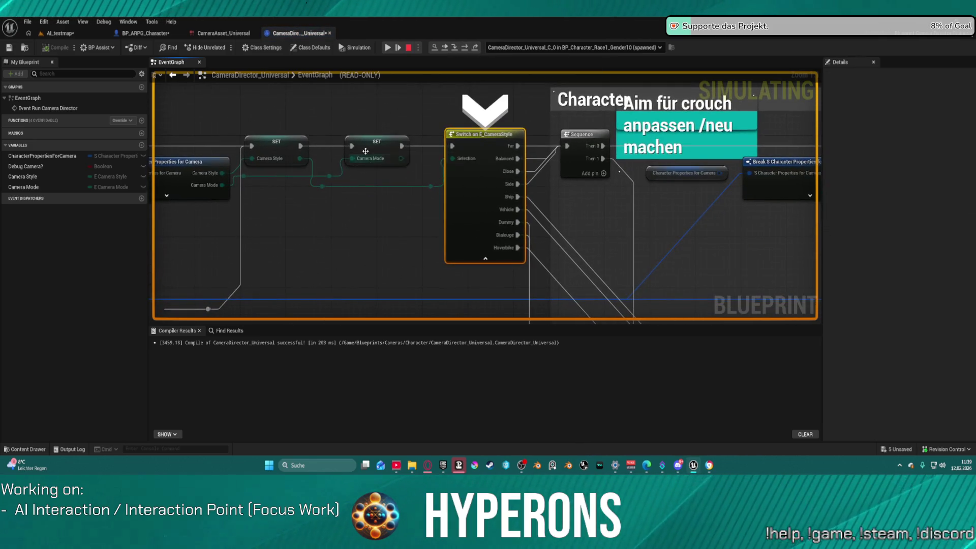
mouse_move(205, 175)
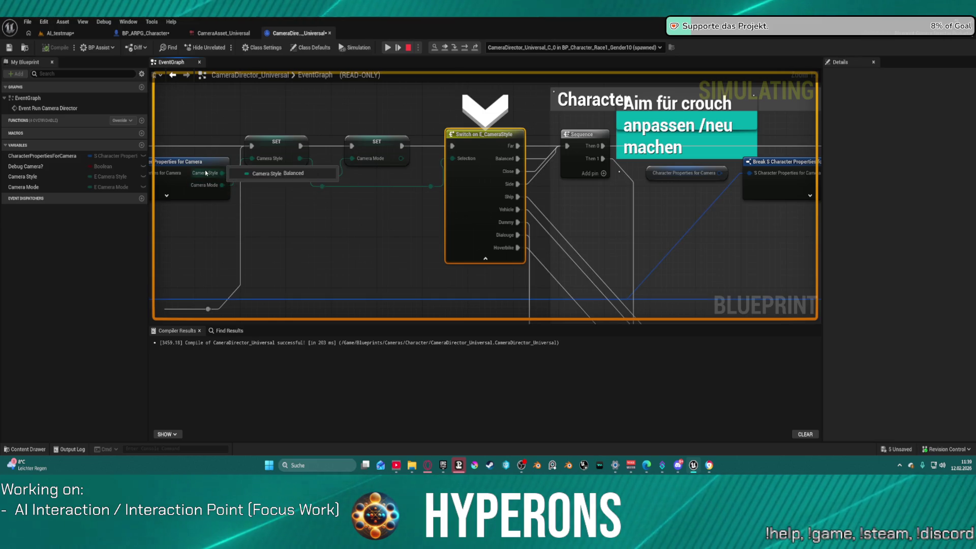
mouse_move(370, 159)
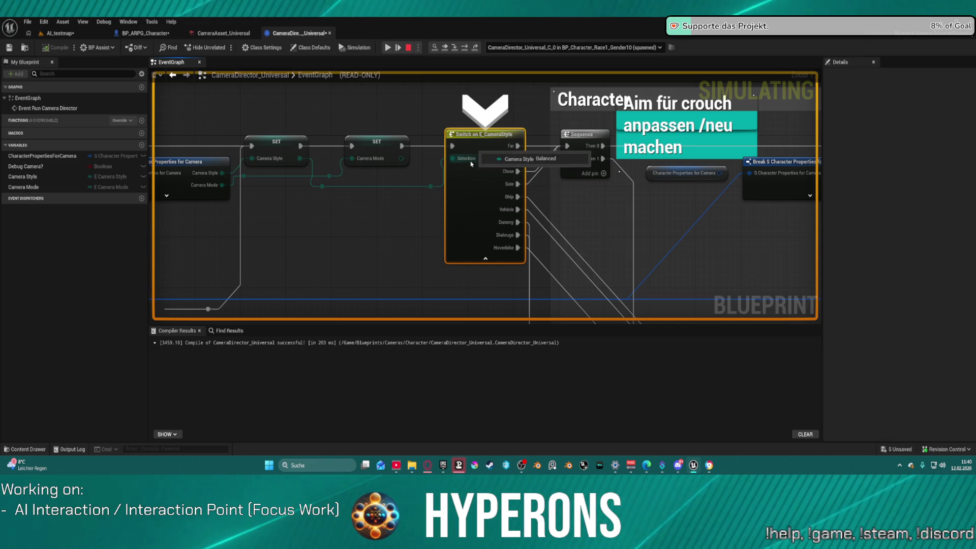
Step: Step over through Sequence, Branch, Switch on E_CameraMode and Activate Camera Rig back to Get Character Properties for Camera
left_click(466, 47)
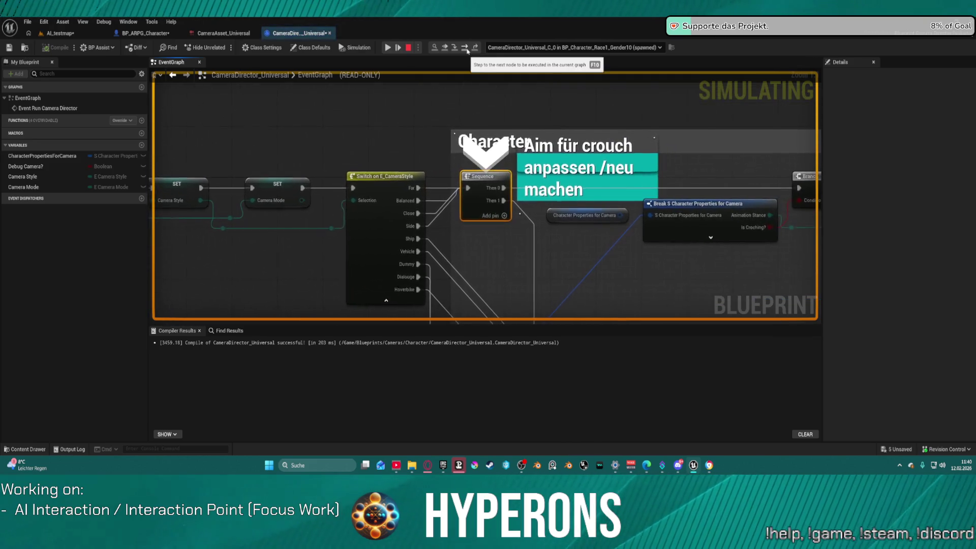
left_click(465, 48)
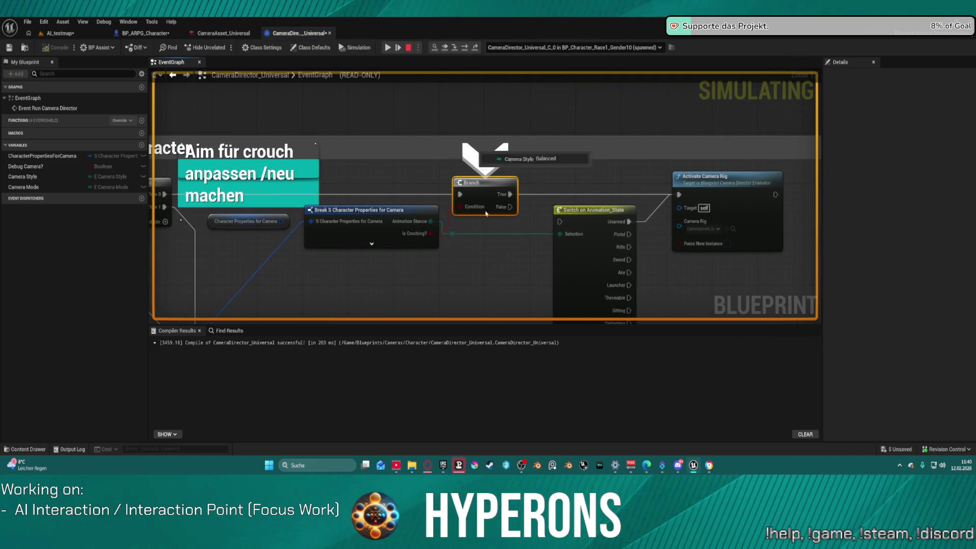
left_click(466, 48)
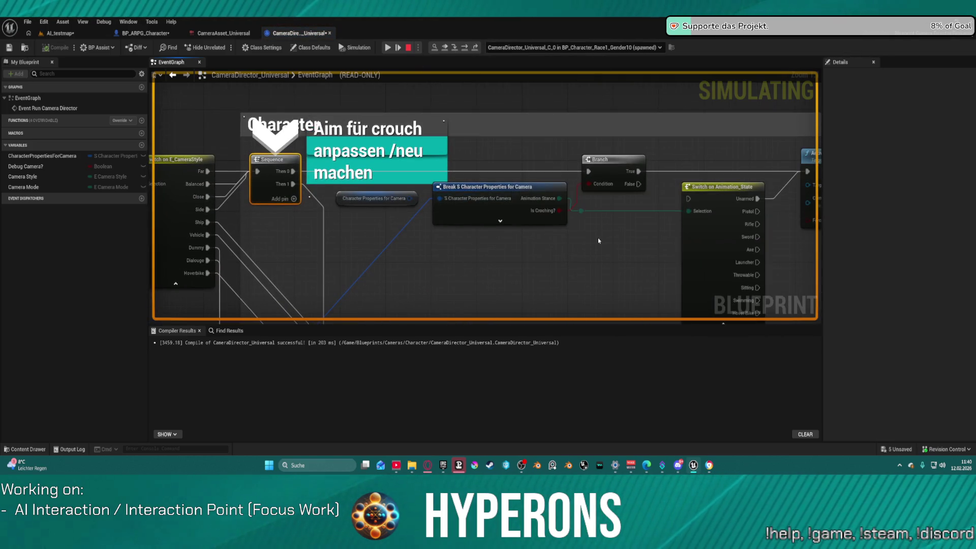
left_click(465, 48)
left_click(466, 48)
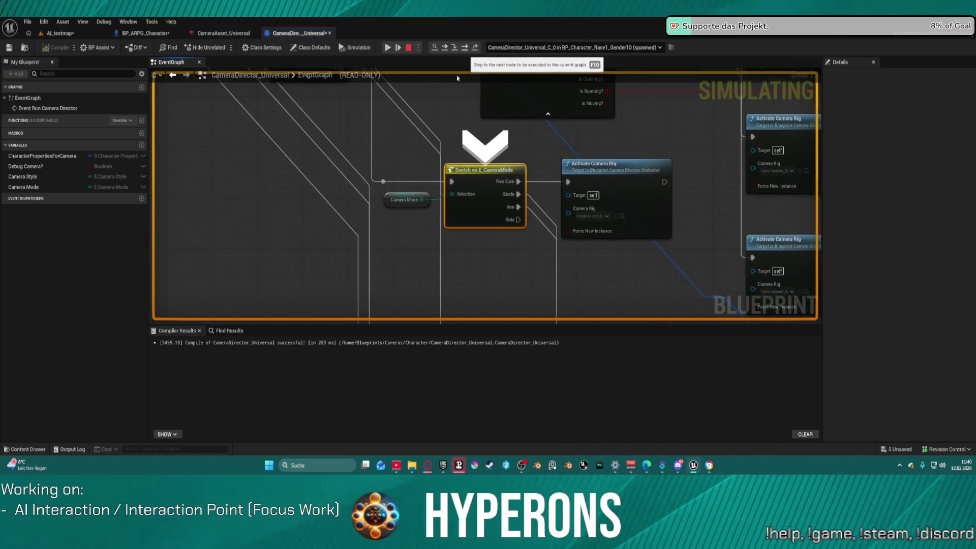
mouse_move(425, 278)
left_mouse_down()
mouse_move(416, 313)
mouse_move(412, 252)
left_mouse_up()
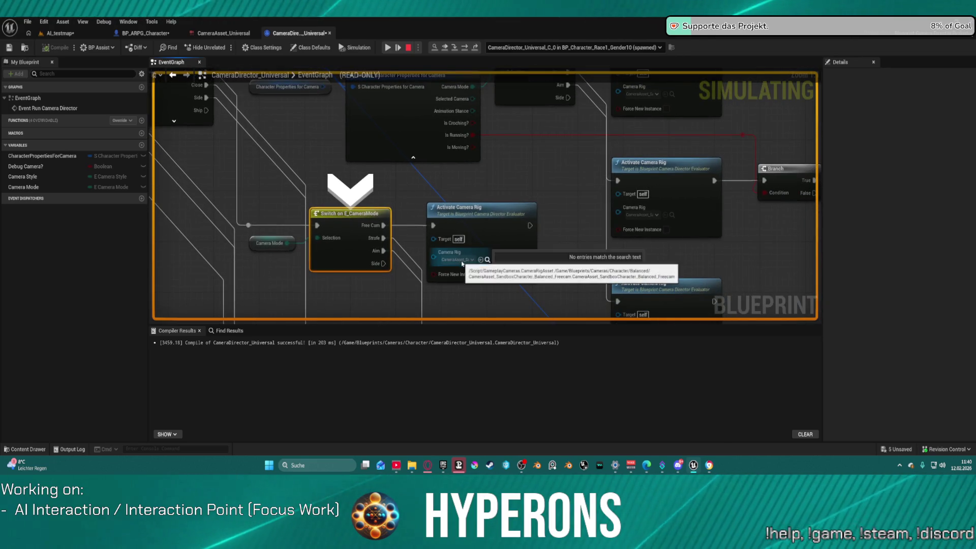
left_click(463, 49)
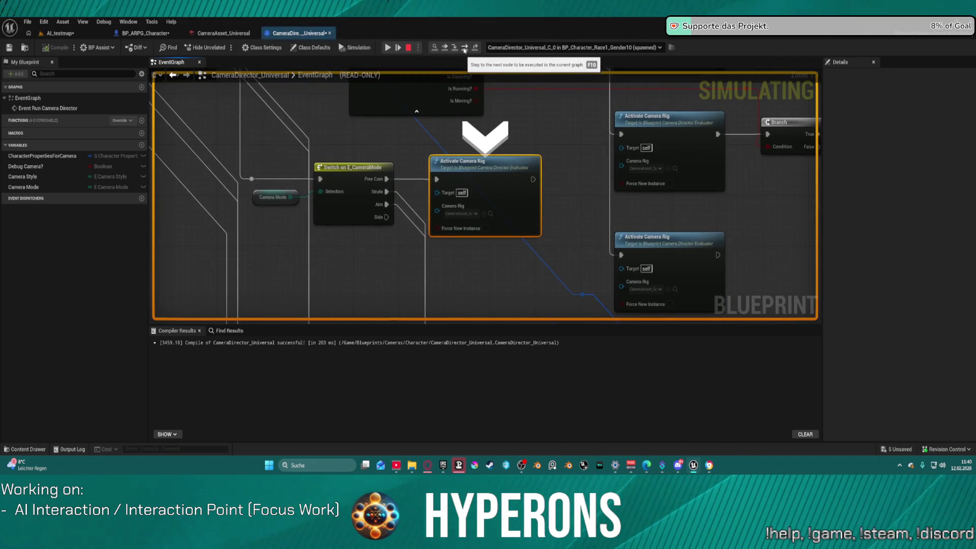
left_click(464, 48)
left_click(464, 49)
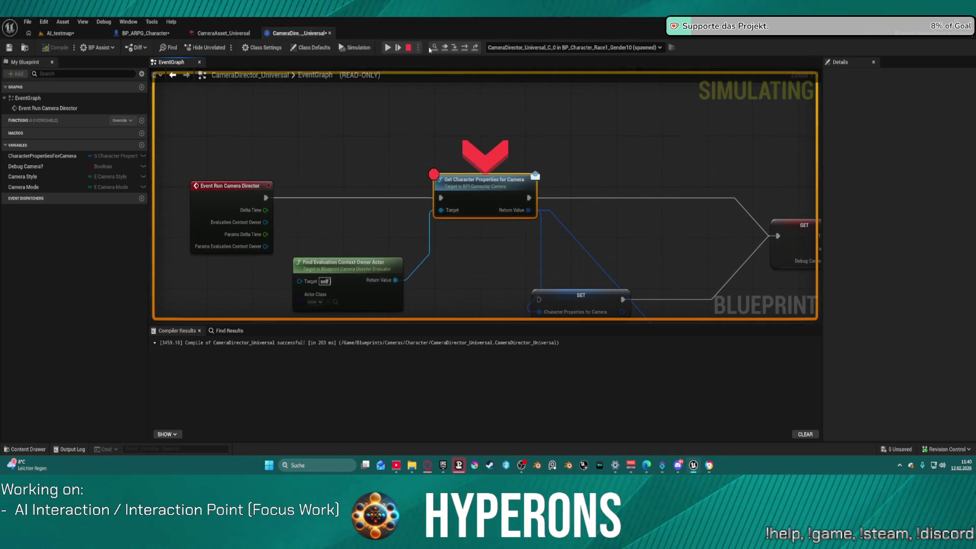
Step: Stop the simulation and open CameraAsset_SandboxCharacter_Balanced_Freecam from the Activate Camera Rig's Camera Rig pin
left_click(409, 47)
scroll(452, 198, "down", 8)
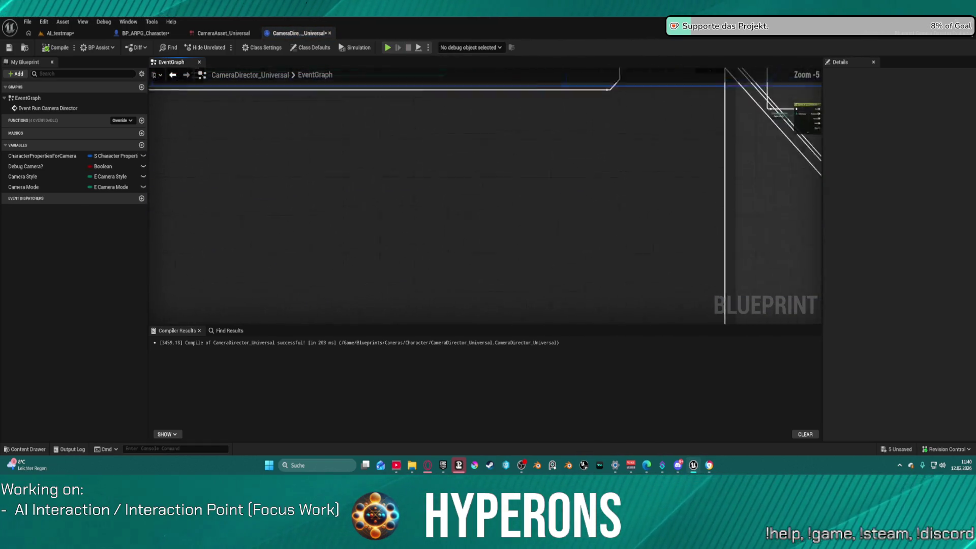
scroll(452, 197, "up", 8)
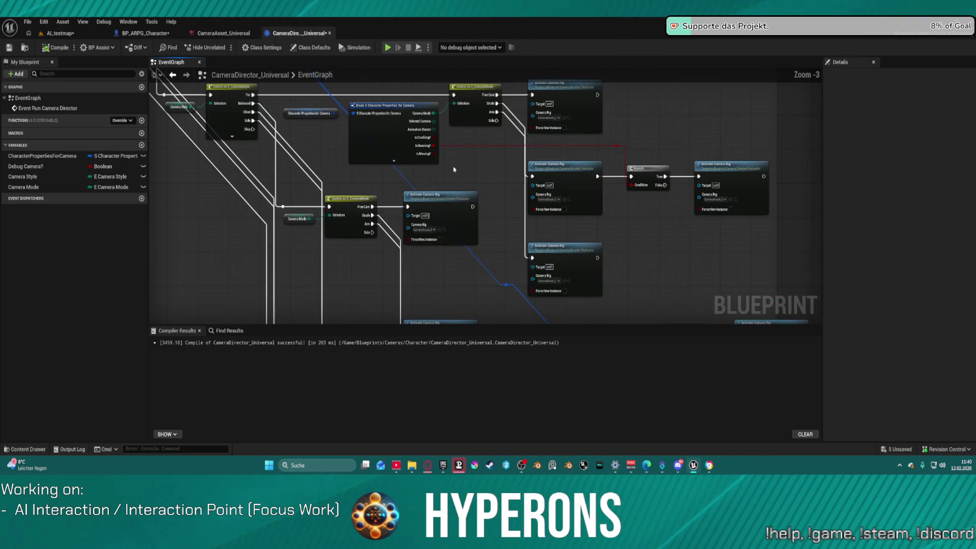
left_click(534, 195)
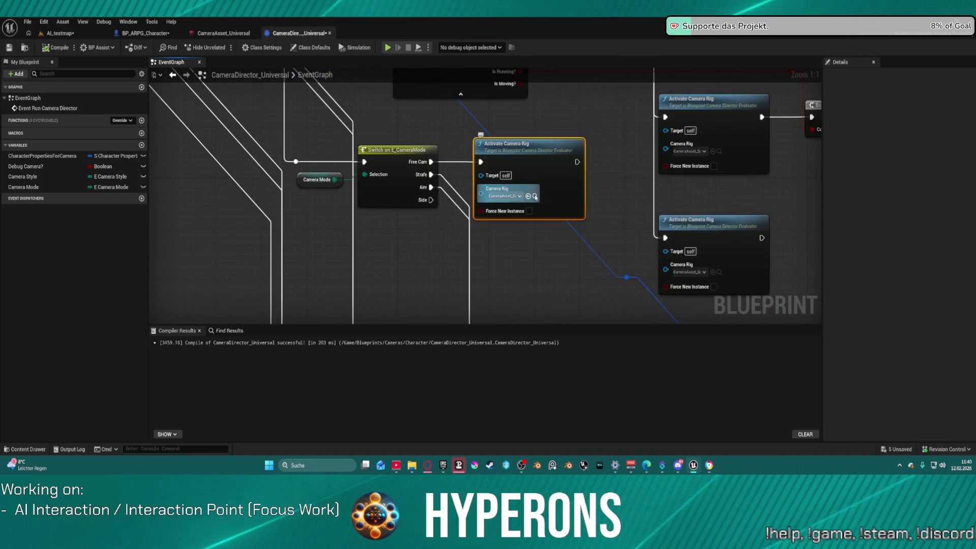
double_click(201, 354)
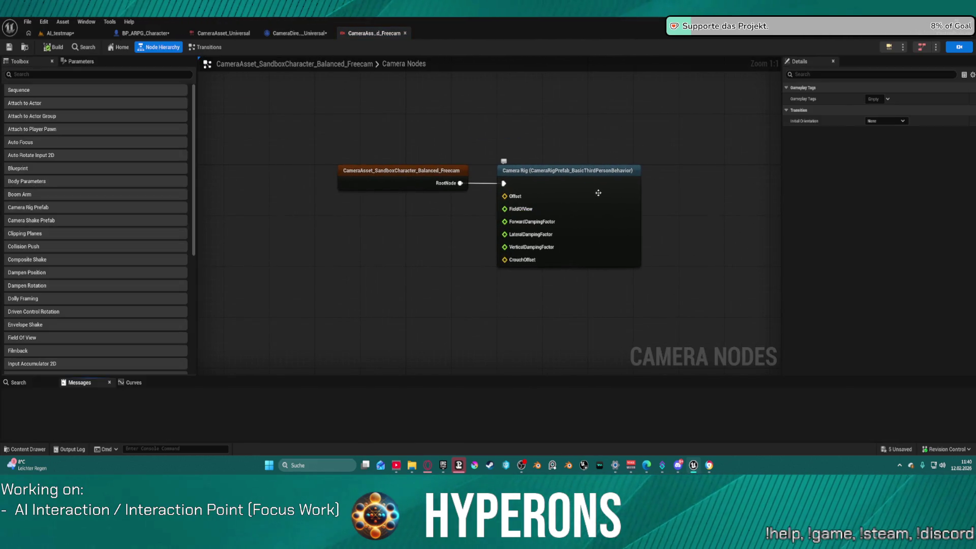
Step: Leave the initial orientation as None and open the CameraRigPrefab_BasicThirdPersonBehavior prefab from the Camera Rig node
left_click(884, 121)
left_click(887, 129)
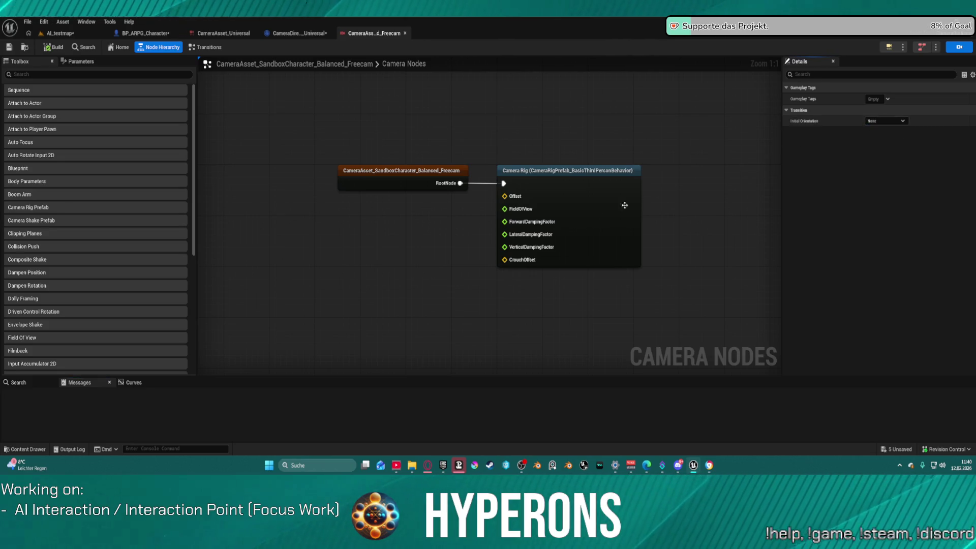
left_click(531, 235)
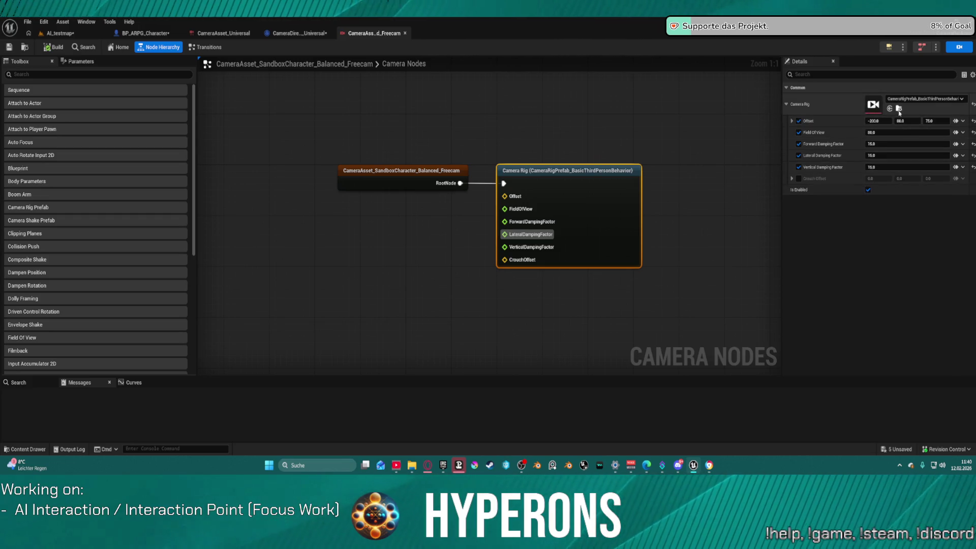
left_click(899, 109)
double_click(765, 351)
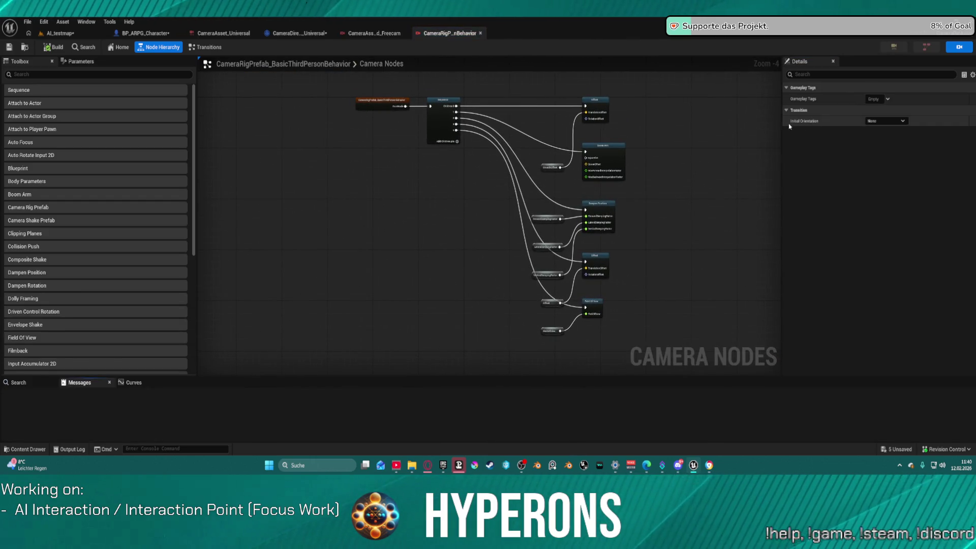
Step: Inspect the prefab's offset, Boom Arm, damping, lower offset and Field Of View (90.0) node settings
scroll(402, 124, "up", 3)
left_click(484, 114)
left_click_drag(484, 115, 421, 195)
scroll(515, 210, "down", 4)
left_click_drag(514, 299, 470, 89)
left_click(483, 104)
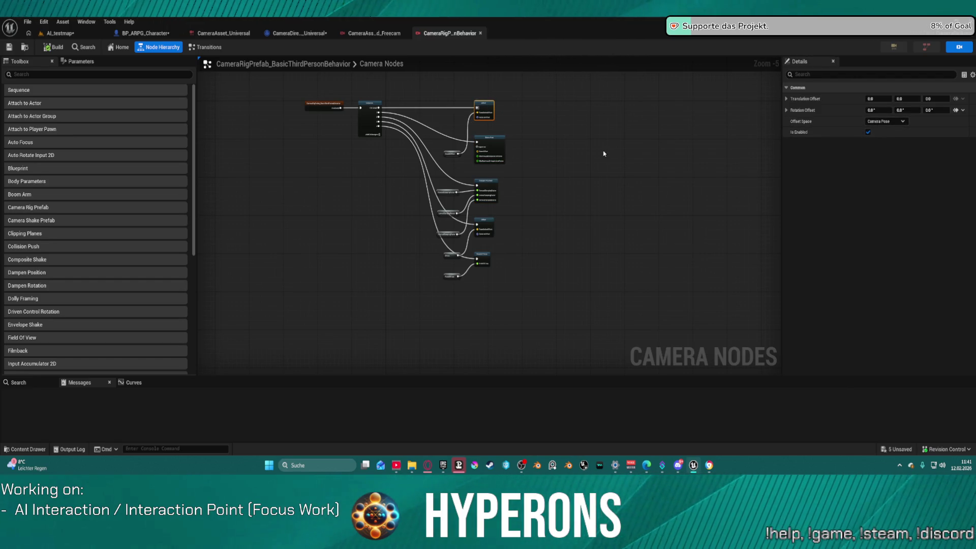
left_click(480, 142)
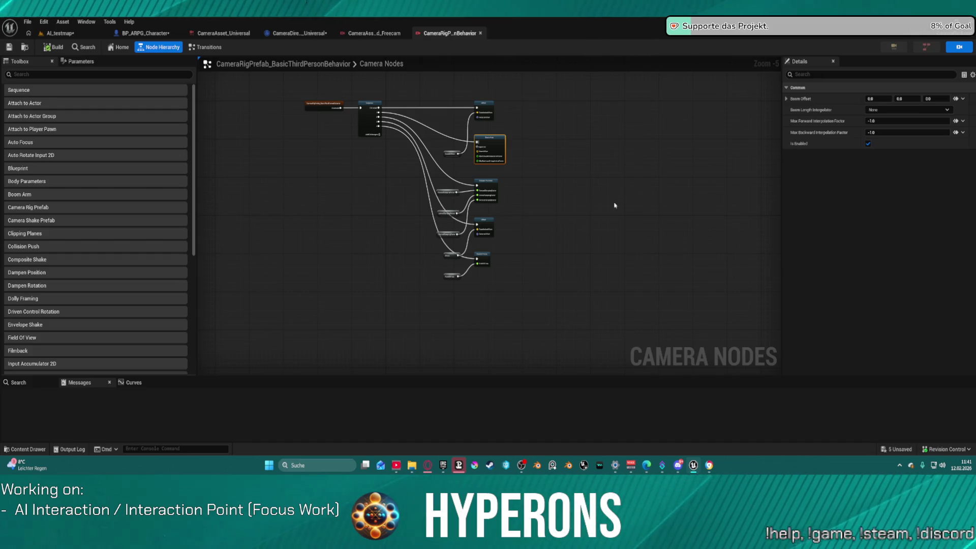
left_click(492, 186)
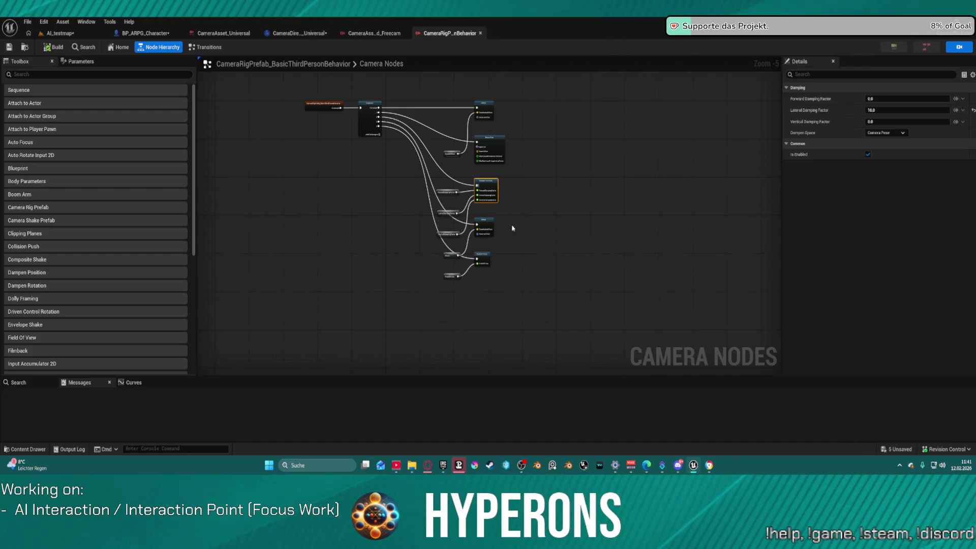
left_click(483, 231)
left_click(483, 259)
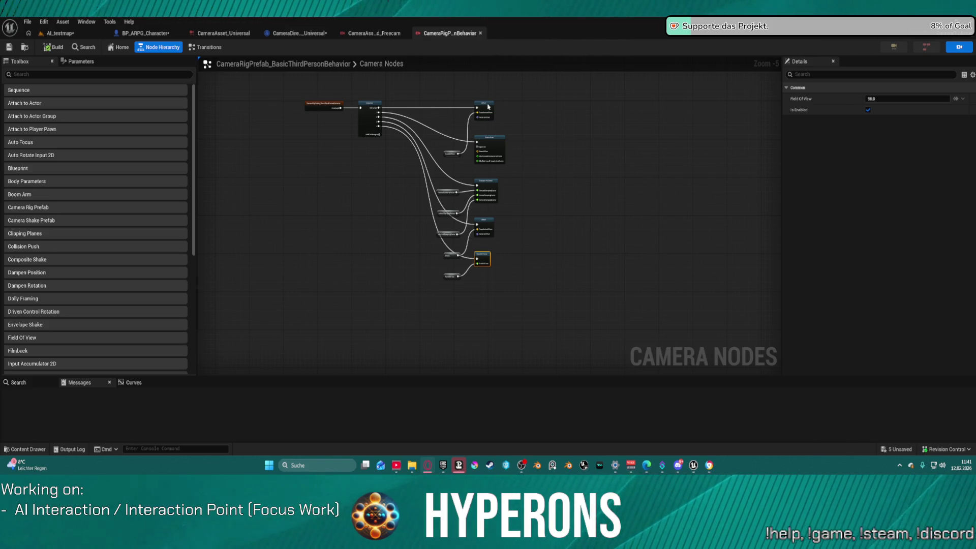
Step: Glance at the Freecam asset graph, then return to the rig prefab and select all its nodes
left_click(406, 34)
left_click(444, 35)
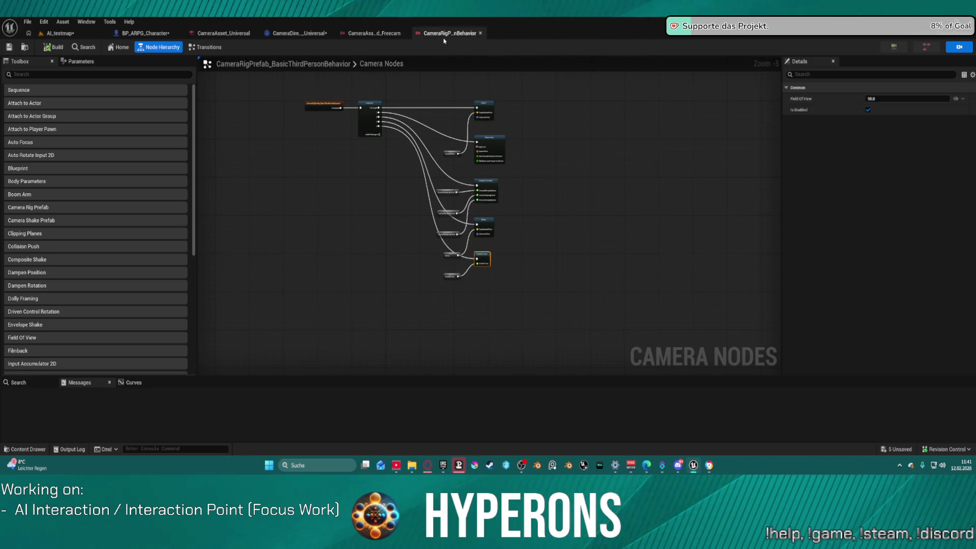
left_click_drag(452, 93, 496, 279)
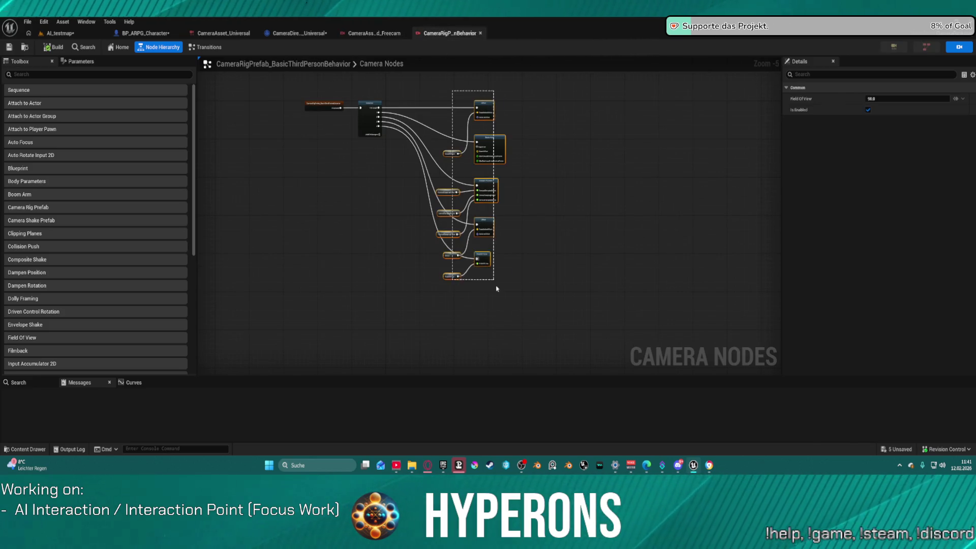
Step: Straighten the selected prefab nodes into a column, look over the AI_testmap viewport, and return to CameraDirector_Universal
key("f")
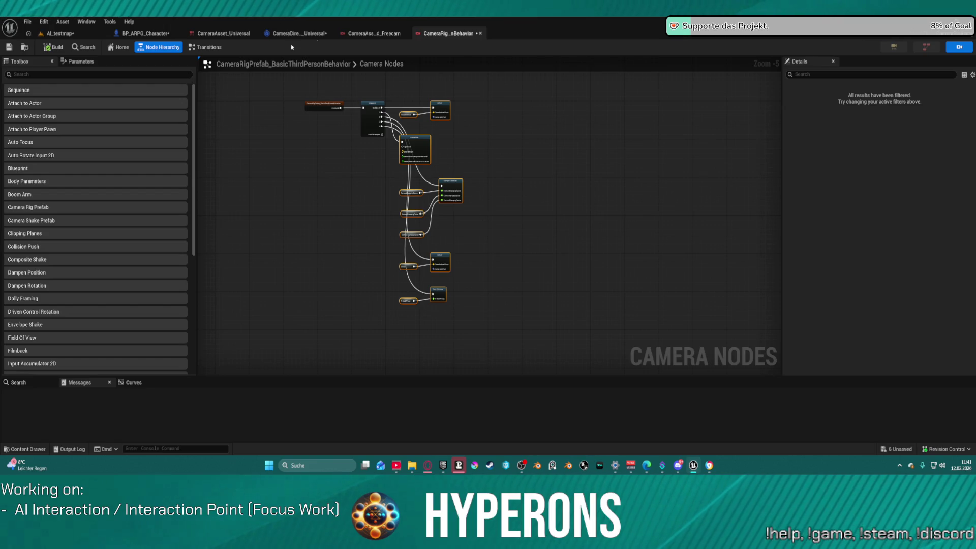
left_click(66, 33)
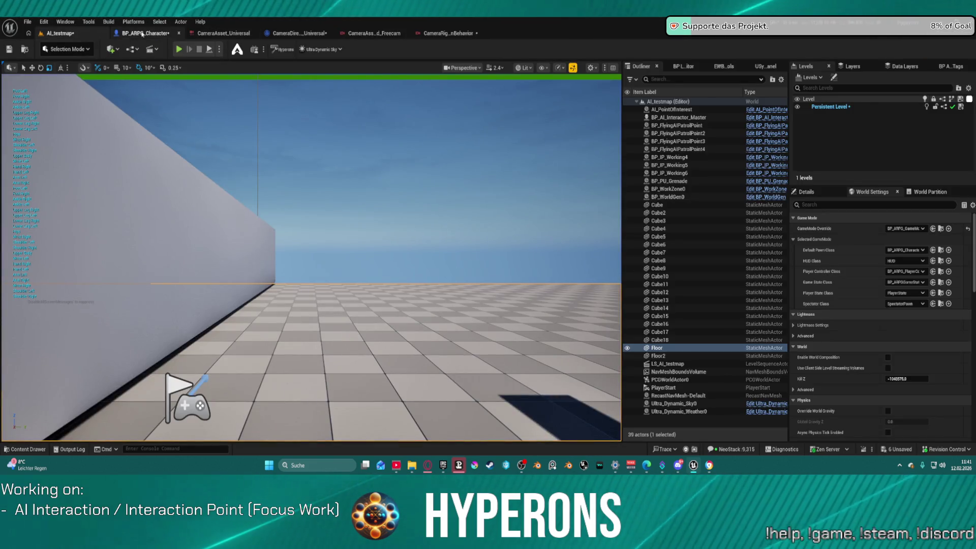
key("s")
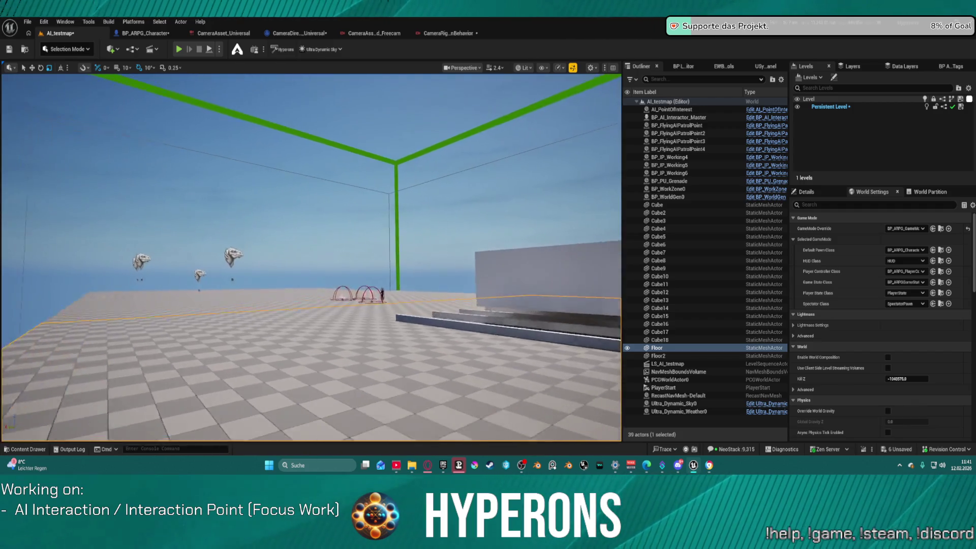
key("w")
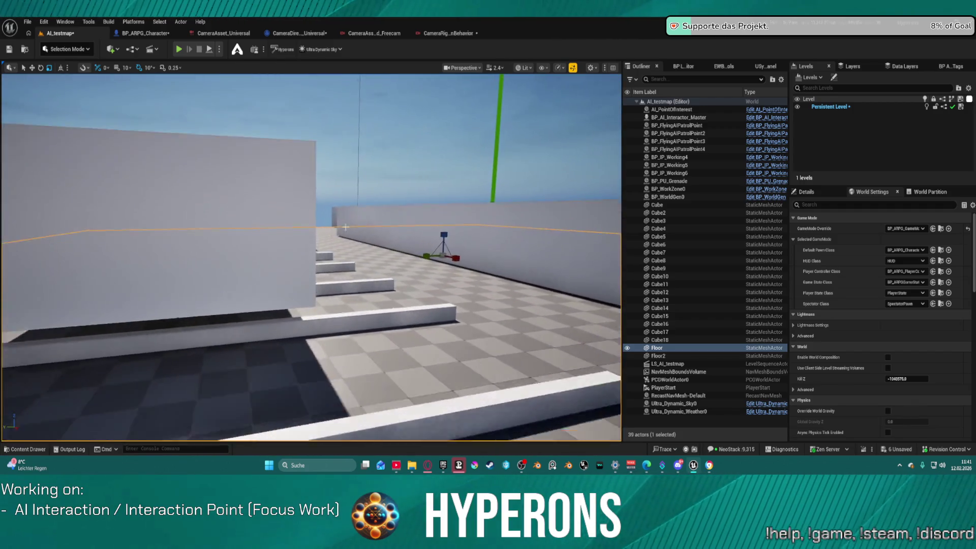
left_click(304, 35)
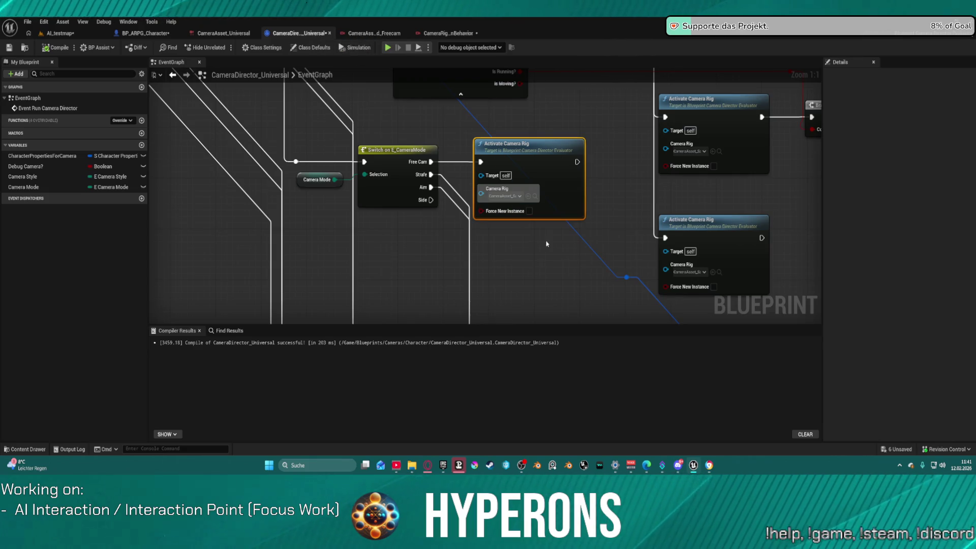
Step: Pan the camera director graph, switch to BP_ARPG_Character and start Play with Alt+P to hit the breakpoint
mouse_move(554, 261)
left_mouse_down()
mouse_move(456, 258)
mouse_move(323, 282)
mouse_move(469, 219)
left_mouse_up()
scroll(356, 277, "down", 1)
scroll(322, 282, "down", 1)
scroll(611, 90, "down", 4)
mouse_move(611, 90)
left_mouse_down()
mouse_move(638, 163)
mouse_move(721, 307)
left_mouse_up()
left_click(138, 33)
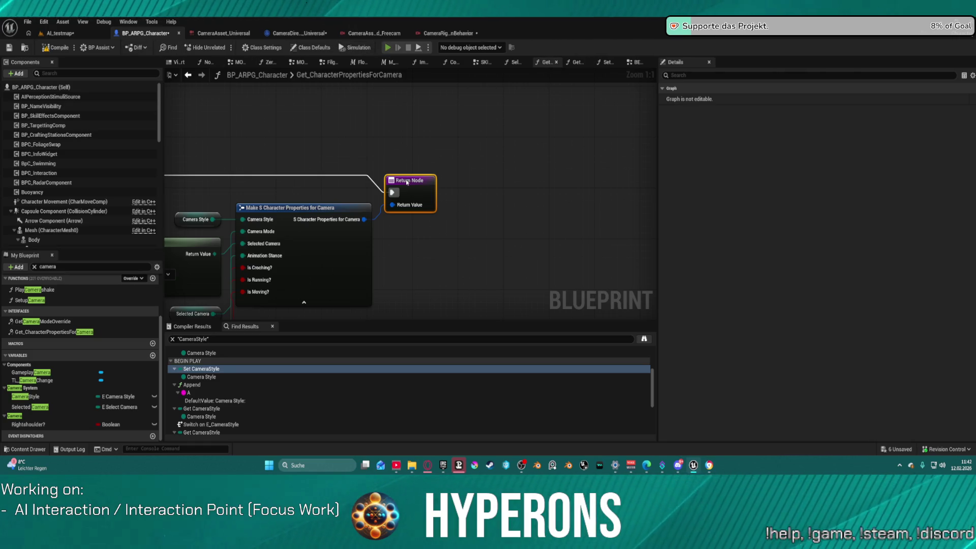
key("alt+p")
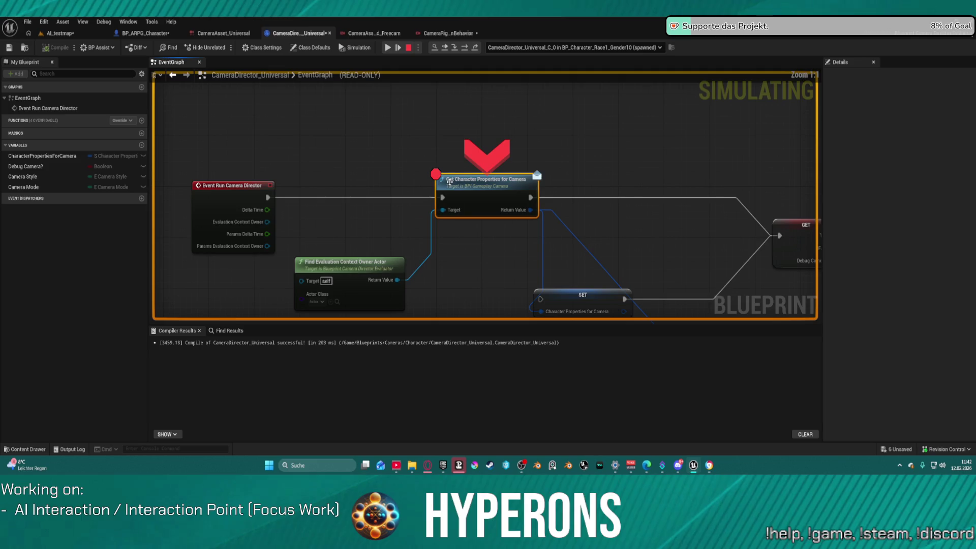
Step: Disable the breakpoint on the Get Character Properties for Camera node
right_click(479, 185)
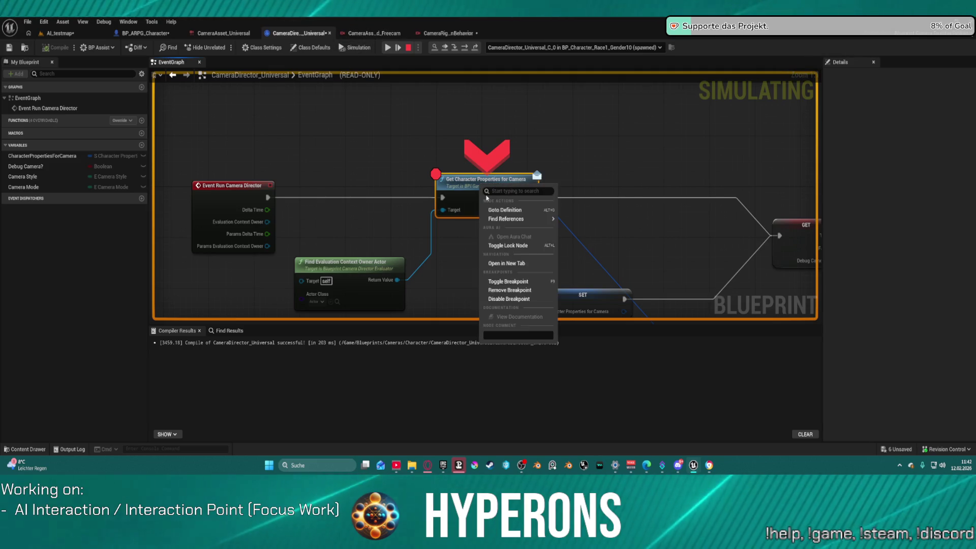
left_click(522, 290)
scroll(395, 156, "down", 10)
scroll(405, 180, "up", 10)
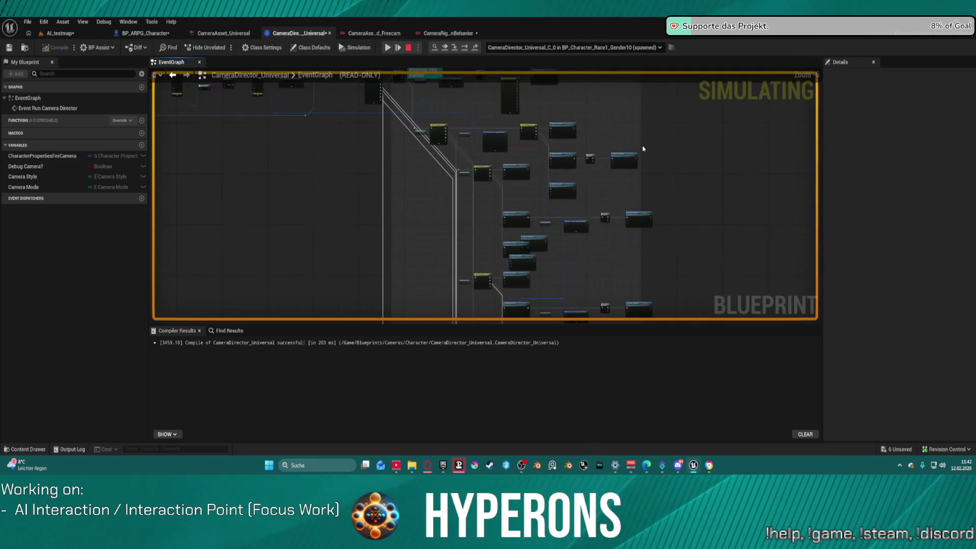
Step: Toggle a breakpoint on the Activate Camera Rig node and return to the running game preview
mouse_move(377, 142)
left_mouse_down()
mouse_move(383, 152)
mouse_move(471, 126)
mouse_move(488, 102)
mouse_move(520, 260)
mouse_move(525, 150)
mouse_move(584, 117)
mouse_move(714, 229)
mouse_move(529, 133)
left_mouse_up()
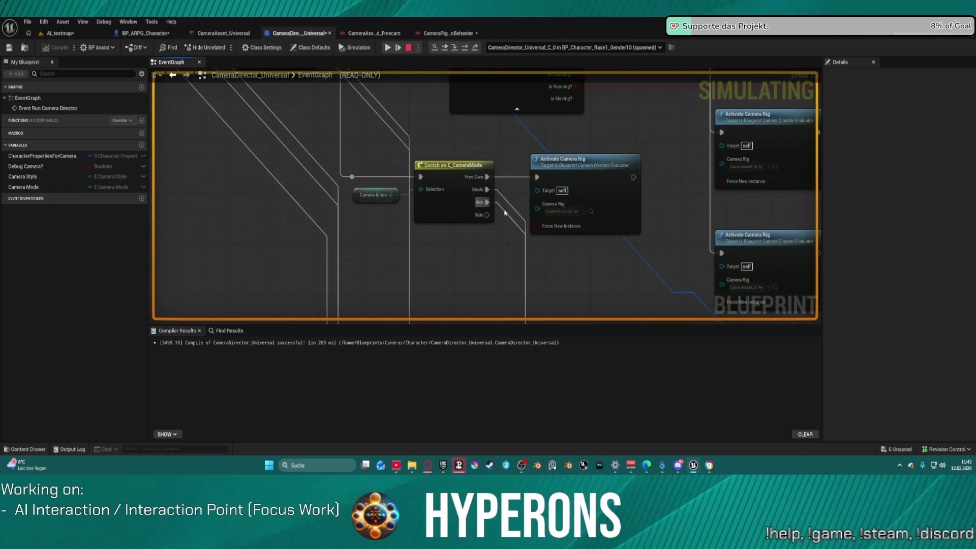
left_click(461, 202)
mouse_move(461, 202)
left_mouse_down()
mouse_move(467, 139)
mouse_move(510, 129)
mouse_move(522, 65)
left_mouse_up()
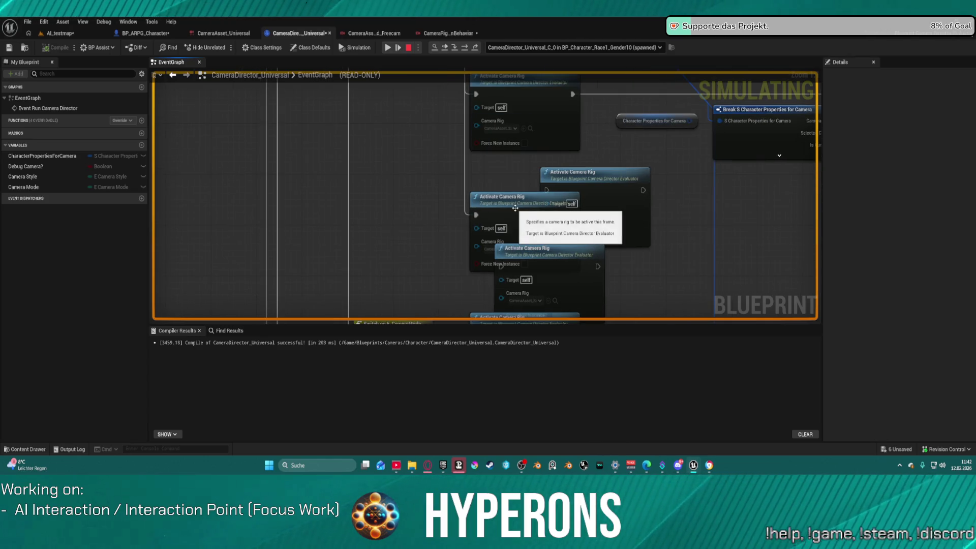
right_click(515, 206)
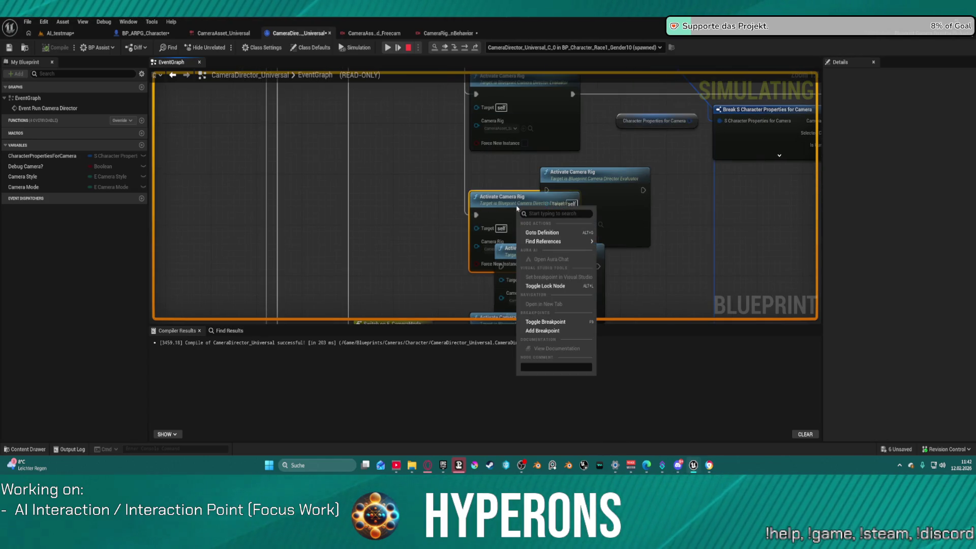
left_click(553, 331)
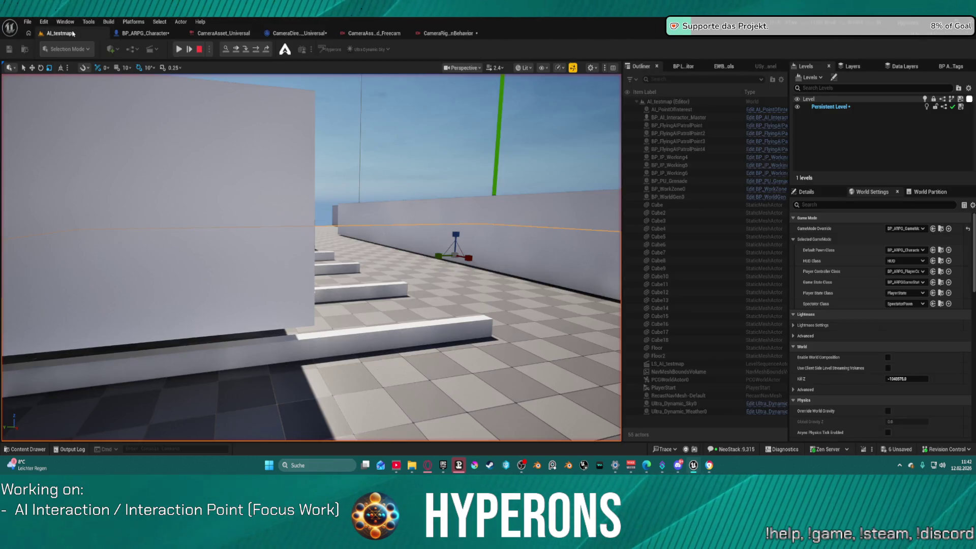
left_click(60, 33)
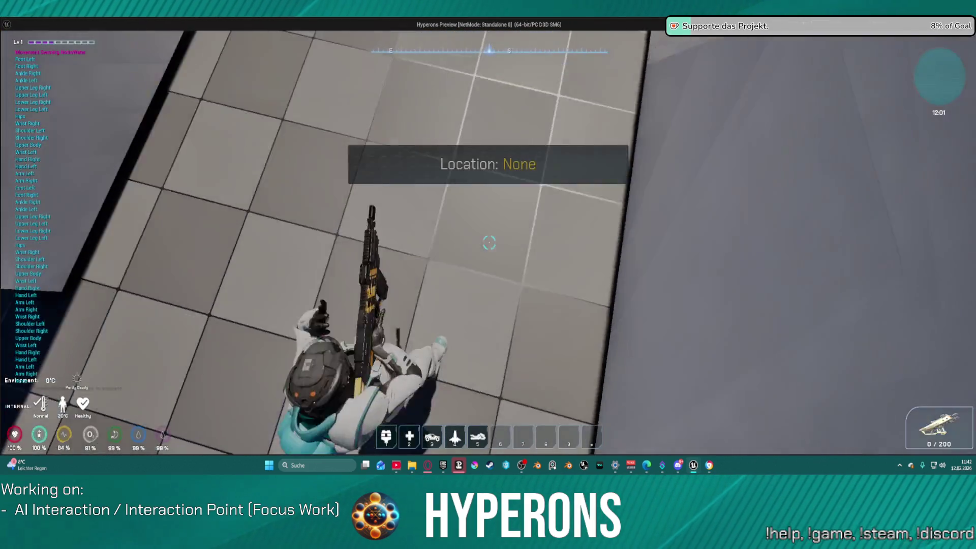
Step: Run the character down the corridor and along the rails, resuming past the breakpoint, firing, jumping and aiming
key("w")
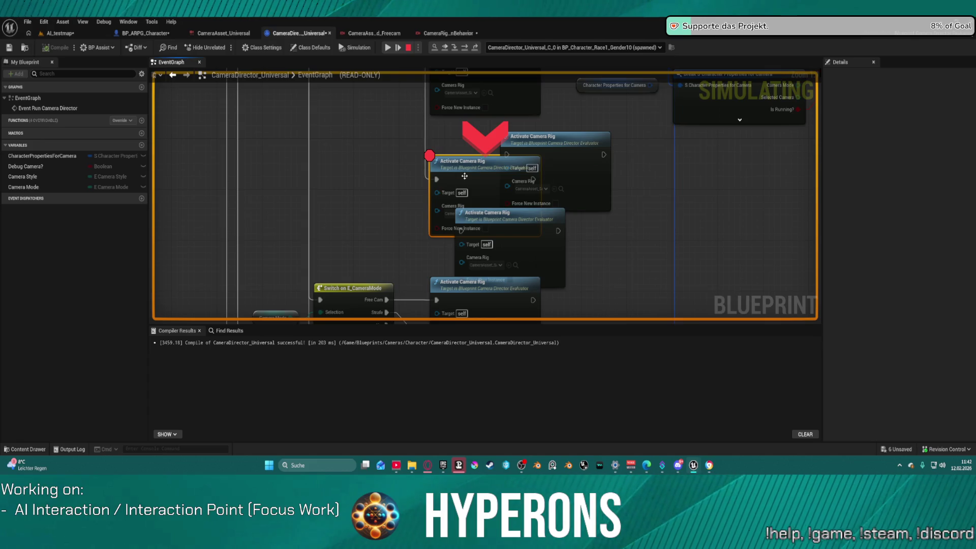
left_click(388, 48)
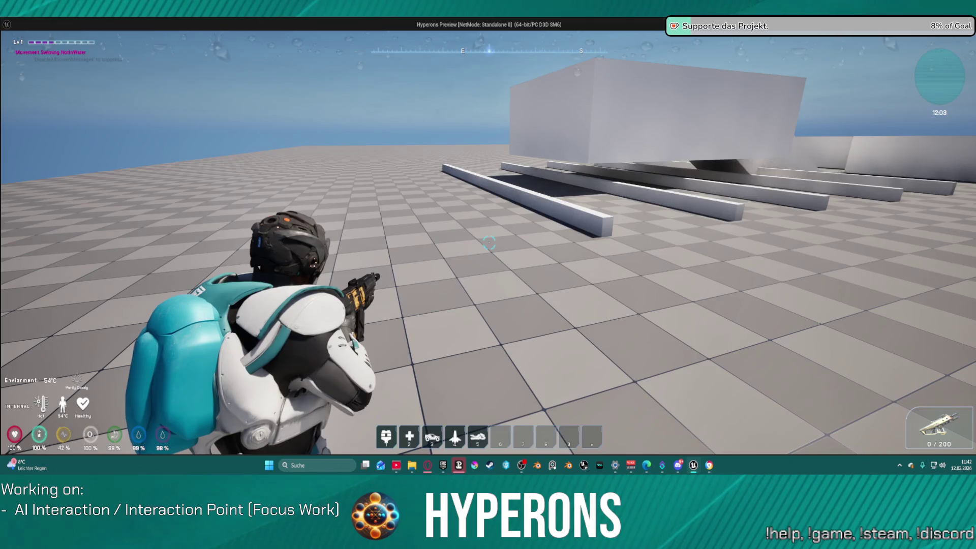
key("shift+w")
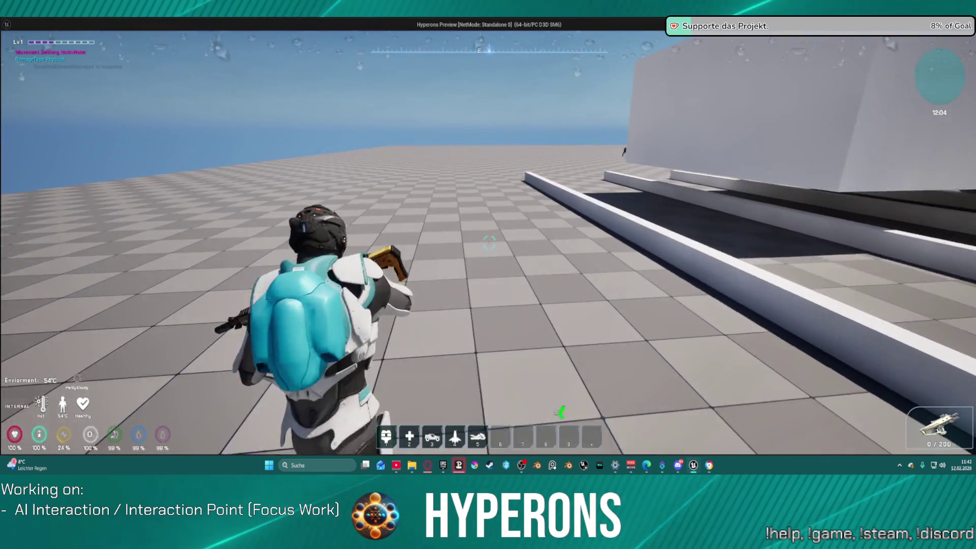
key("shift+w")
key("w")
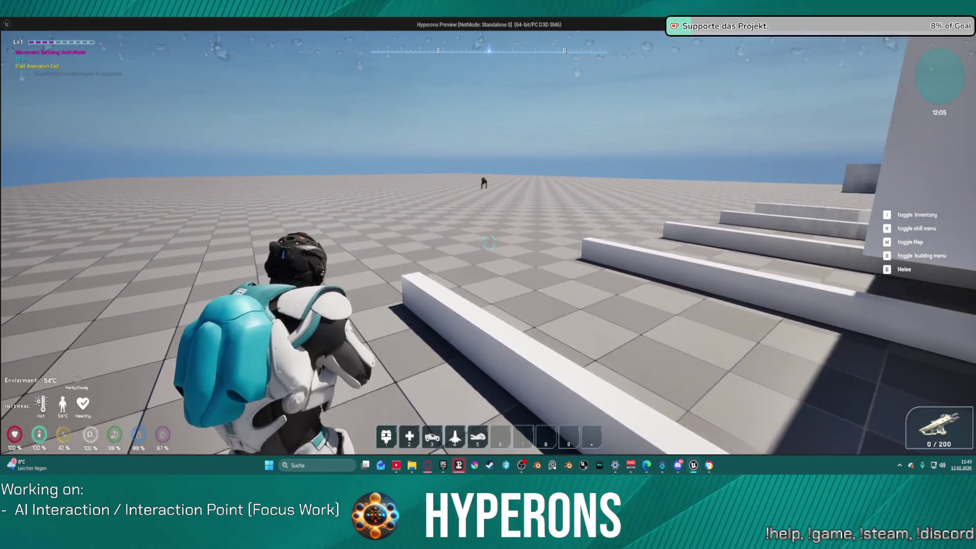
key("shift+w")
left_click(490, 243)
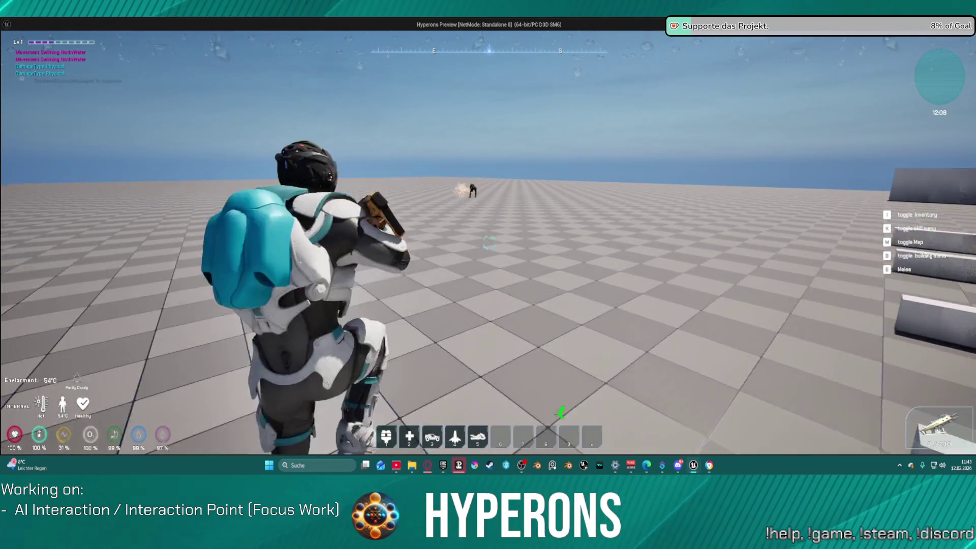
key("space")
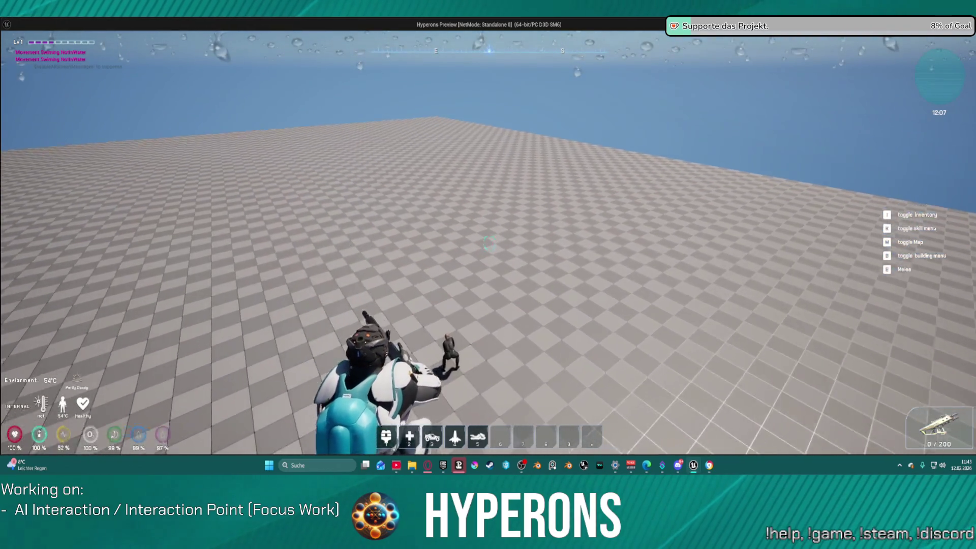
right_click(489, 243)
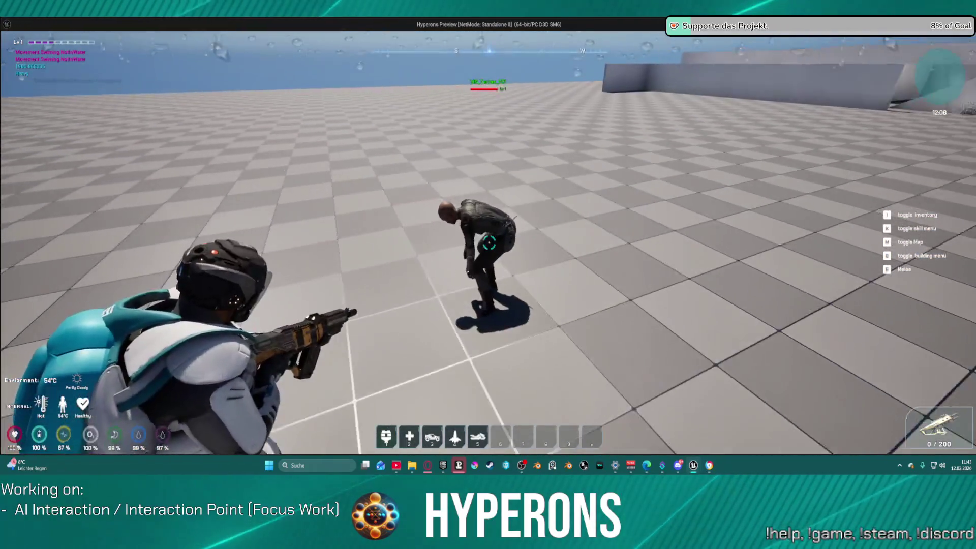
right_click(489, 243)
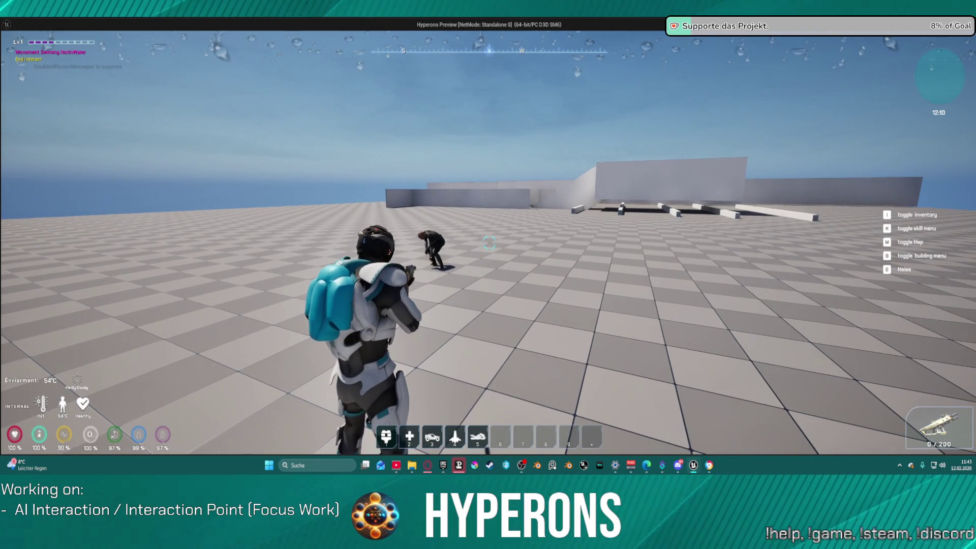
Step: Walk up close to the crouching NPC to watch its interaction animation, then close the preview with Esc
key("w")
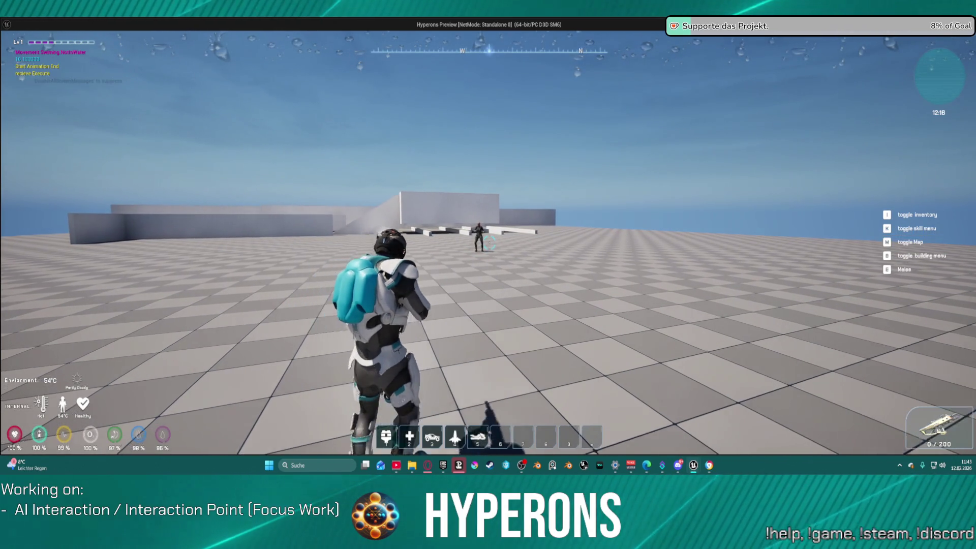
key("w")
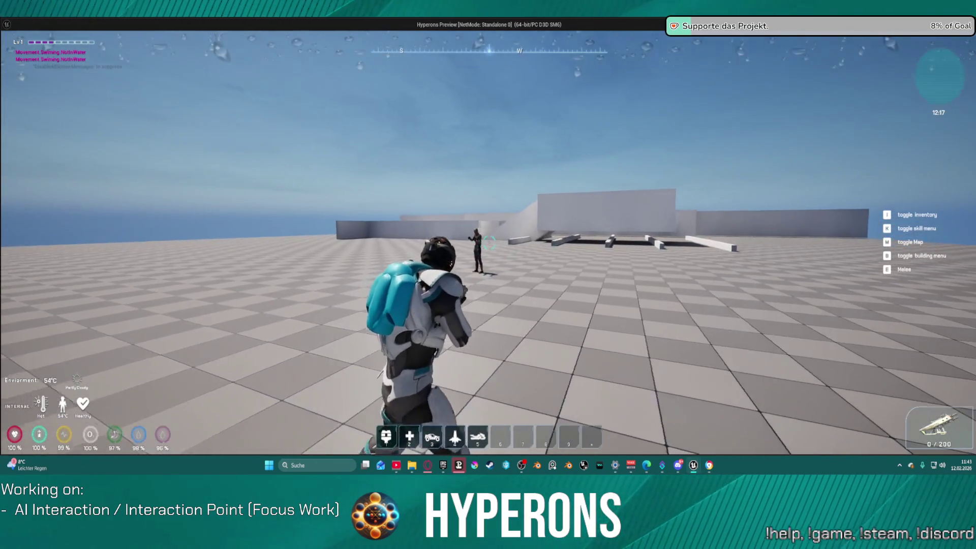
key("w")
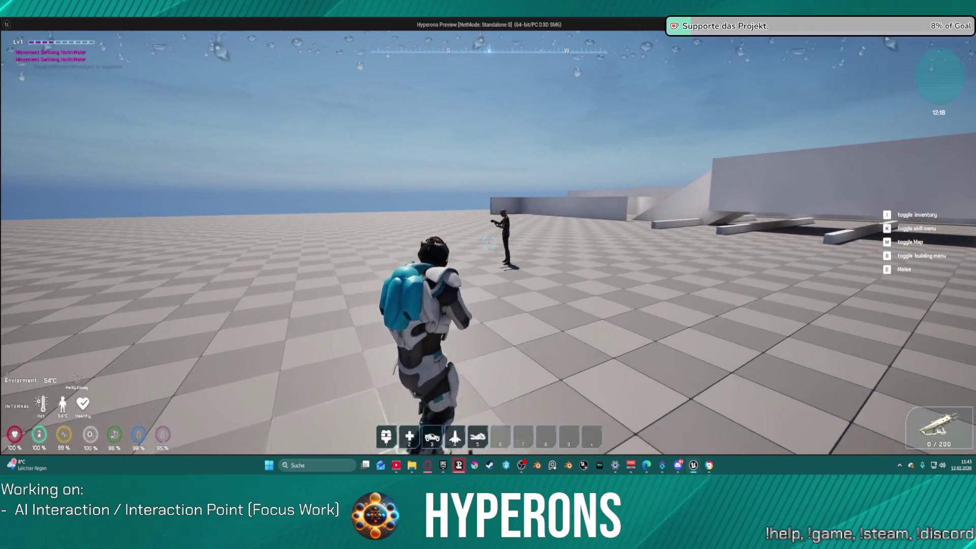
key("w")
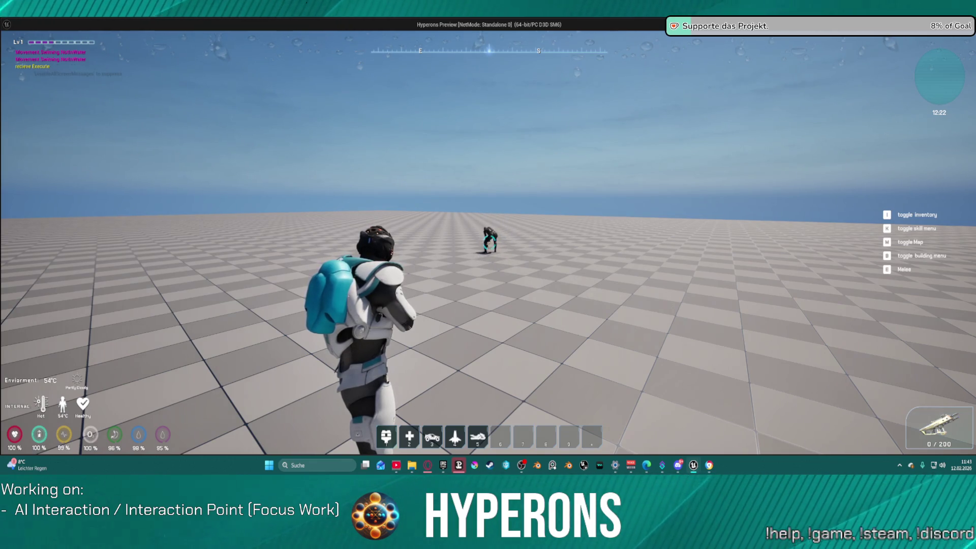
key("Escape")
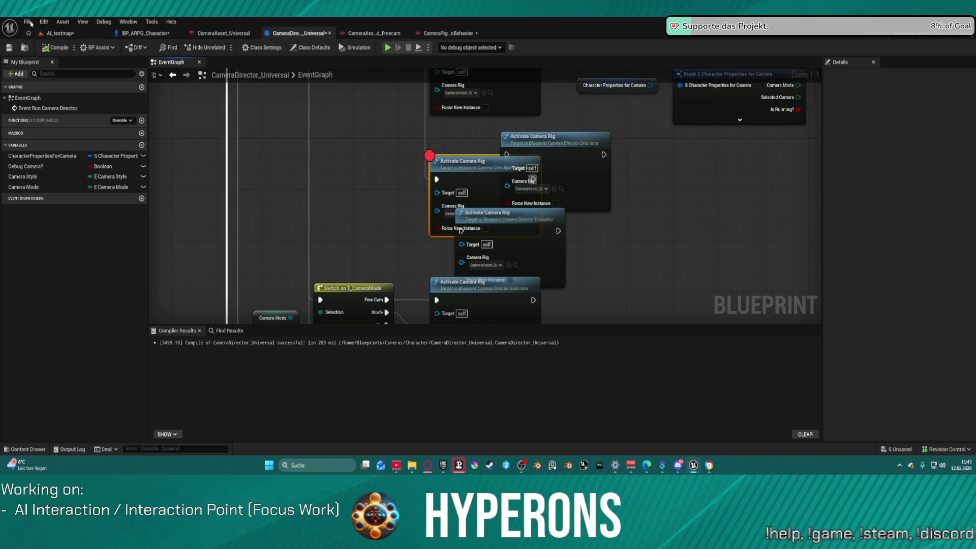
Step: From AI_testmap, open ML_Station_NewBerlin via File > Recent Levels, saving AI_testmap changes when prompted
left_click(24, 23)
key("Escape")
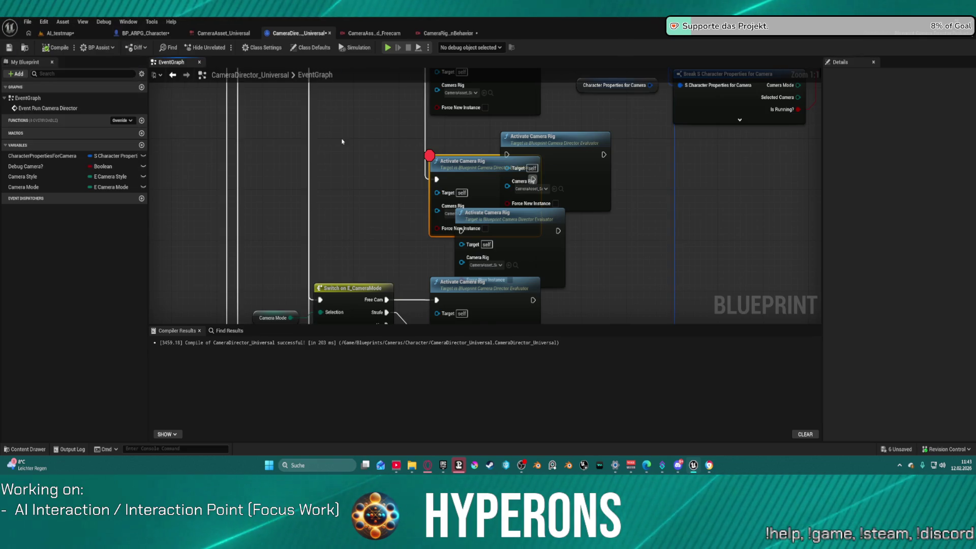
left_click(56, 33)
left_click(24, 22)
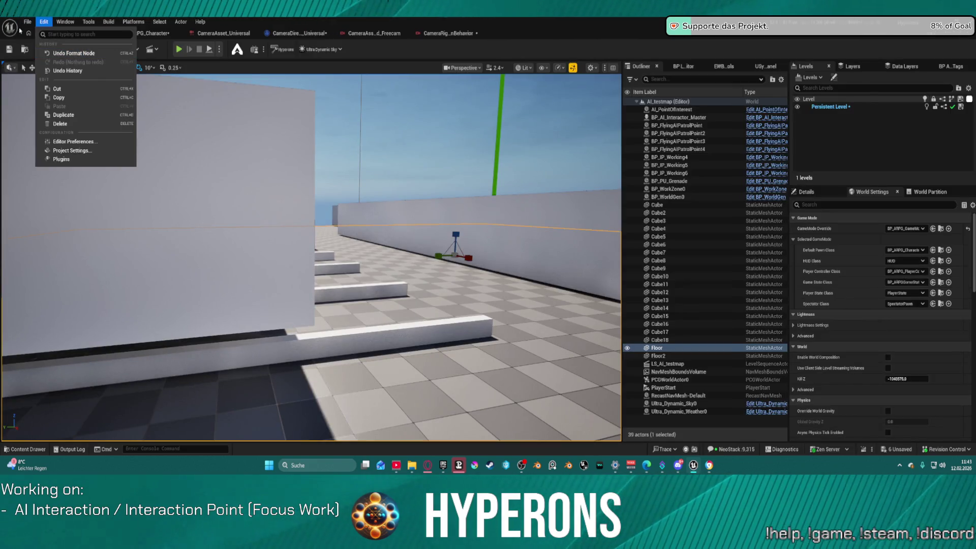
mouse_move(76, 80)
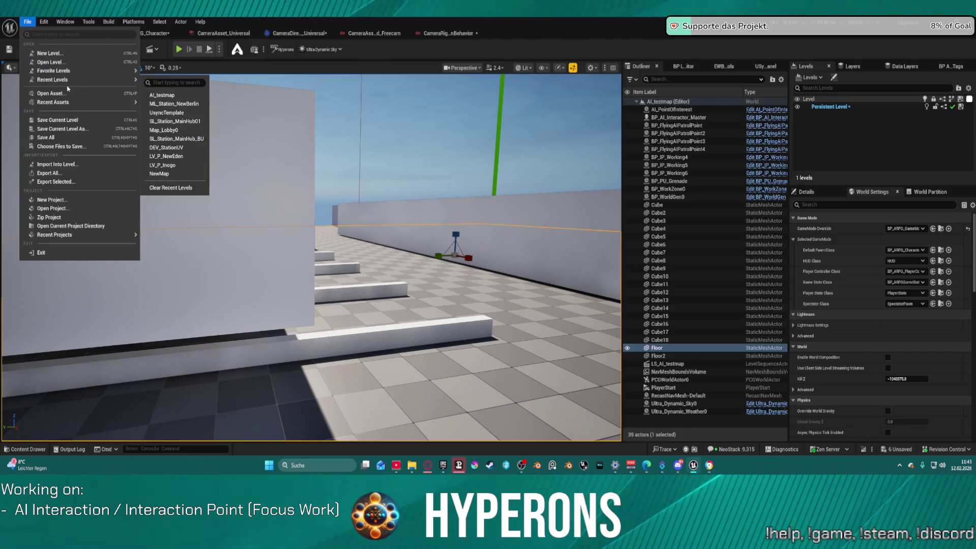
left_click(176, 104)
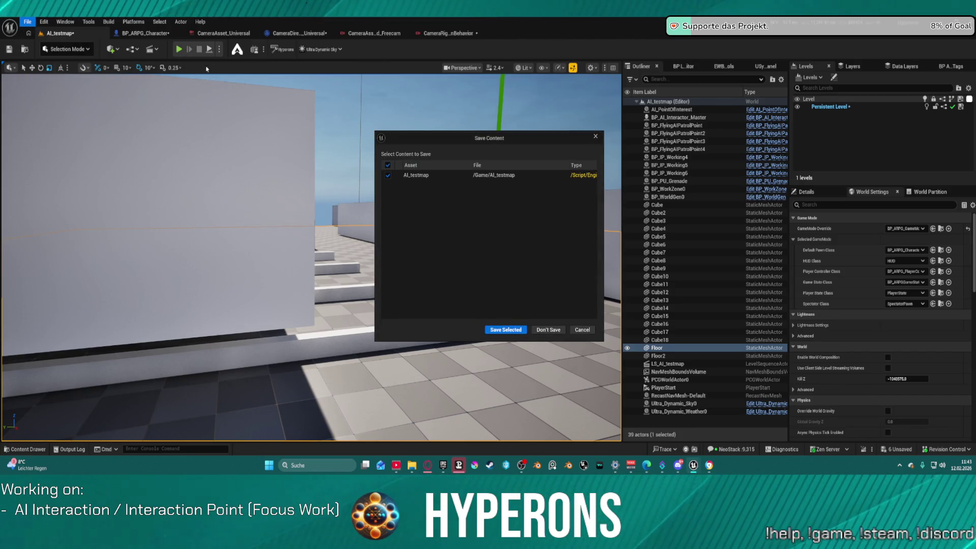
left_click(505, 330)
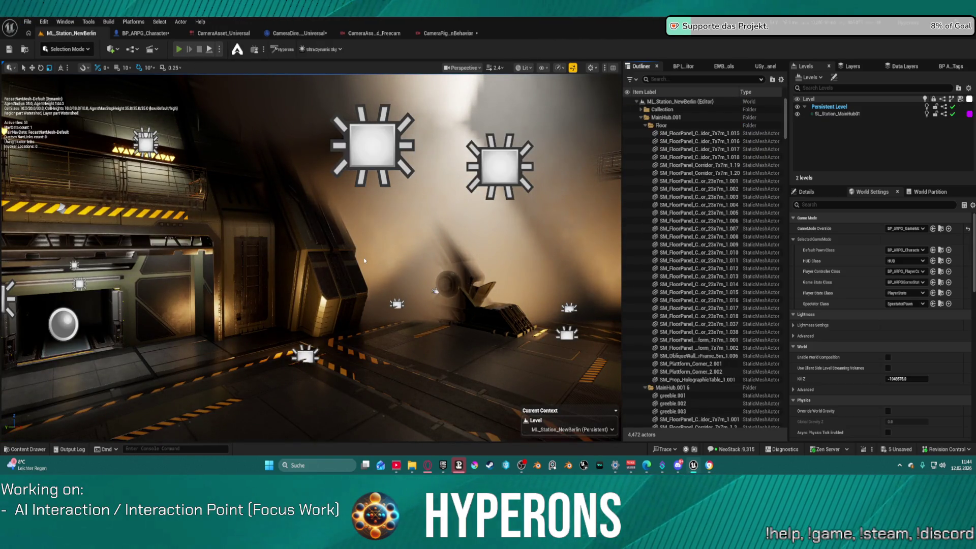
Step: Start Play with Alt+P, jump onto the raised platform and walk toward the open hangar door
key("alt+p")
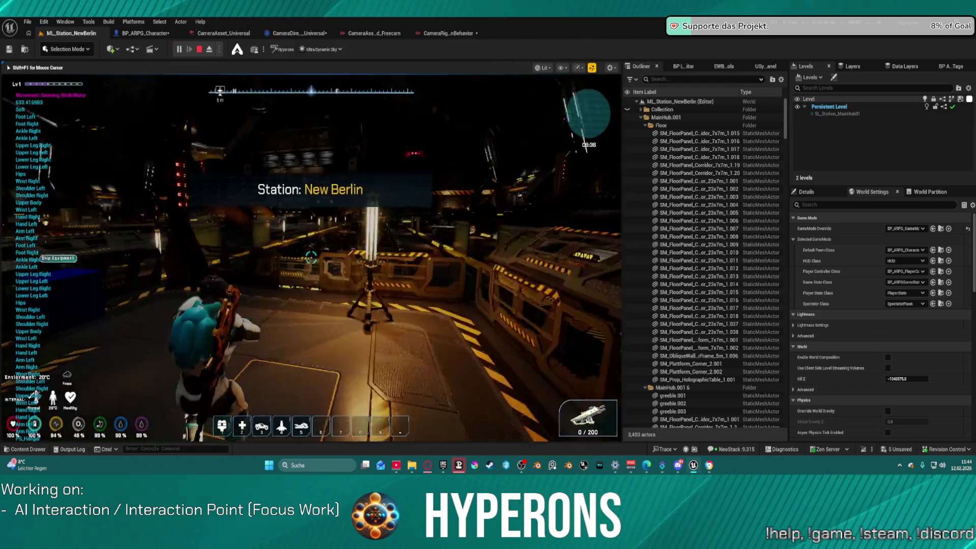
key("w")
key("space")
key("w")
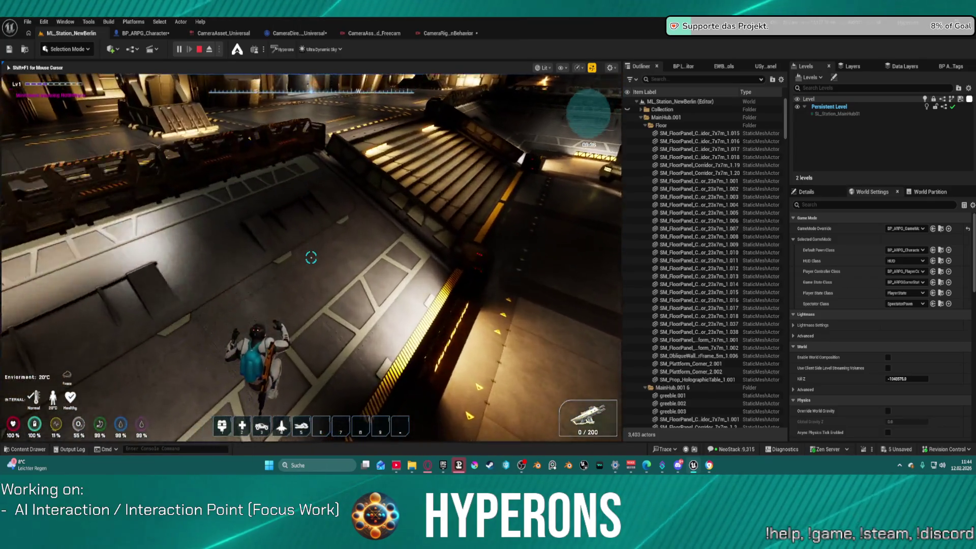
key("w")
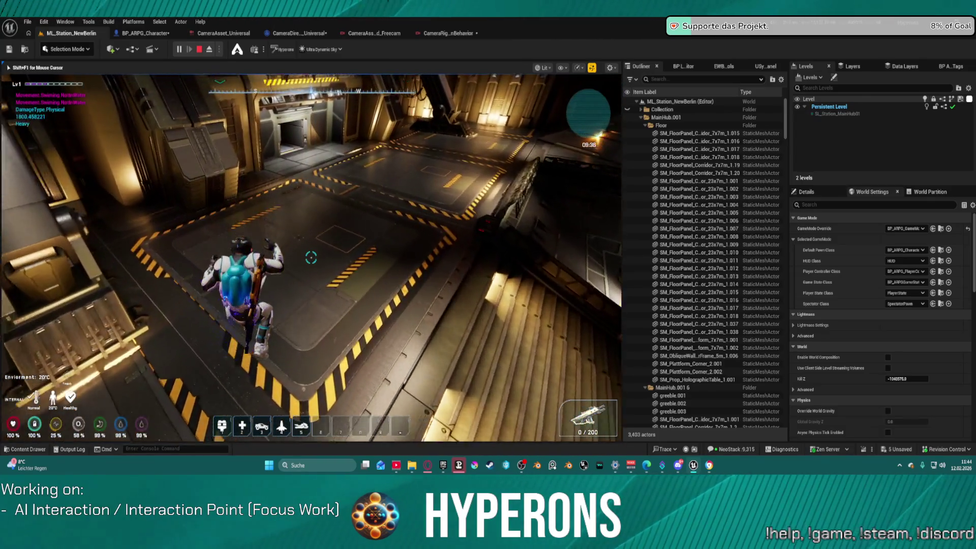
key("w")
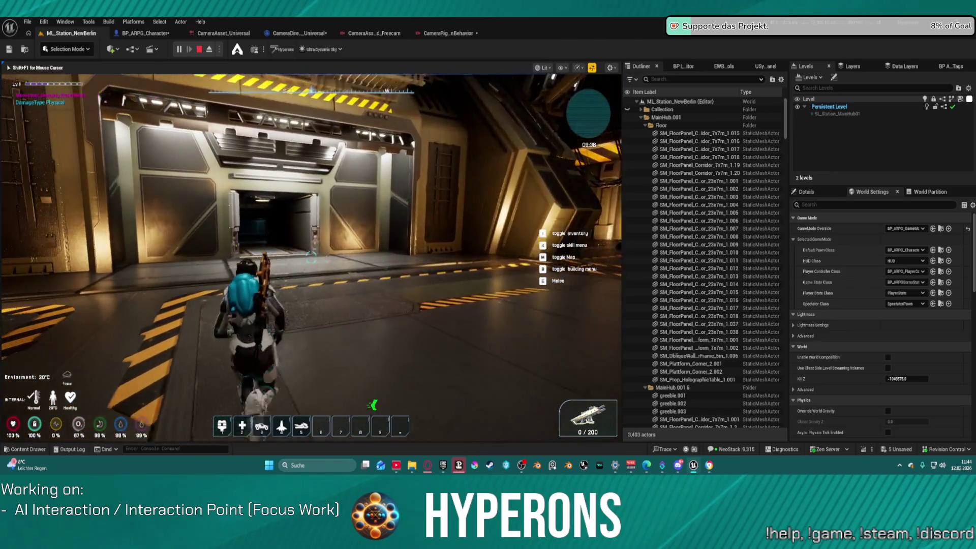
key("w")
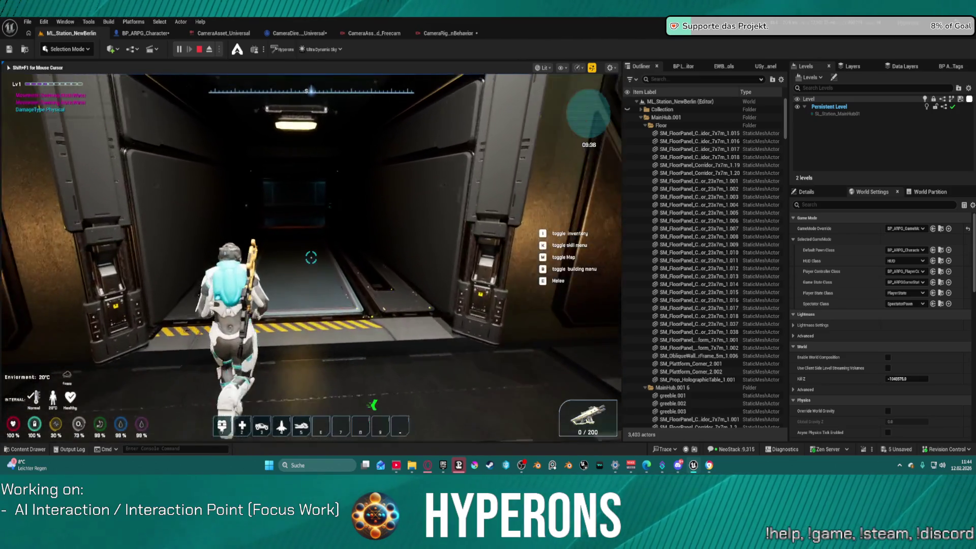
key("w")
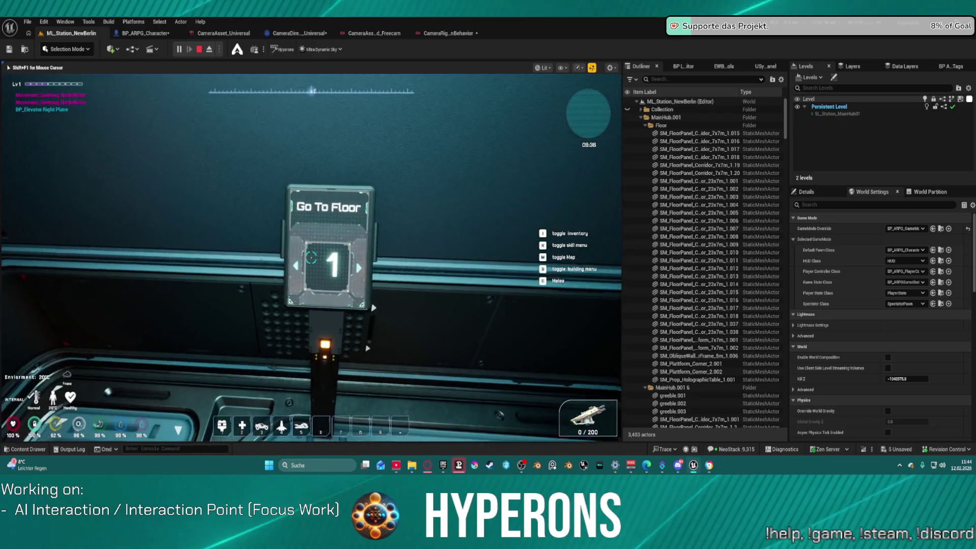
Step: Walk past the elevator and crates through the hangar, then up the stairs following the NPC into the corridor
key("w")
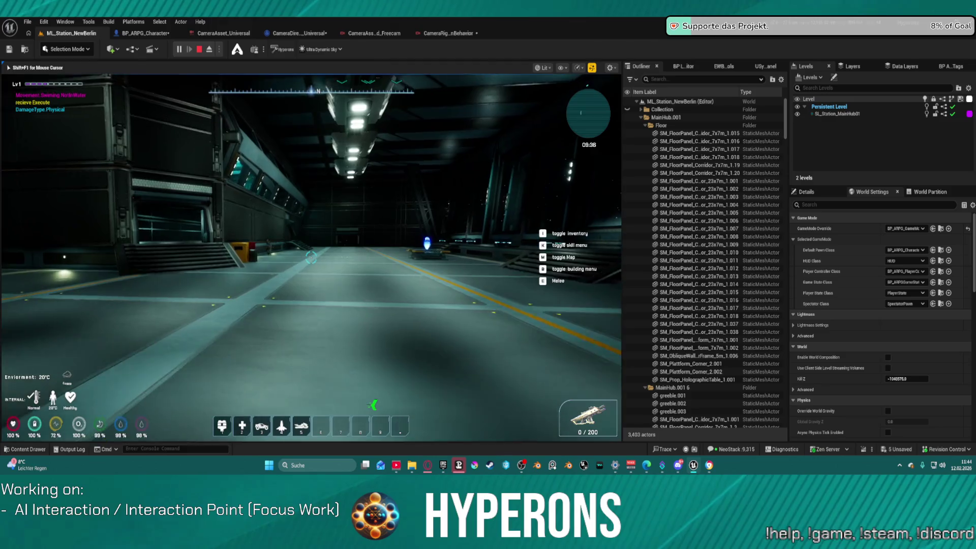
key("w")
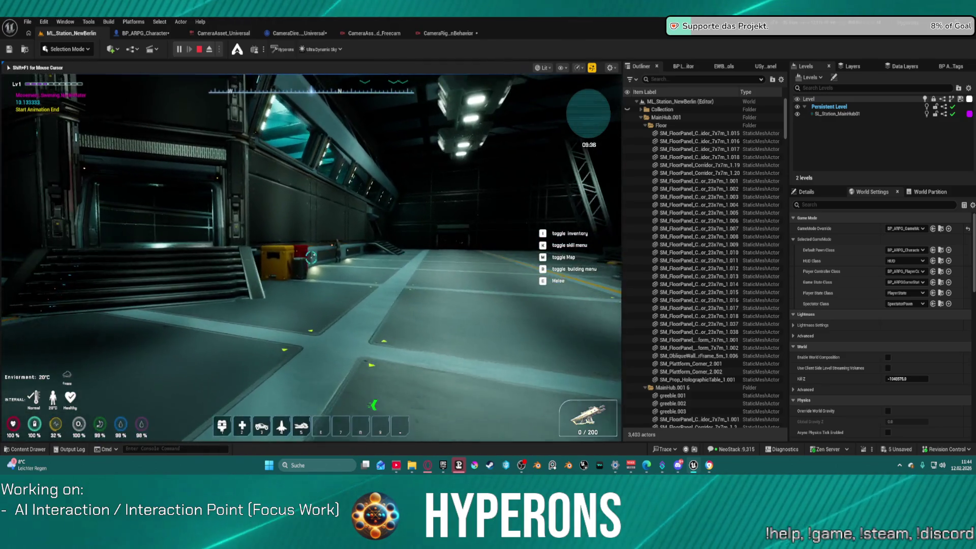
key("w")
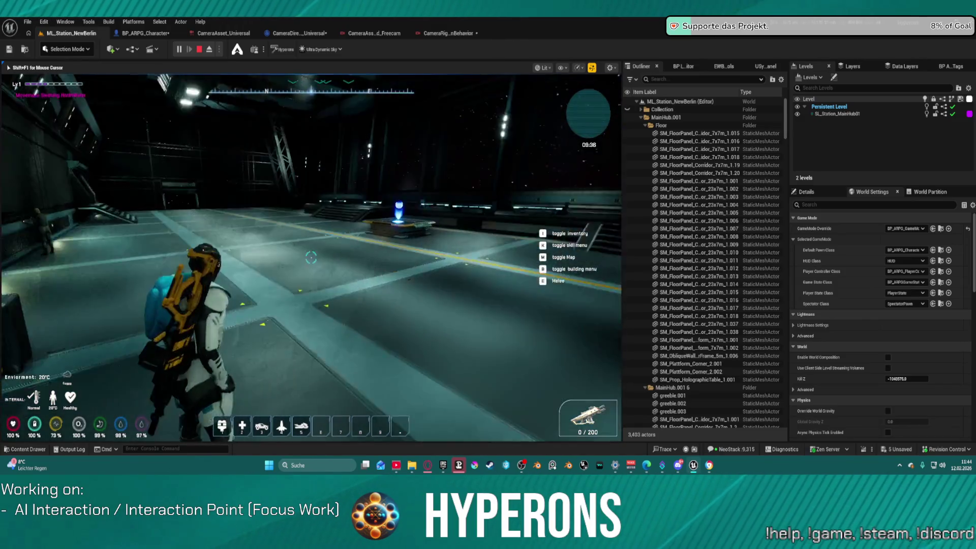
key("w")
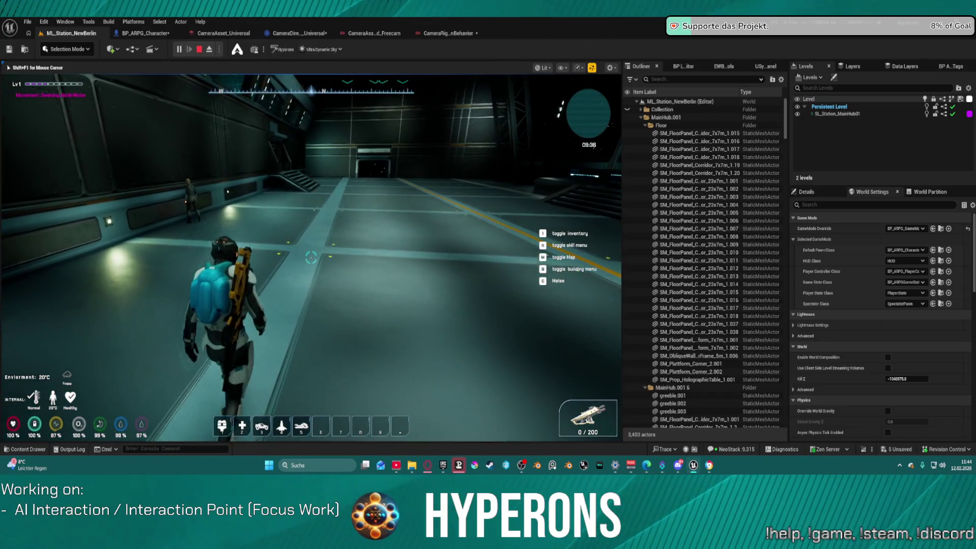
key("w")
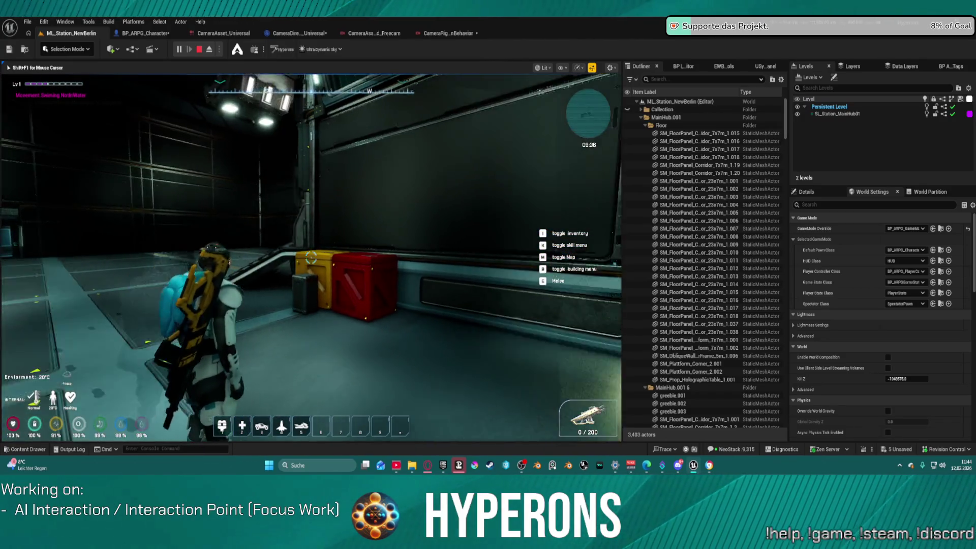
key("w")
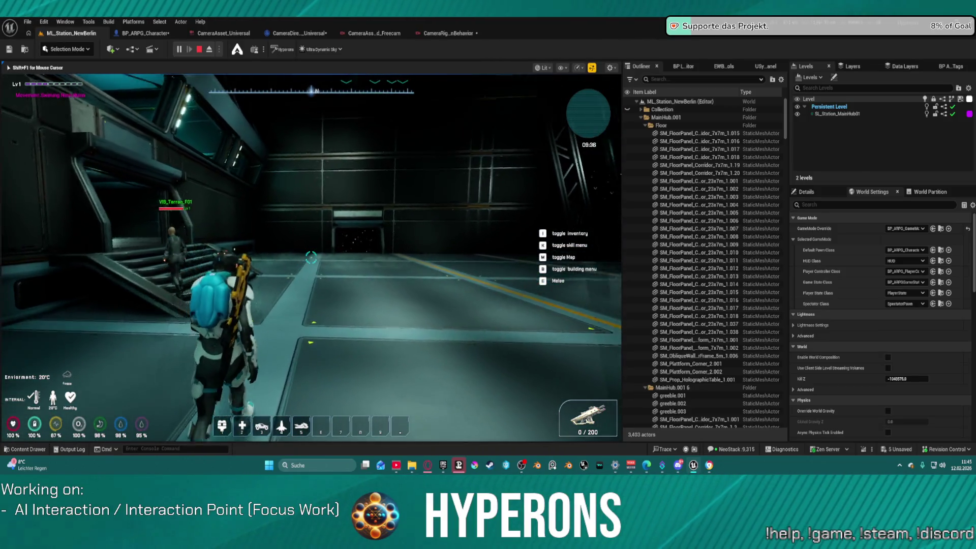
key("w")
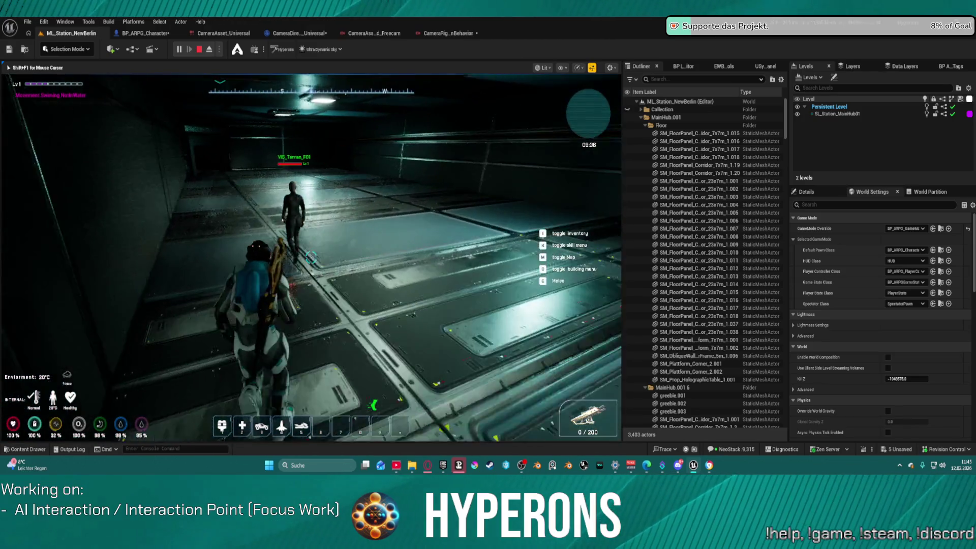
key("w")
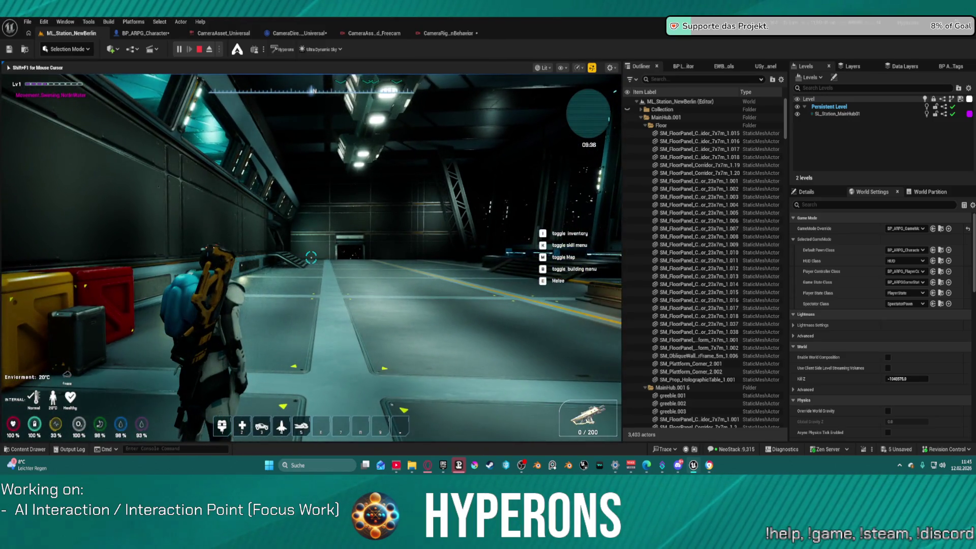
Step: Run the character across the New Berlin hall toward the red and yellow crates
key("a")
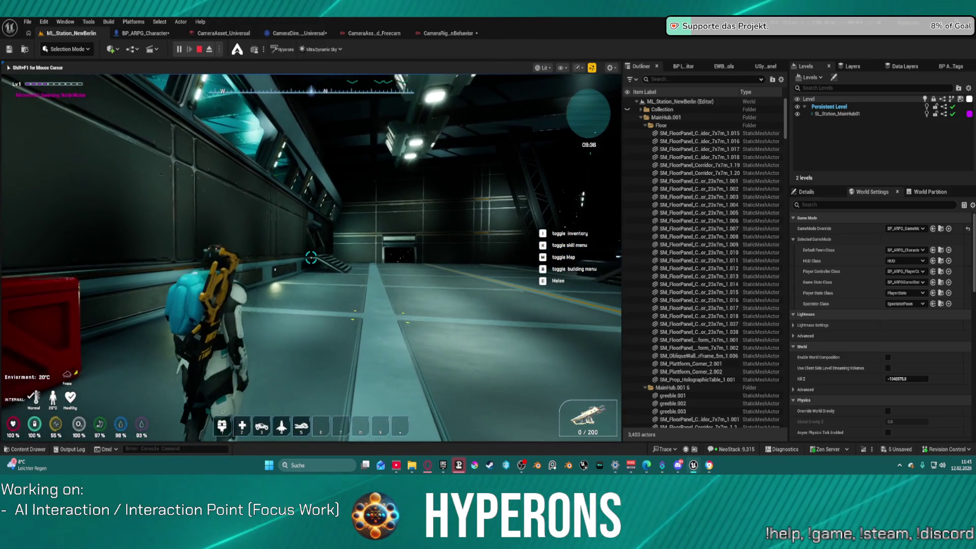
key("w")
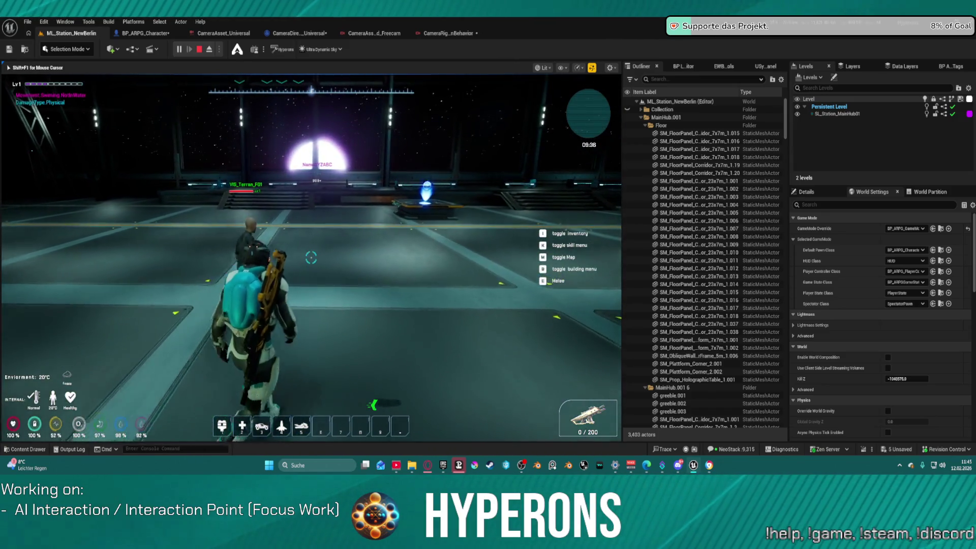
key("w")
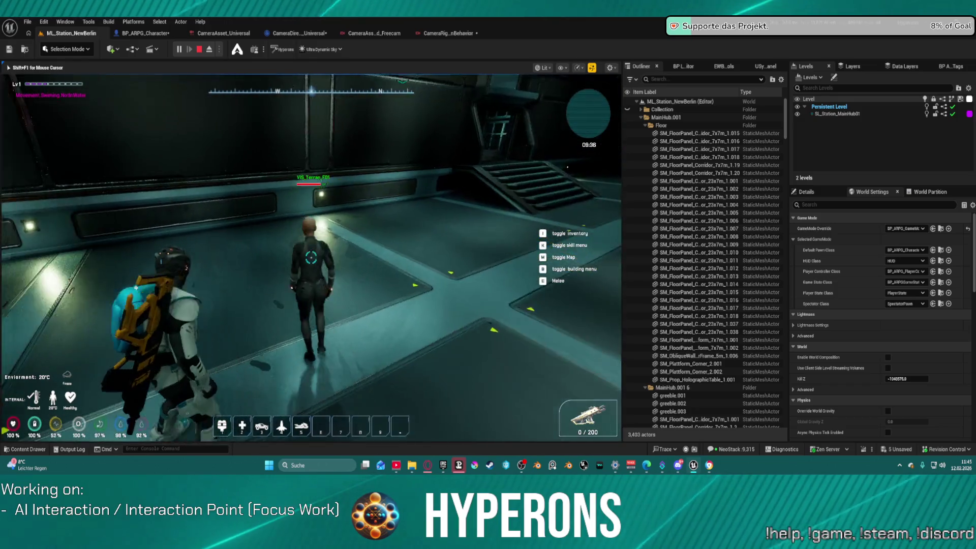
key("a")
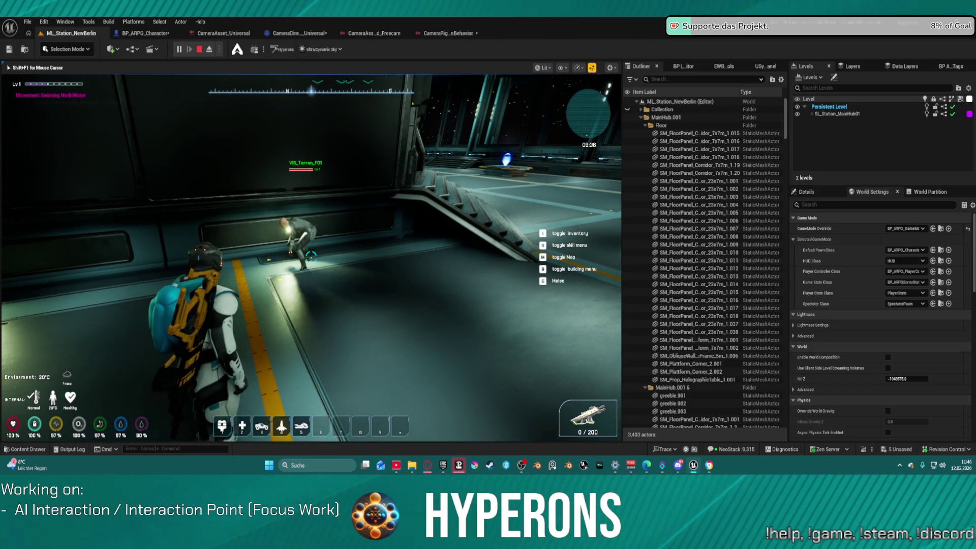
Step: Walk up to the working NPC at its interaction point, then end the playtest
key("w")
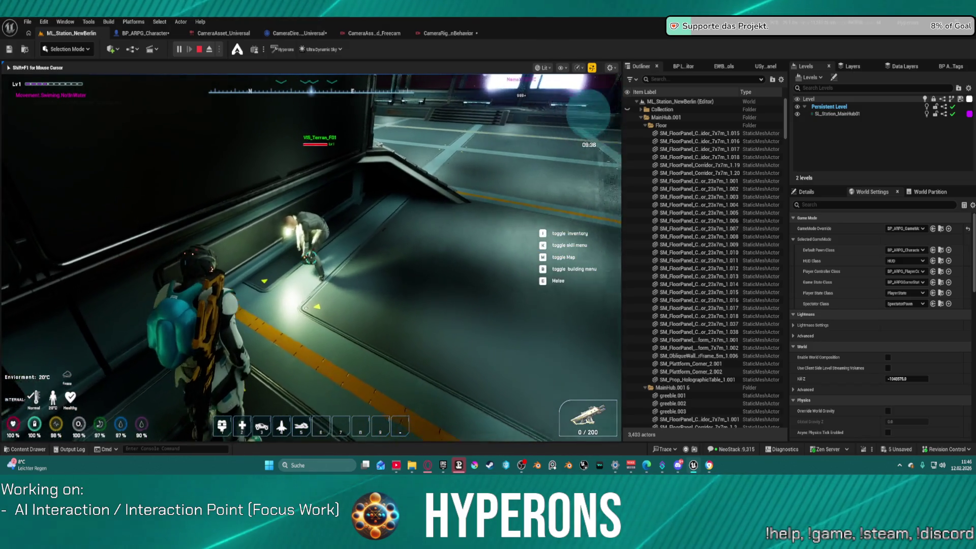
key("w")
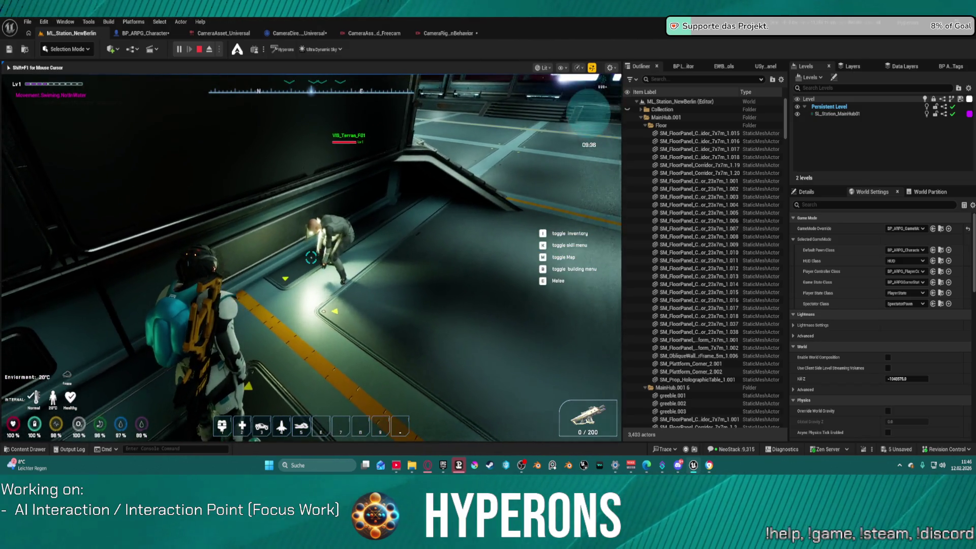
key("w")
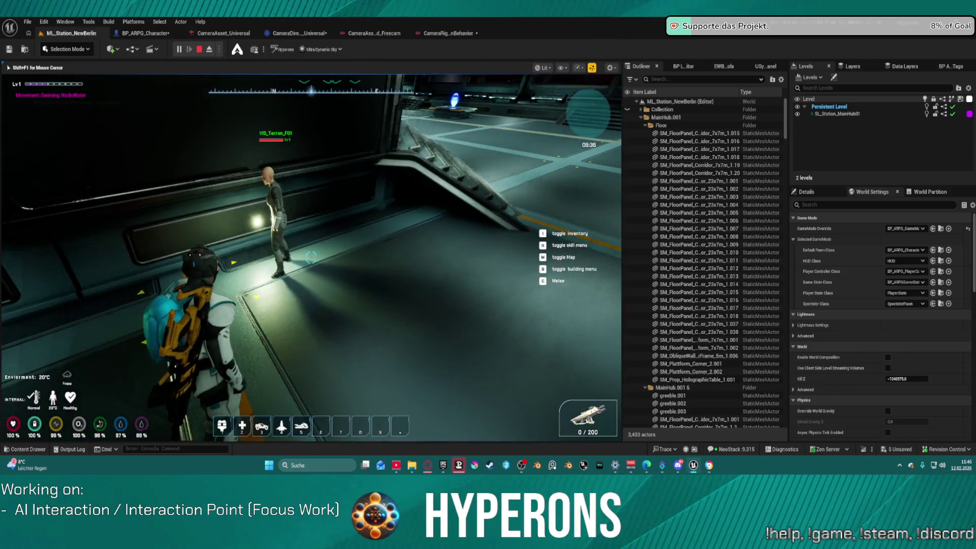
key("w")
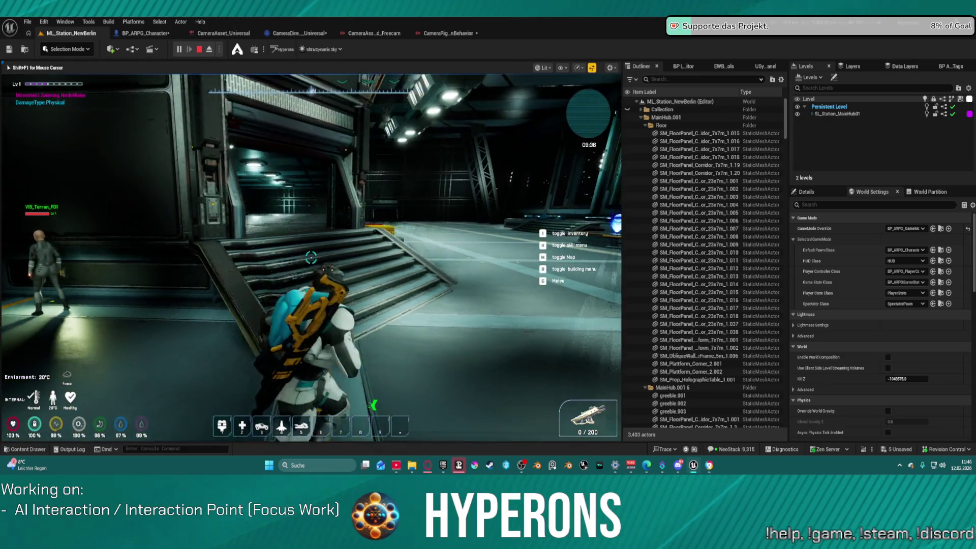
key("w")
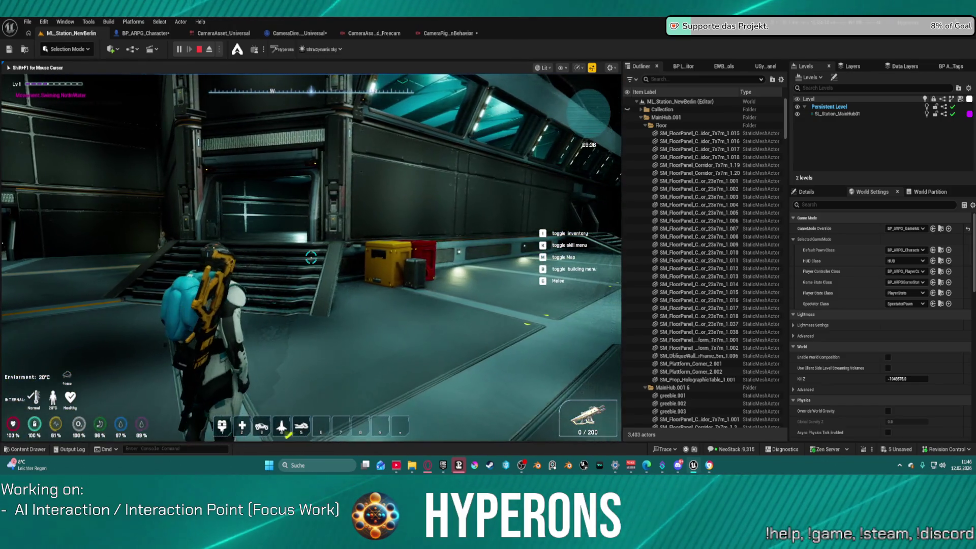
key("Escape")
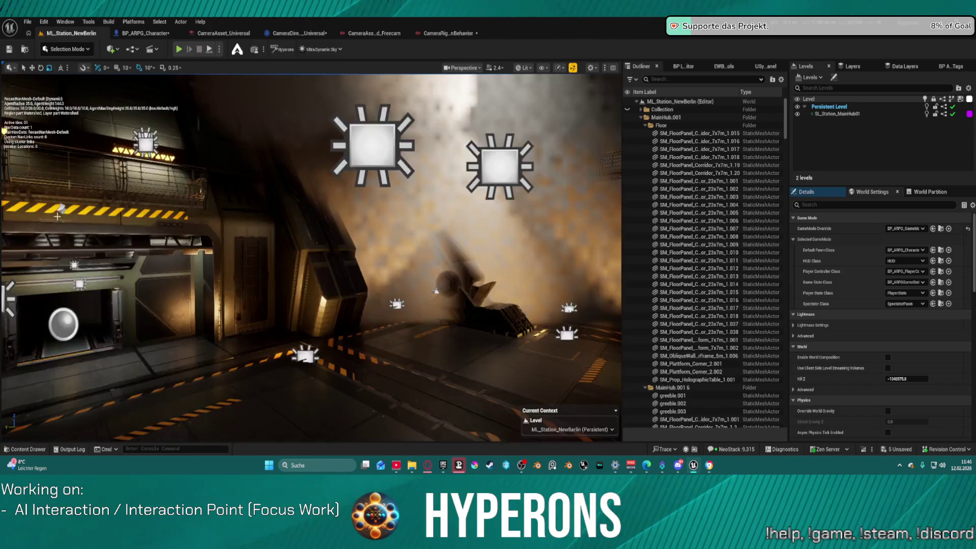
Step: Reopen AI_testmap from Recent Levels and orbit the view around the interaction domes
left_click(28, 22)
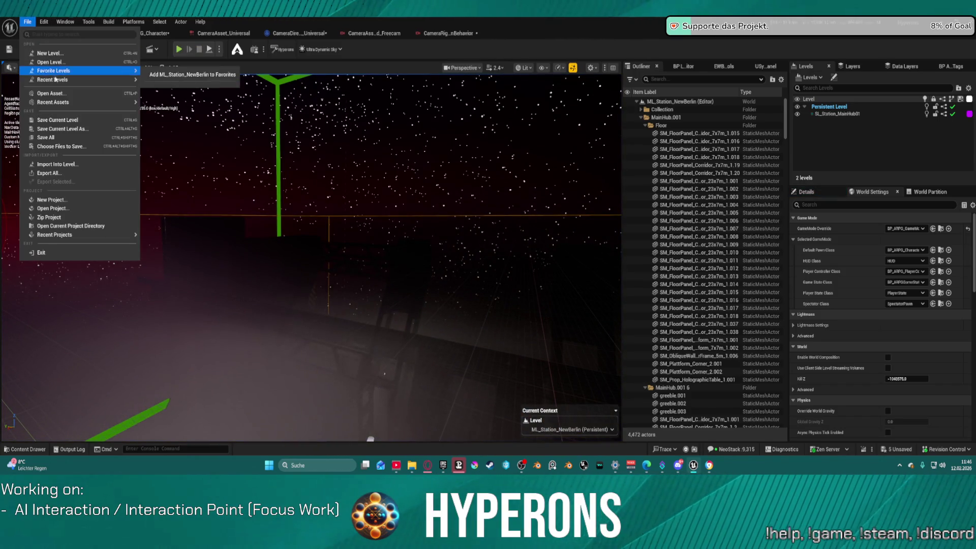
mouse_move(117, 80)
left_click(181, 106)
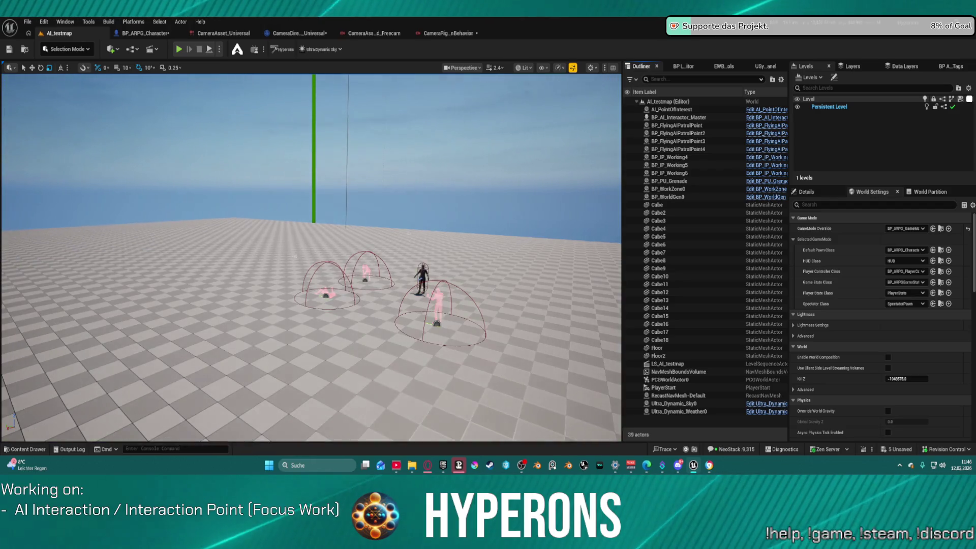
scroll(384, 234, "up", 5)
left_click_drag(263, 282, 531, 191)
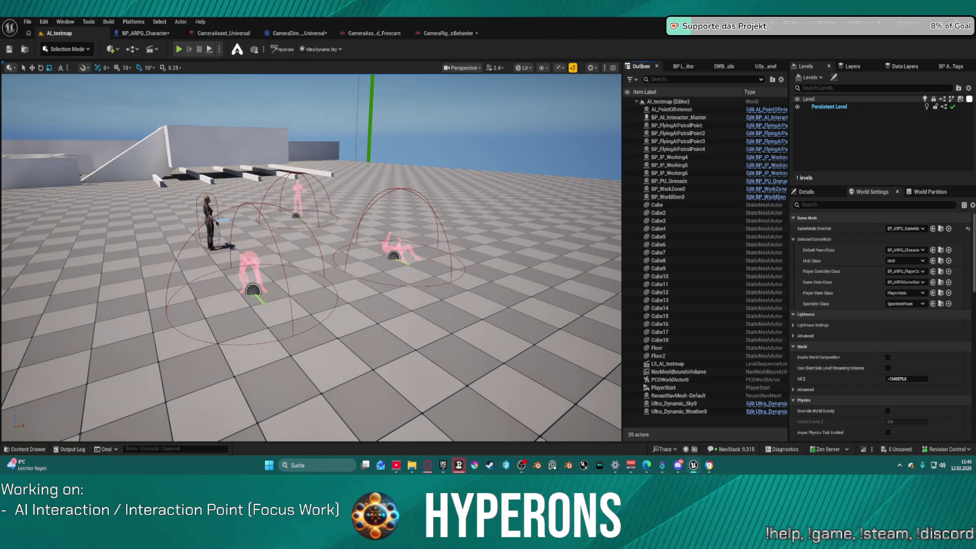
Step: Set BP_IP_Working6's Animation Setting to DA_Signal
left_click(671, 173)
scroll(864, 305, "down", 3)
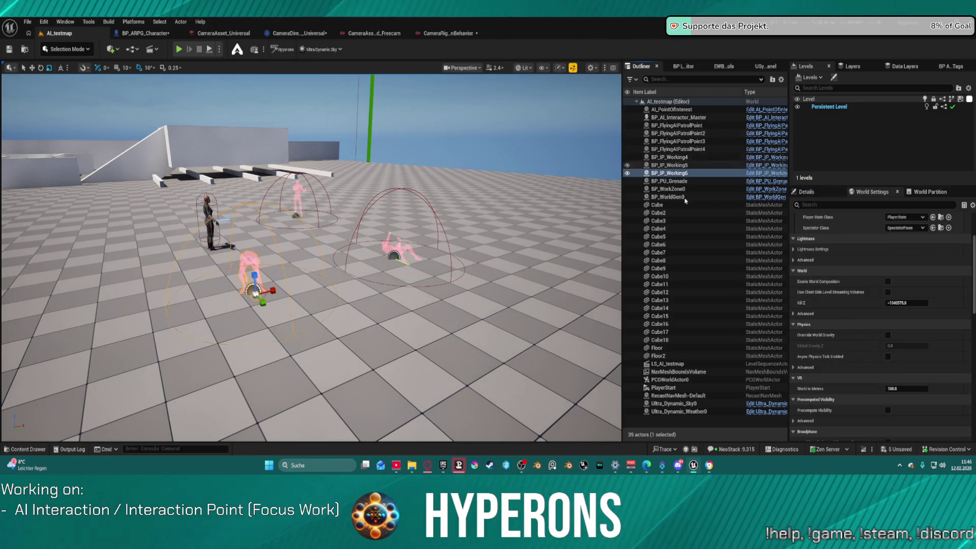
left_click(807, 192)
scroll(910, 356, "down", 3)
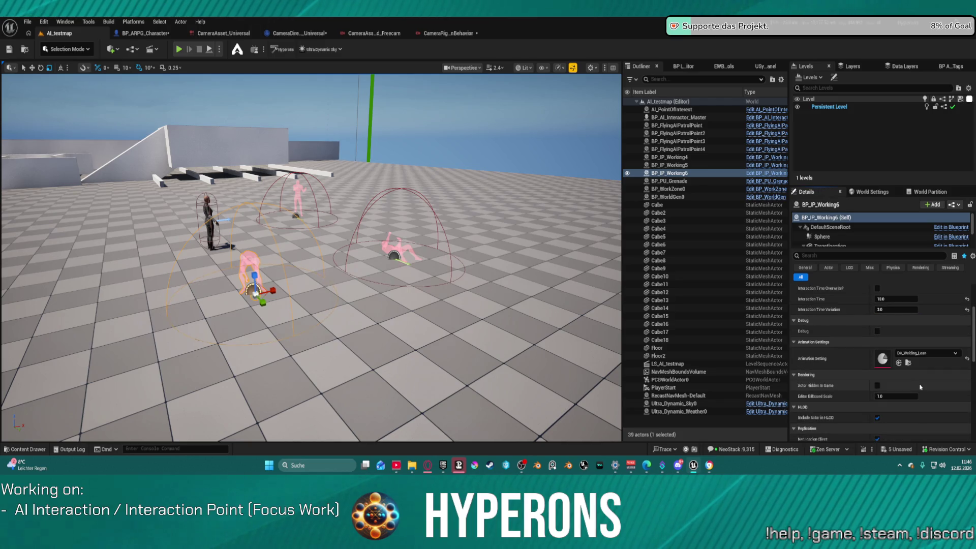
left_click(926, 352)
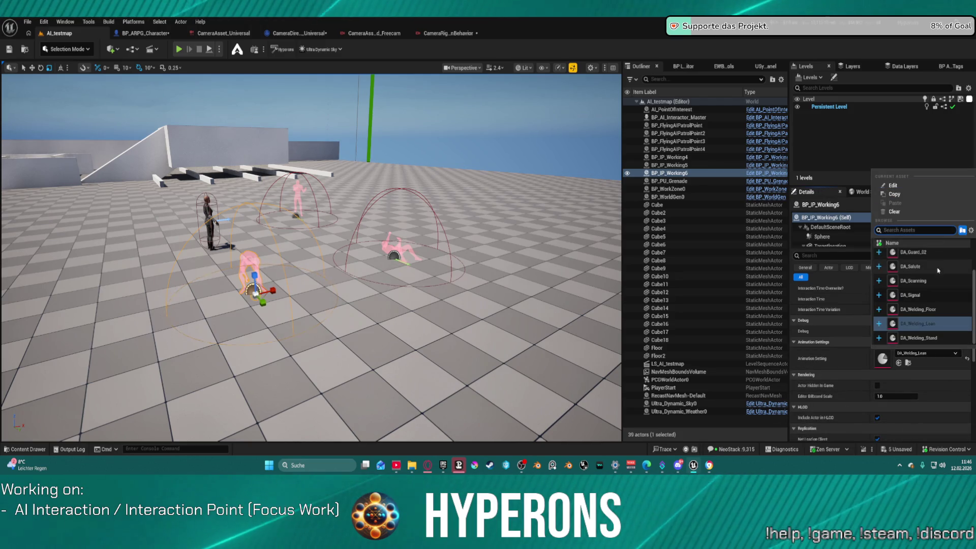
scroll(925, 282, "up", 2)
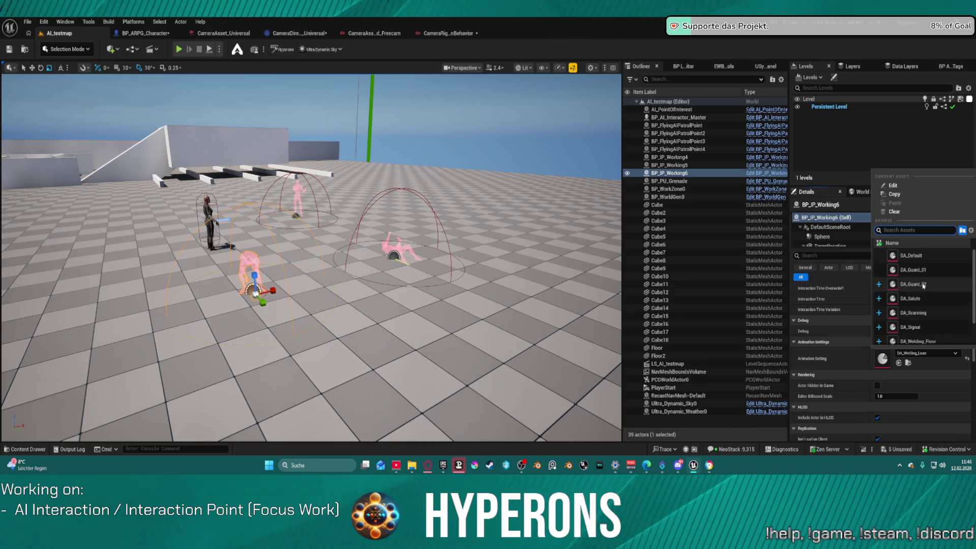
scroll(924, 286, "down", 2)
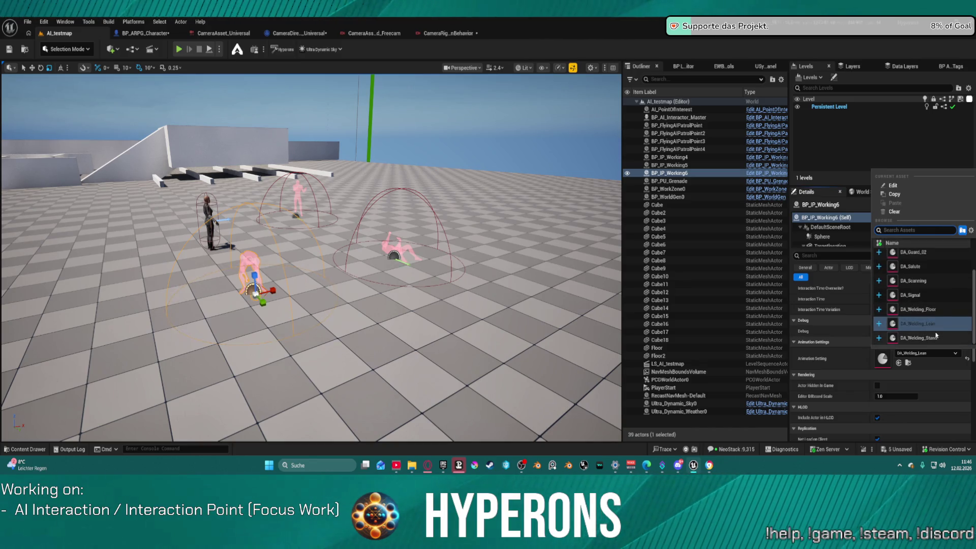
left_click(914, 295)
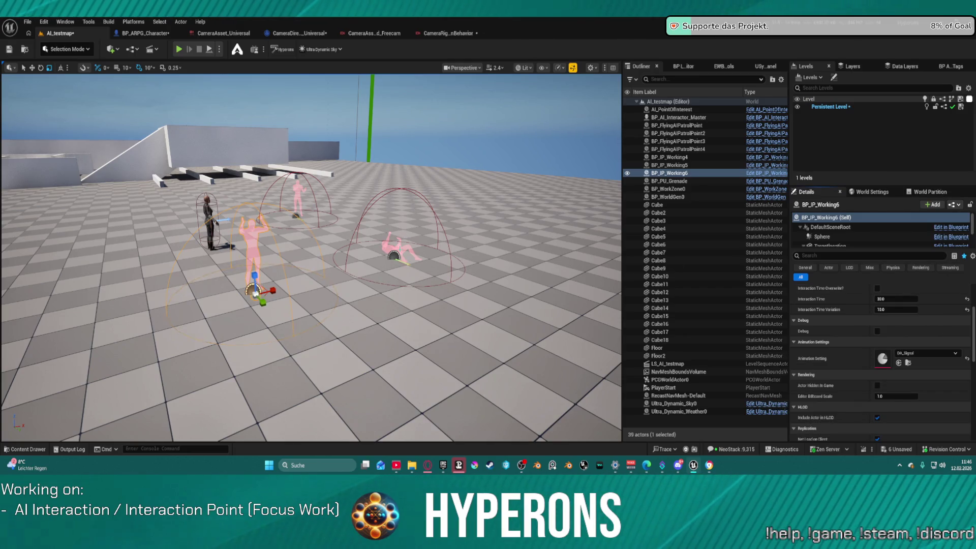
Step: Assign DA_Guard_01 as BP_IP_Working5's Animation Setting
left_click(394, 254)
left_click(926, 353)
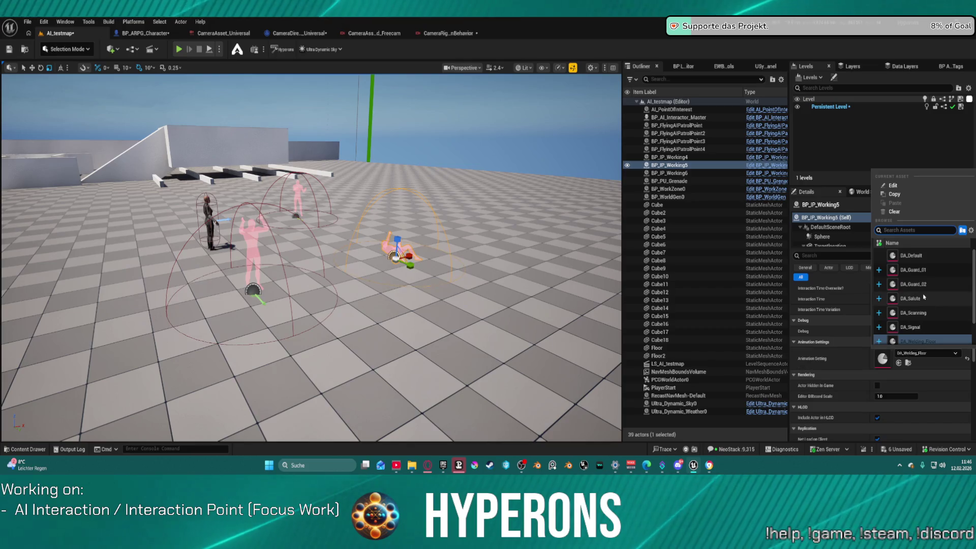
left_click(913, 274)
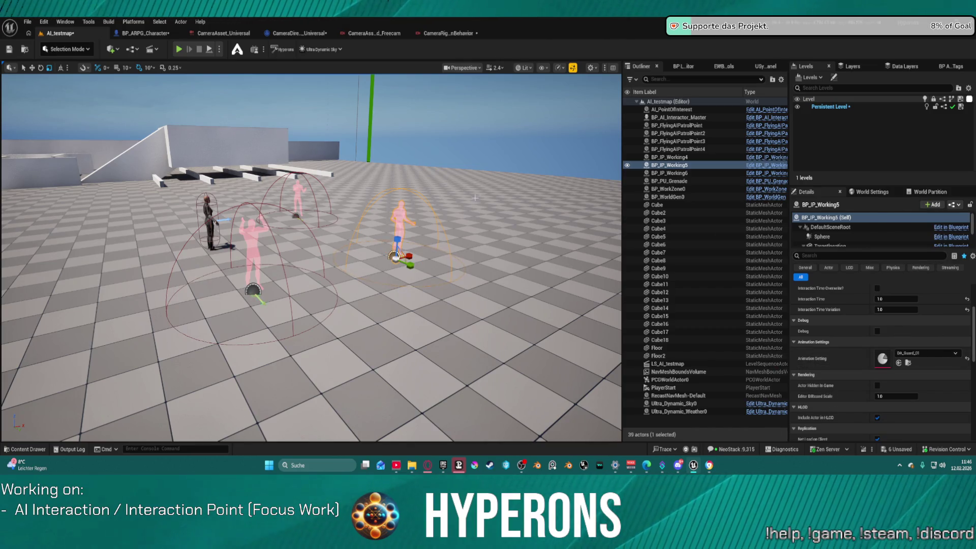
Step: Give BP_IP_Working4 DA_Welding_Lean, then change it to DA_Welding_Floor
left_click(298, 196)
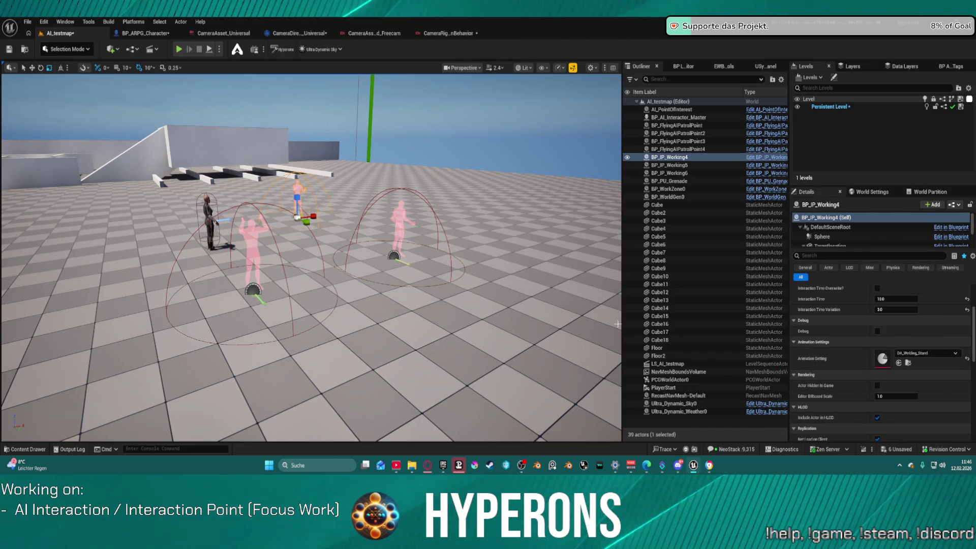
left_click(927, 353)
scroll(946, 285, "up", 2)
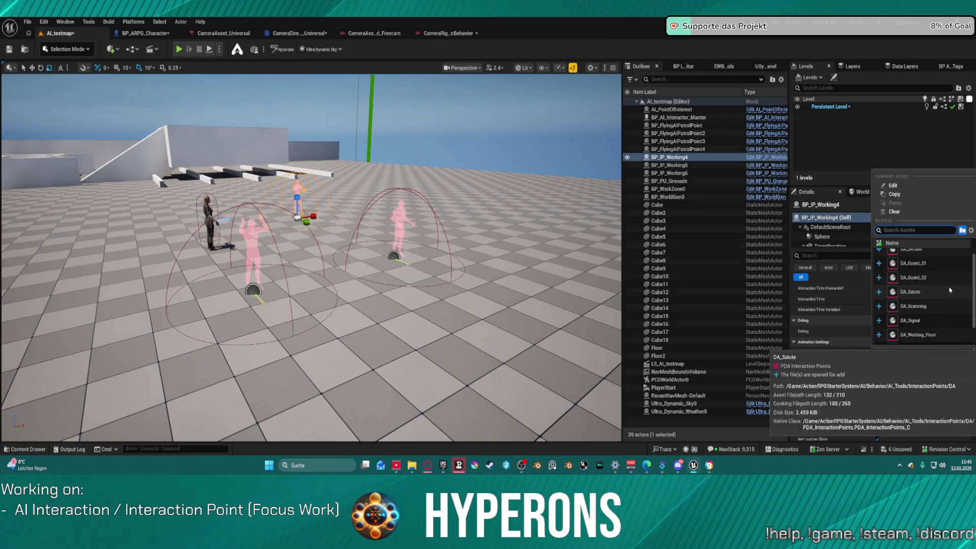
scroll(940, 320, "down", 3)
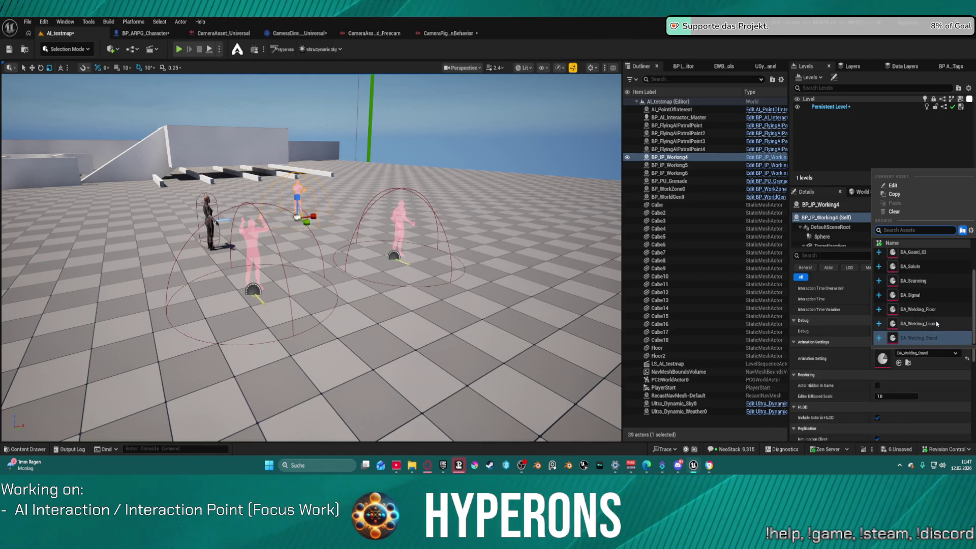
left_click(929, 324)
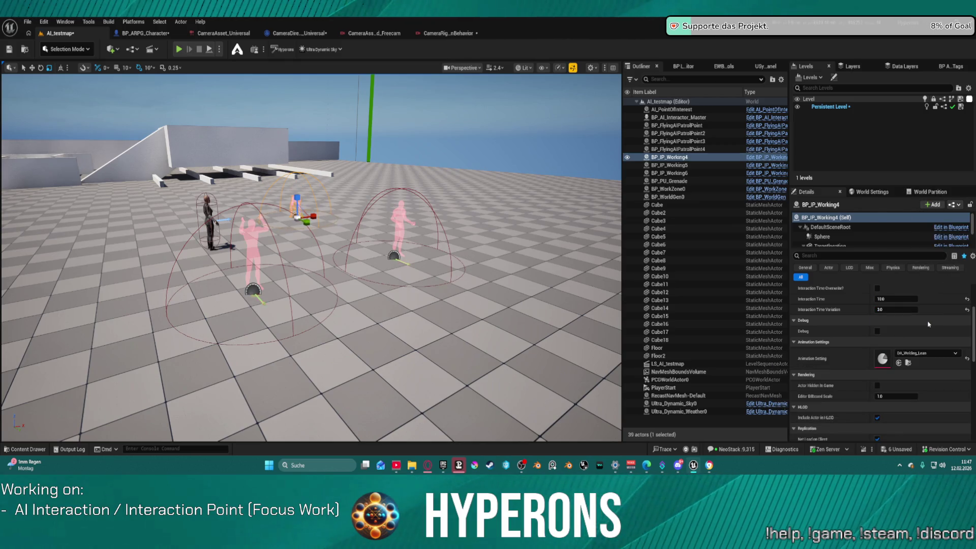
left_click(933, 356)
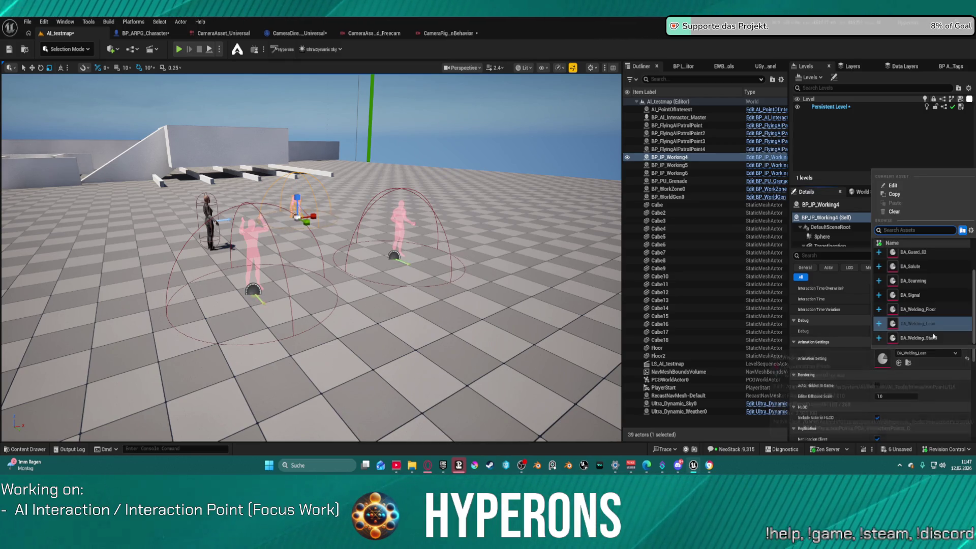
left_click(932, 310)
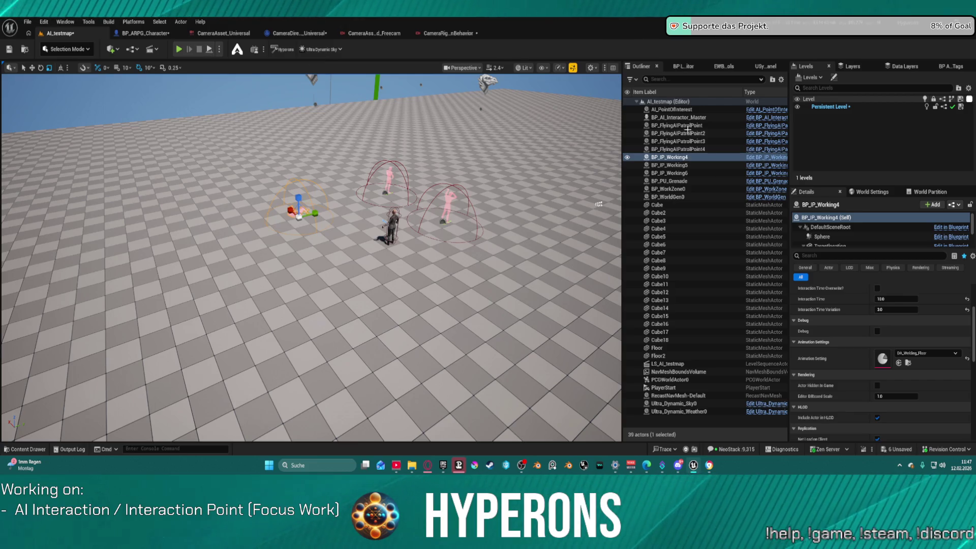
Step: Start a Play-In-Editor playtest of AI_testmap from the toolbar
scroll(908, 337, "up", 3)
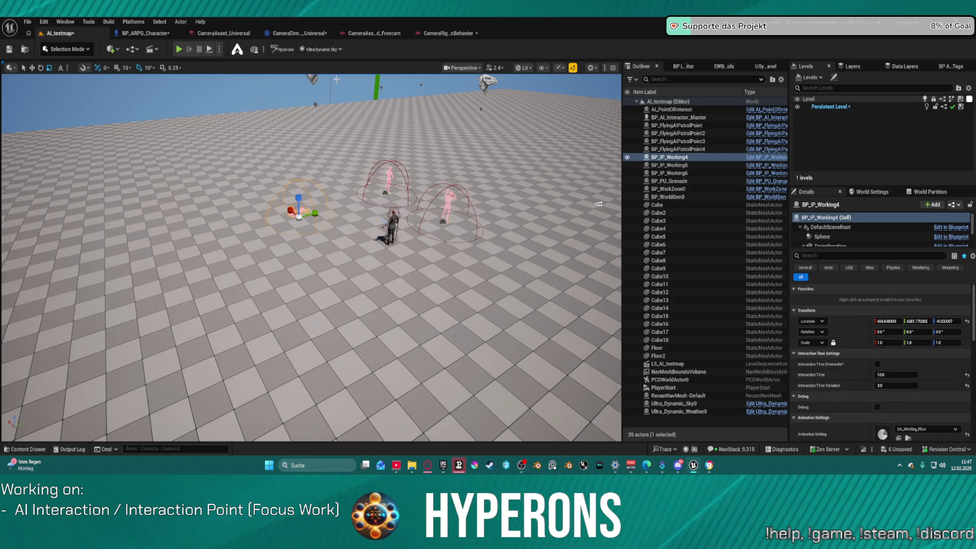
left_click(178, 50)
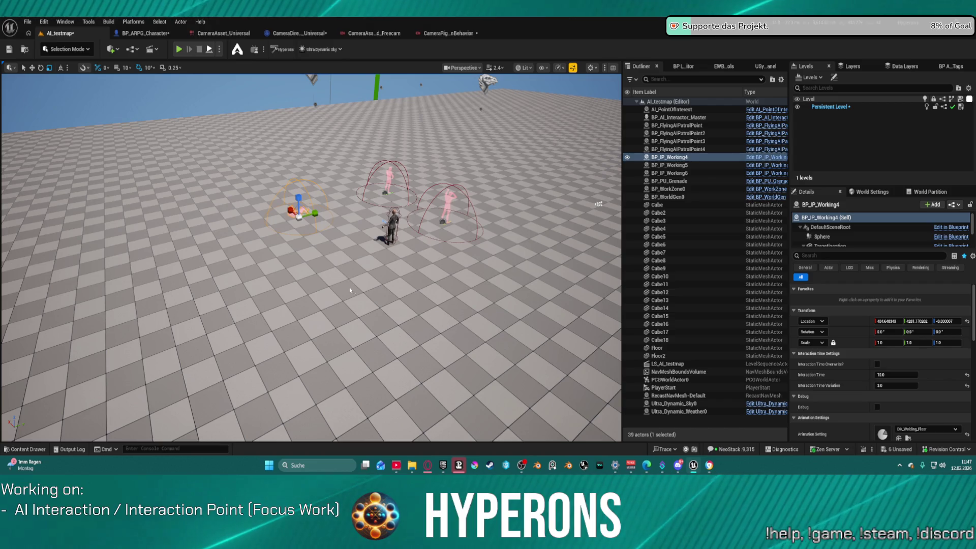
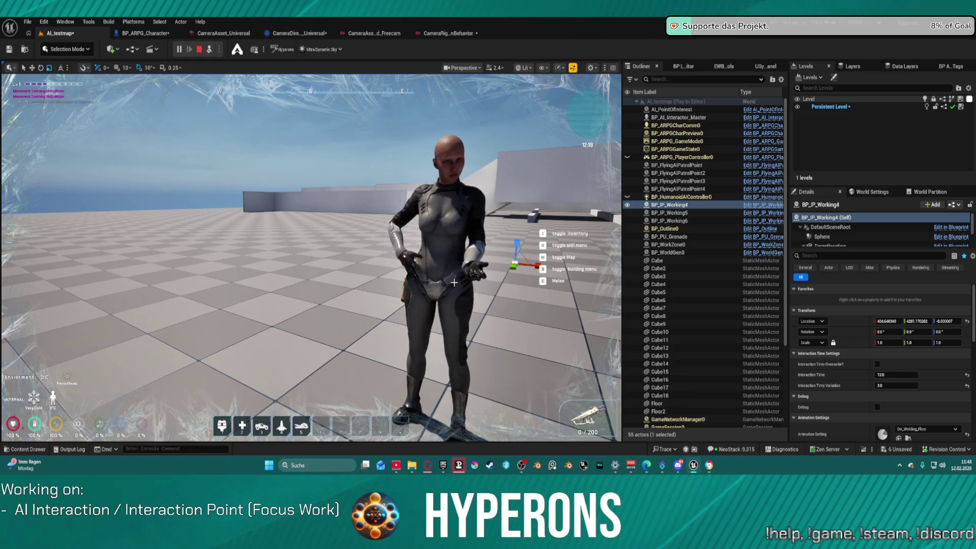
Step: Walk the character left, away, and back toward the camera with WASD in play mode
key("a")
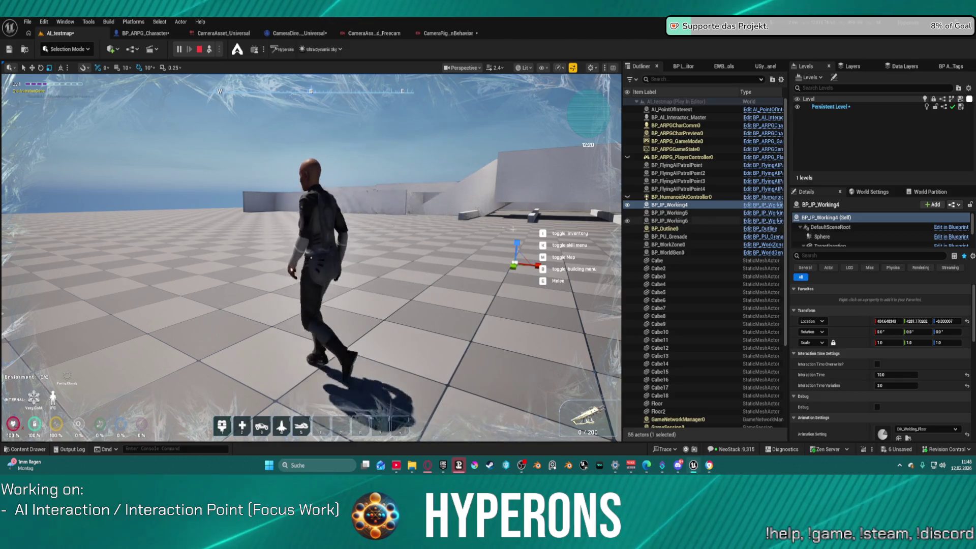
key("w")
key("a")
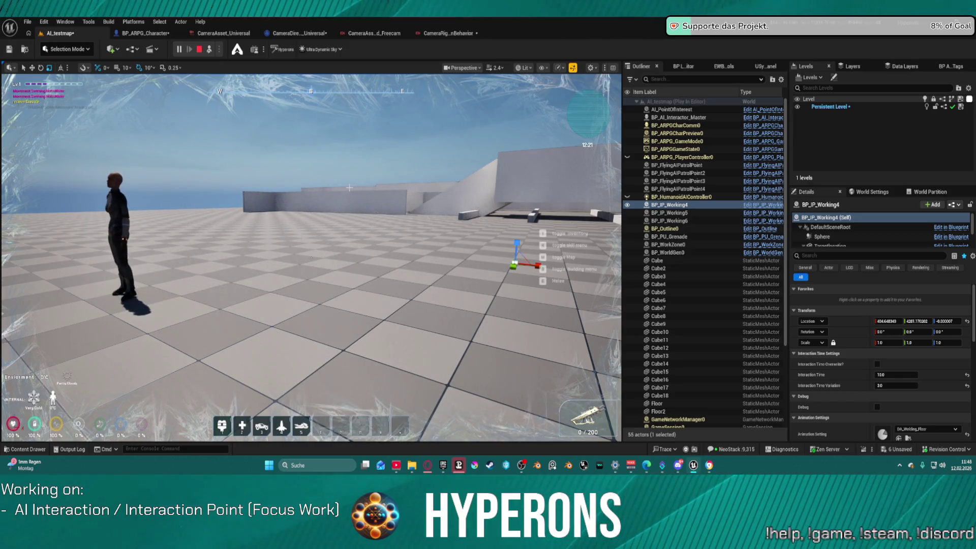
key("d")
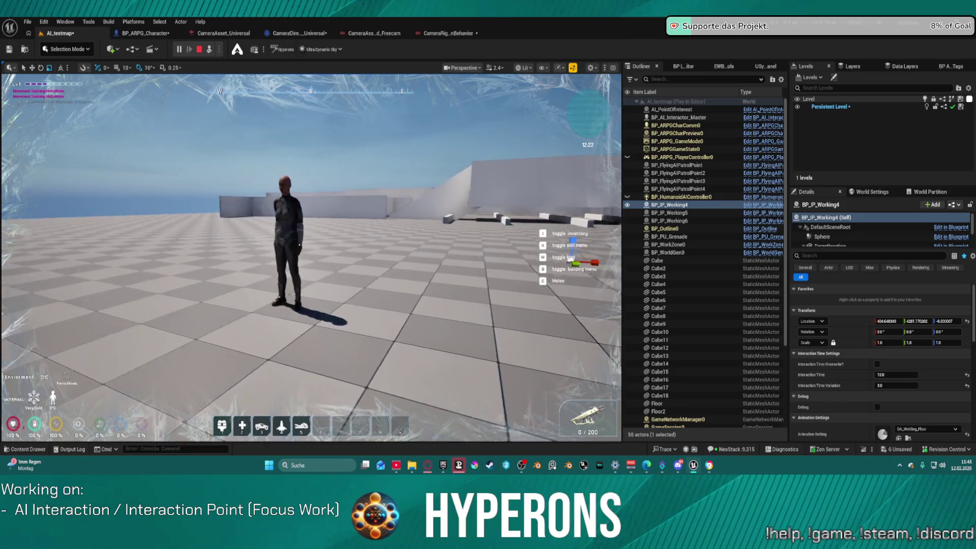
key("s")
key("s")
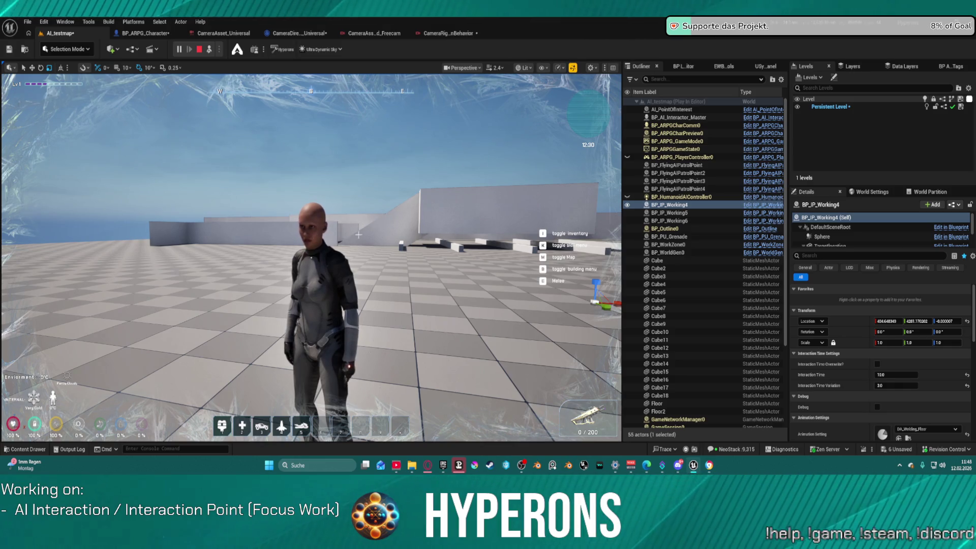
Step: End the play session and select the BP_IP_Working6 interaction point in the level
scroll(311, 257, "down", 3)
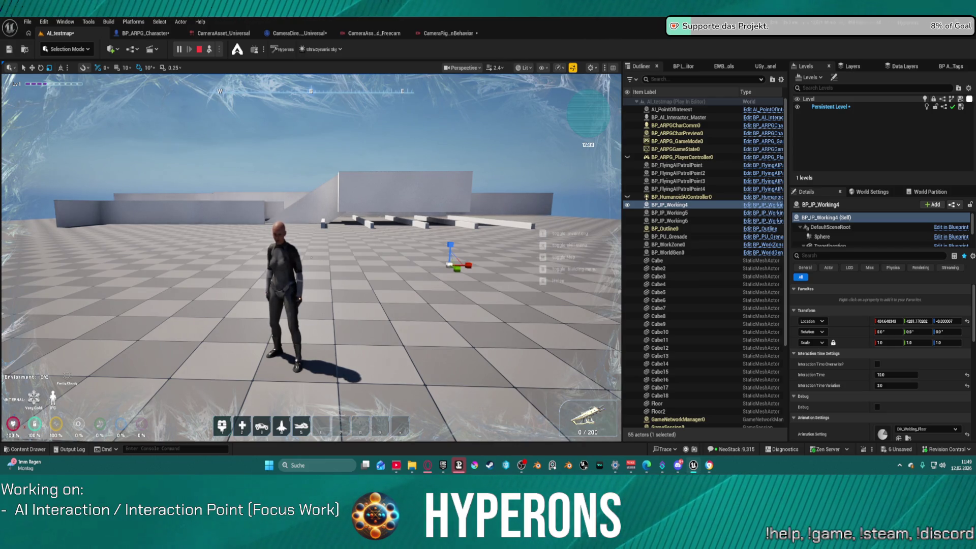
left_click(201, 50)
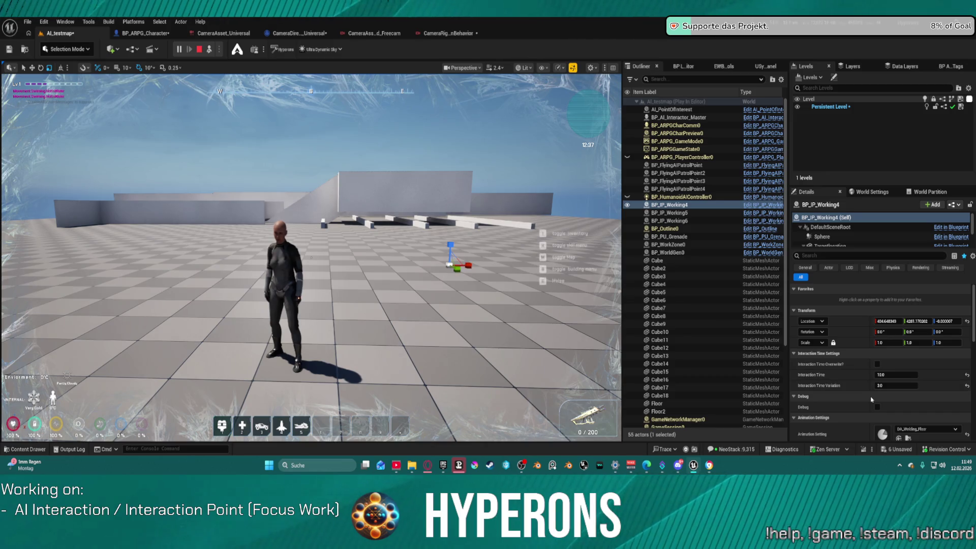
scroll(851, 386, "down", 3)
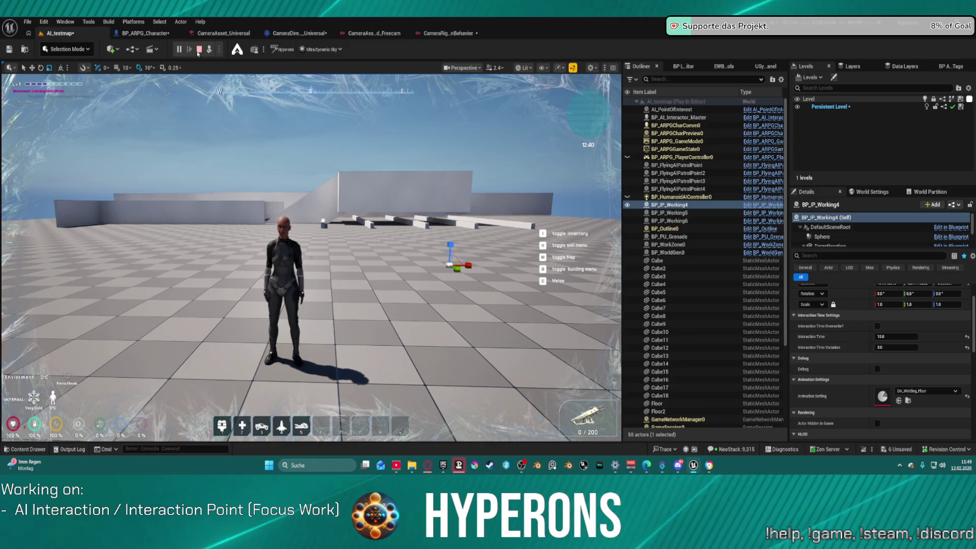
key("Escape")
left_click(280, 352)
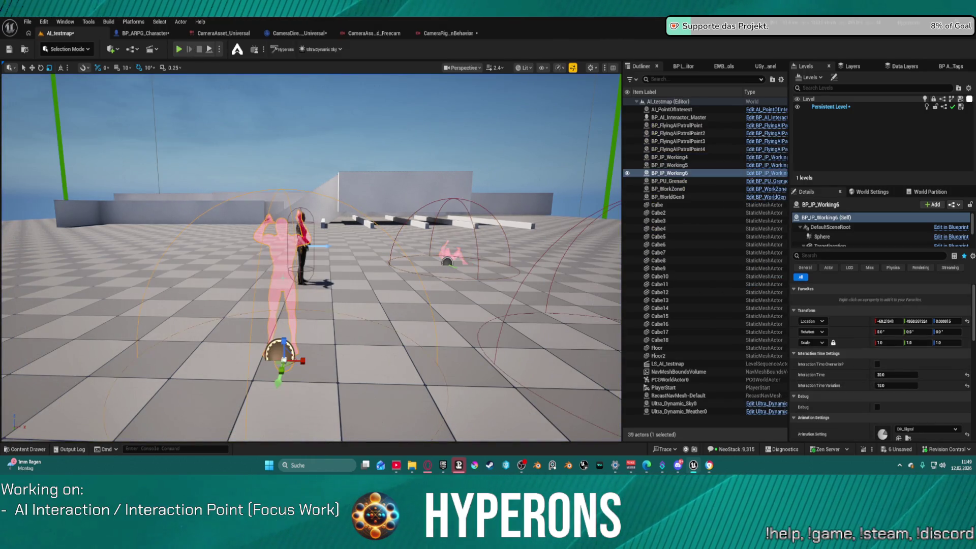
Step: Open the DA_Signal animation setting asset, then return to AI_testmap and play the level
scroll(928, 421, "down", 2)
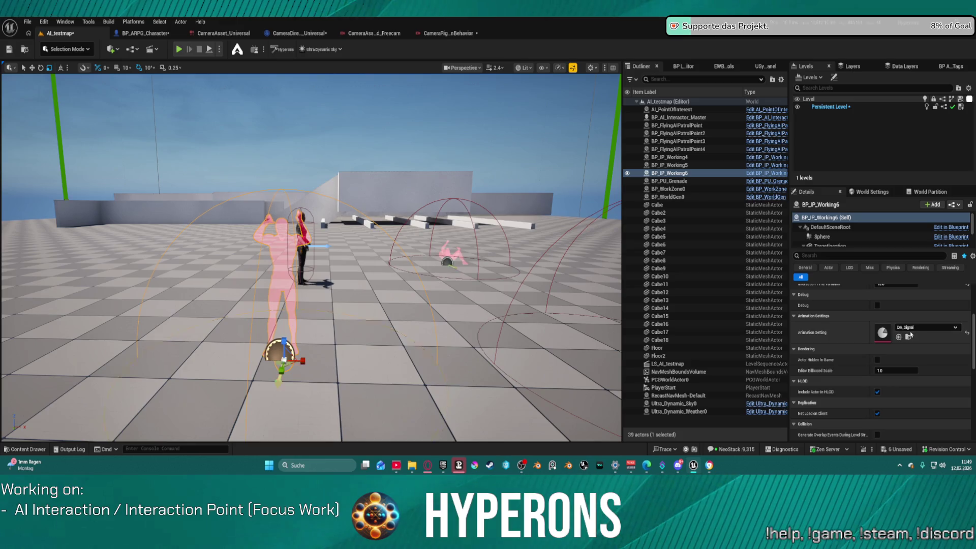
double_click(883, 333)
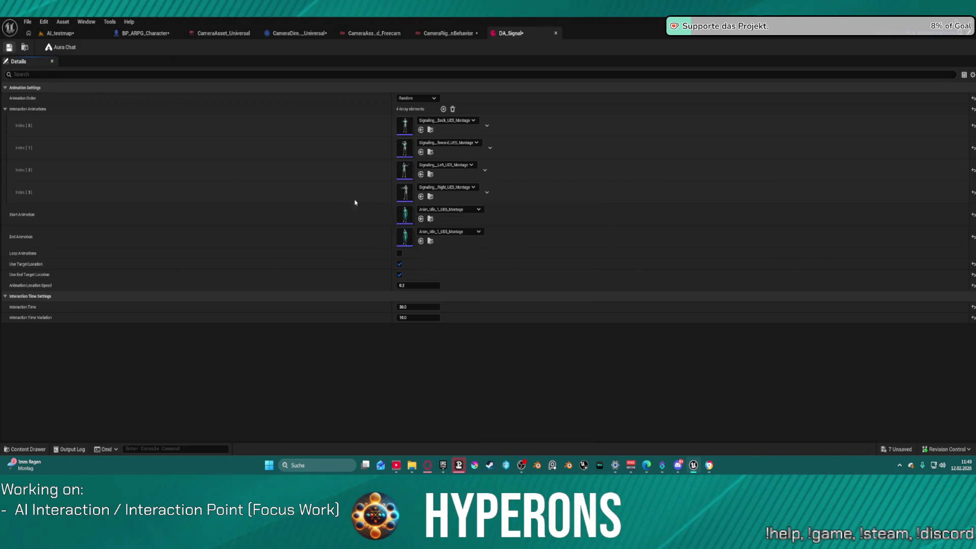
left_click(62, 21)
left_click(60, 33)
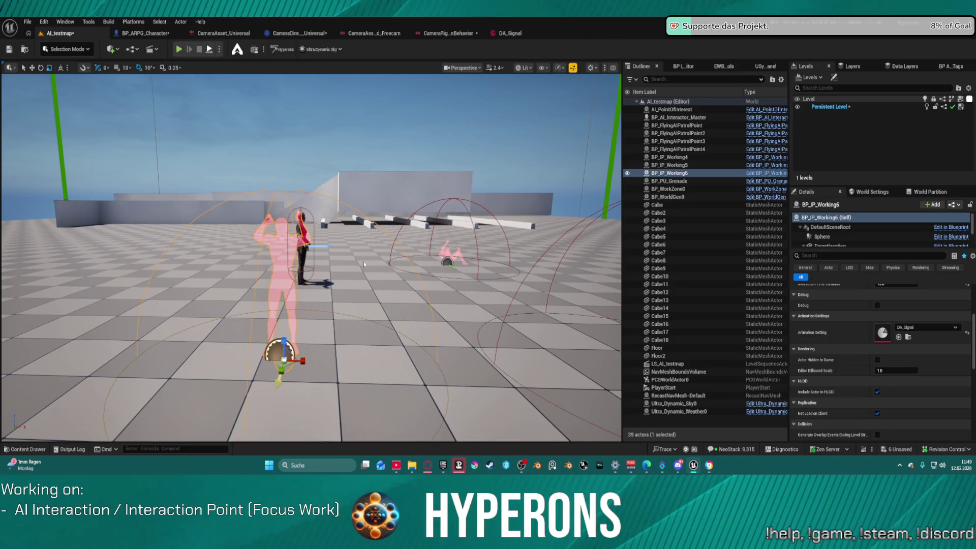
key("alt+p")
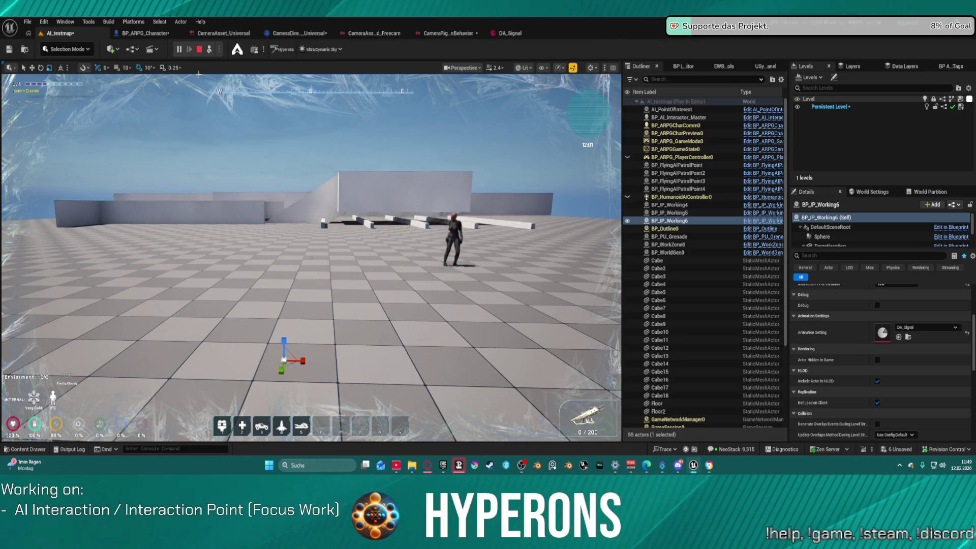
Step: Stop the play test and fly the level view close to the floor and walls
key("Escape")
mouse_move(326, 133)
left_mouse_down()
mouse_move(325, 117)
mouse_move(305, 142)
mouse_move(306, 173)
mouse_move(264, 40)
left_mouse_up()
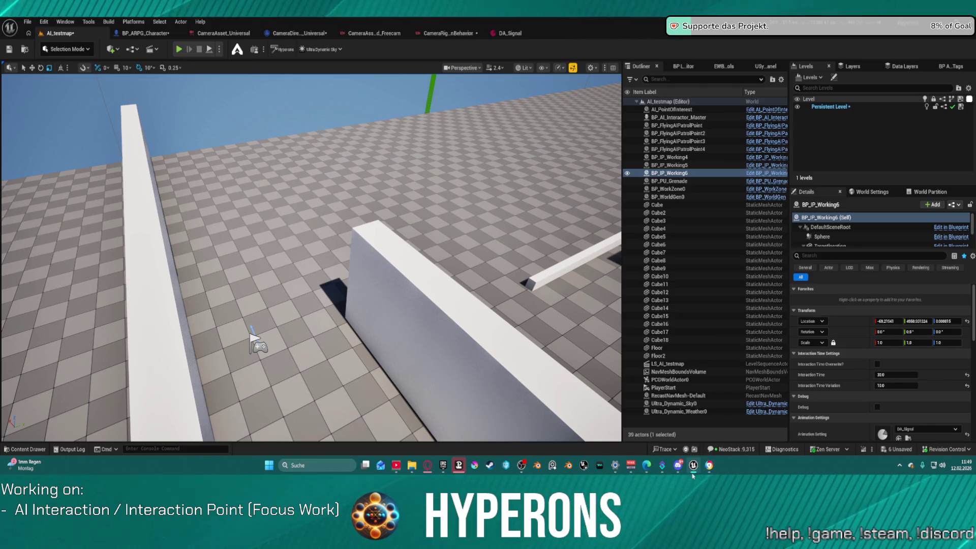
mouse_move(692, 467)
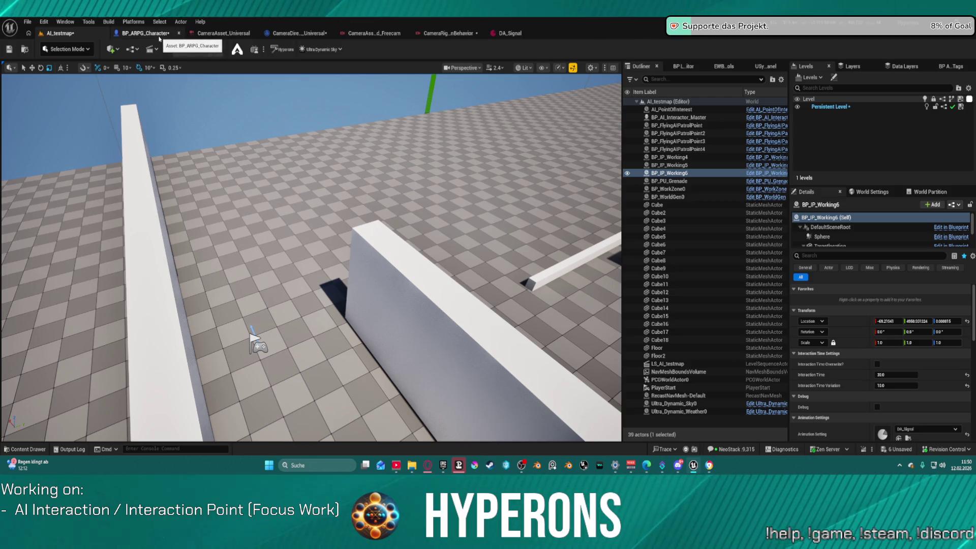
Step: Pan through BP_ARPG_Character's Get_CharacterPropertiesForCamera graph to see its return node
left_click(145, 33)
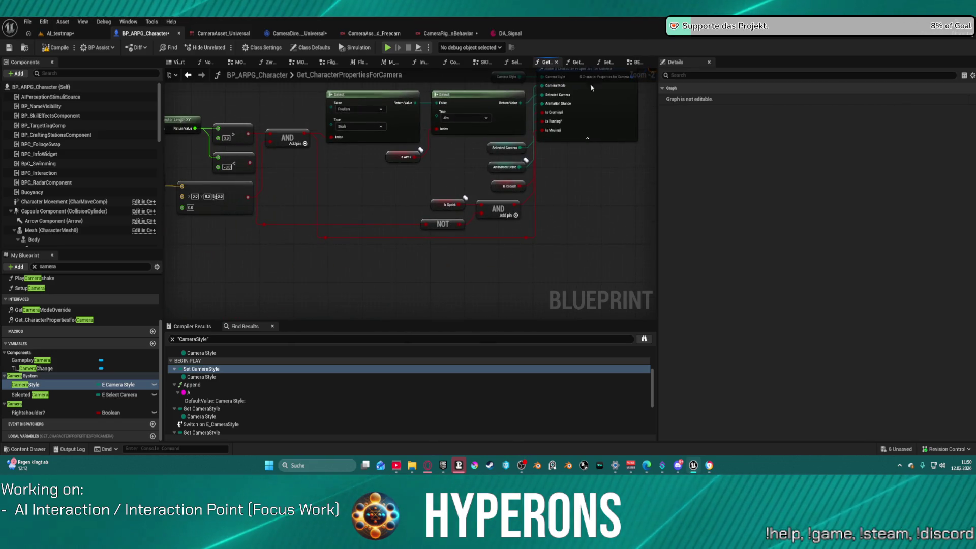
mouse_move(592, 186)
left_mouse_down()
mouse_move(551, 223)
mouse_move(520, 227)
mouse_move(514, 207)
left_mouse_up()
scroll(479, 206, "down", 4)
scroll(508, 204, "up", 4)
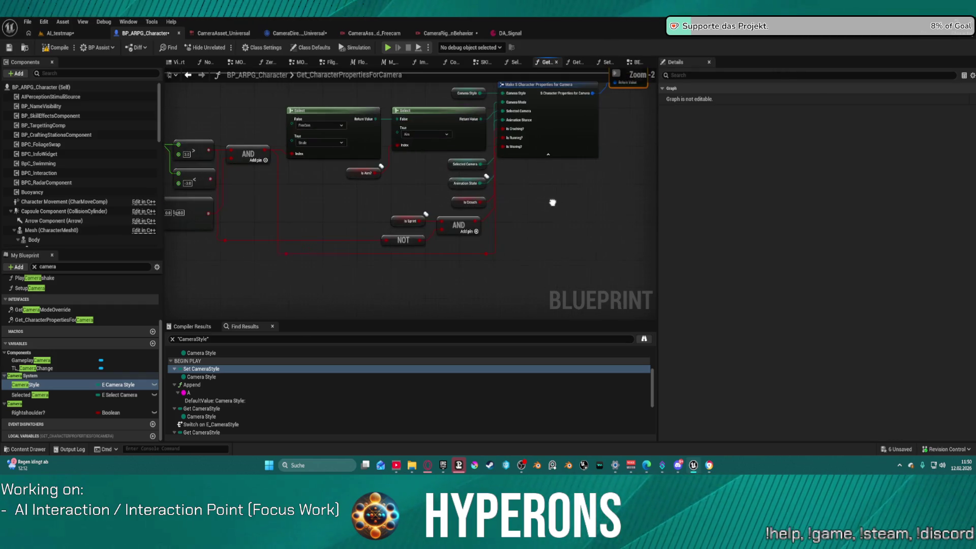
mouse_move(376, 81)
left_mouse_down()
mouse_move(325, 117)
mouse_move(273, 118)
left_mouse_up()
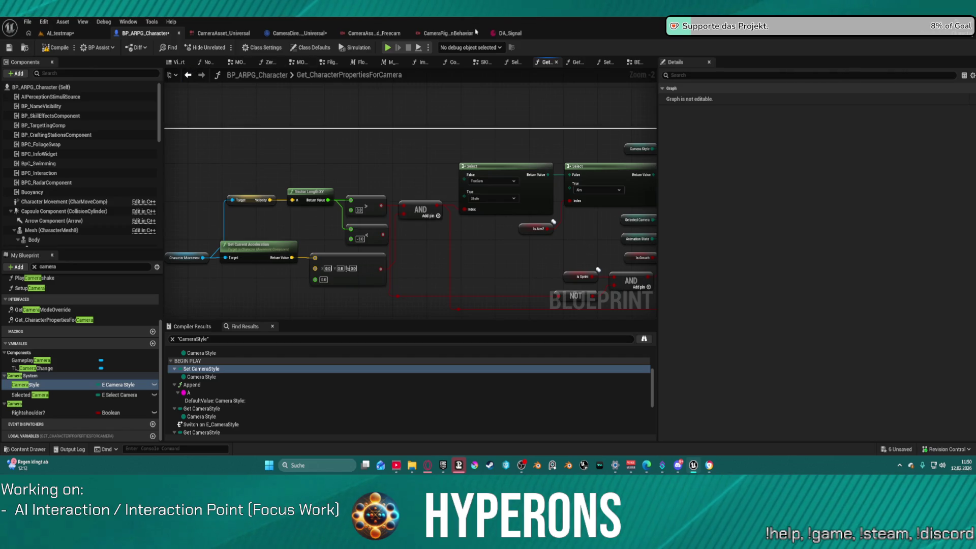
Step: View the Freecam camera asset, then return to AI_testmap and start playing
left_click(355, 34)
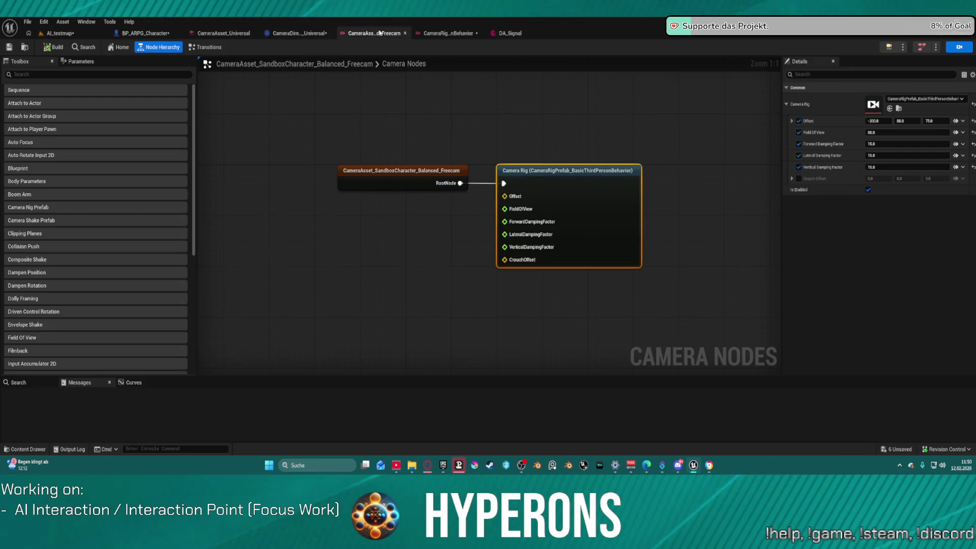
left_click(132, 34)
left_click(60, 33)
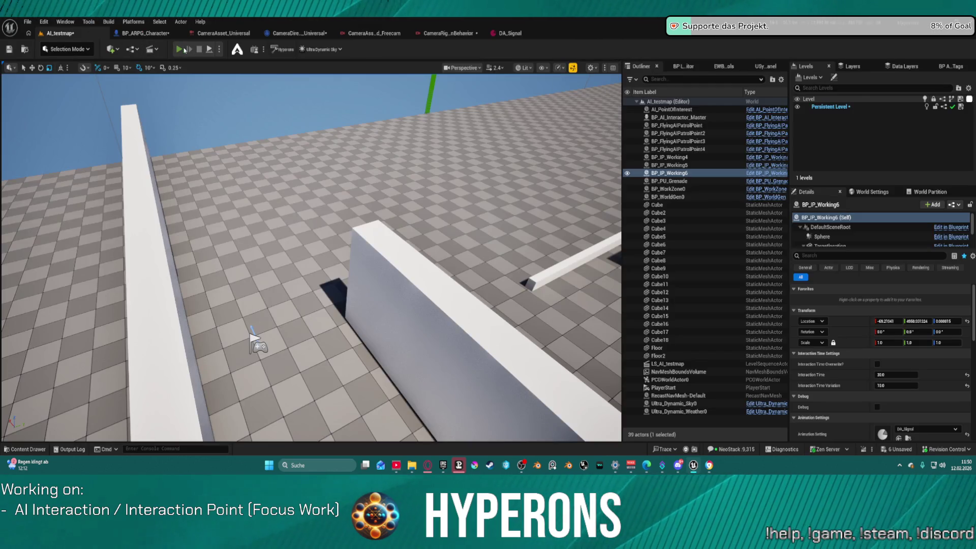
key("alt+p")
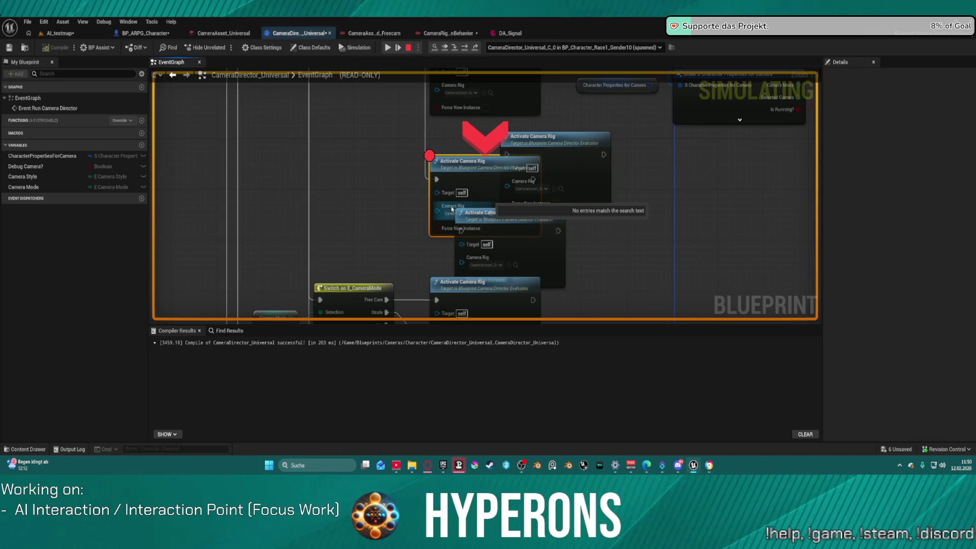
Step: At the breakpoint, inspect the Camera Rig pin and open Activate Camera Rig's source code
right_click(451, 209)
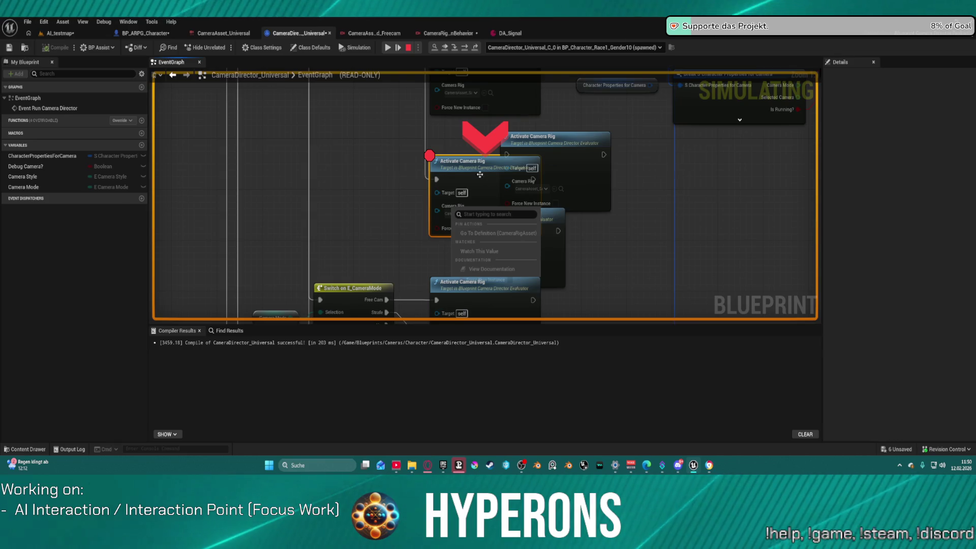
left_click(387, 183)
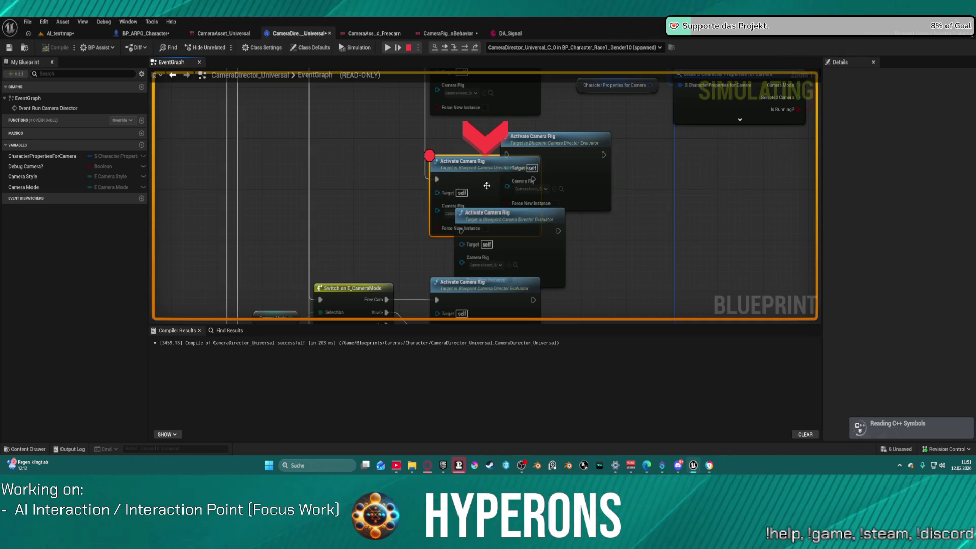
double_click(449, 163)
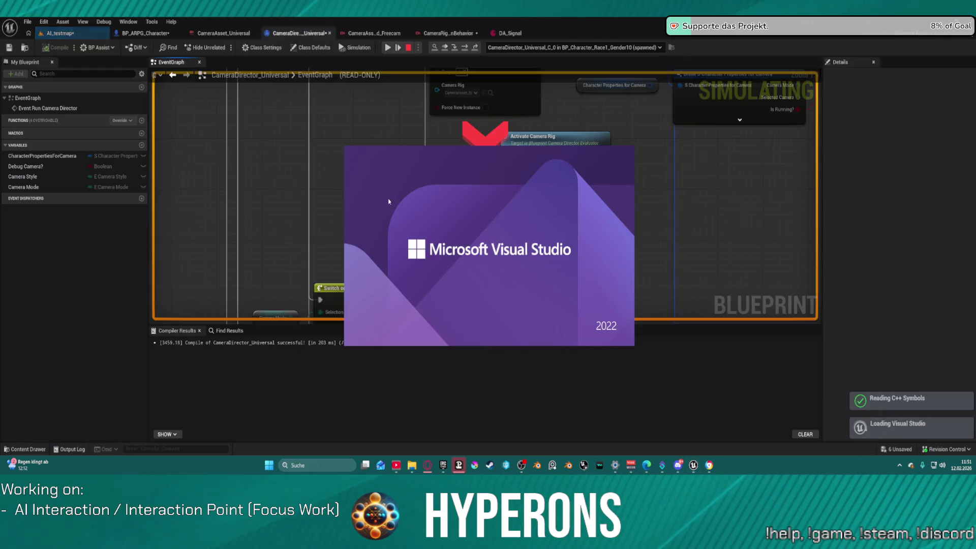
Step: Resume and test the game, stop it, and show the Camera Director's class defaults
left_click(388, 48)
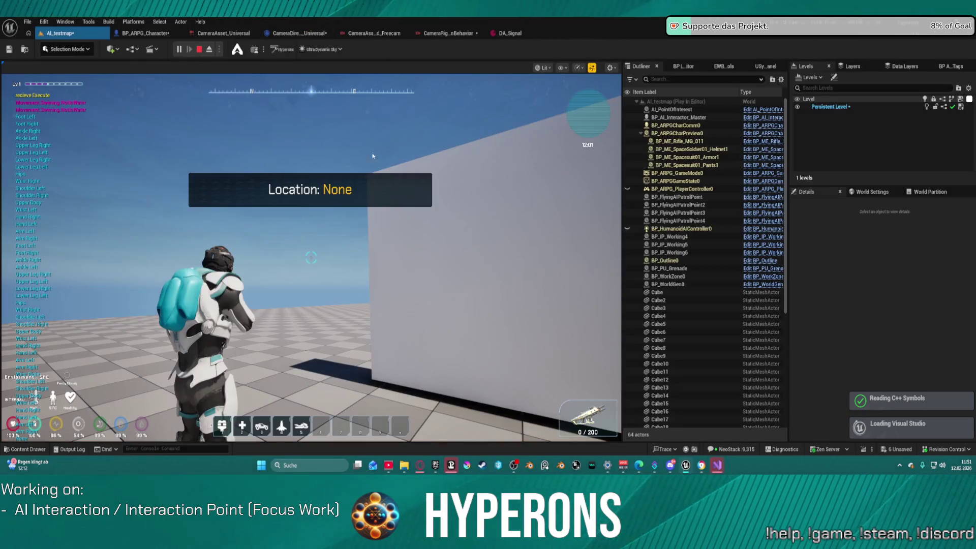
left_click(300, 240)
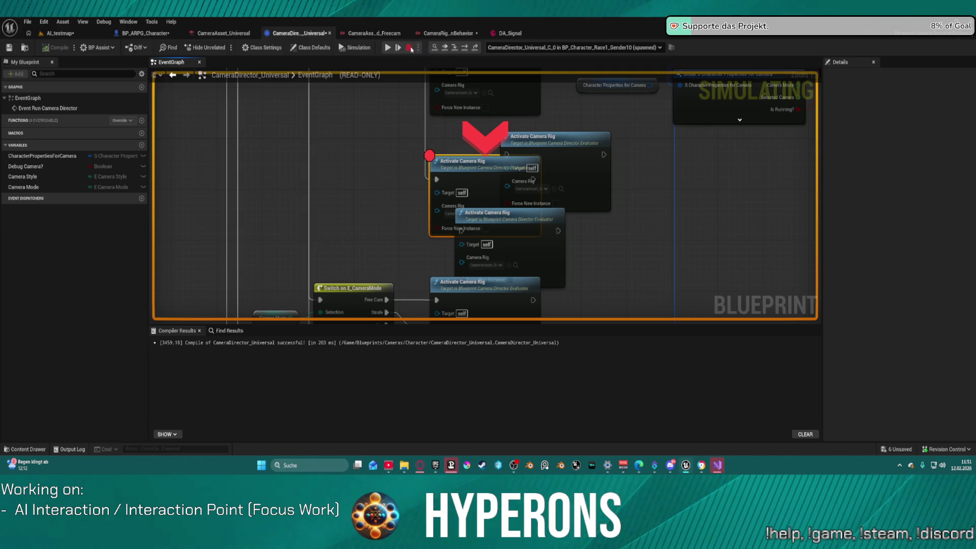
left_click(409, 48)
left_click(310, 47)
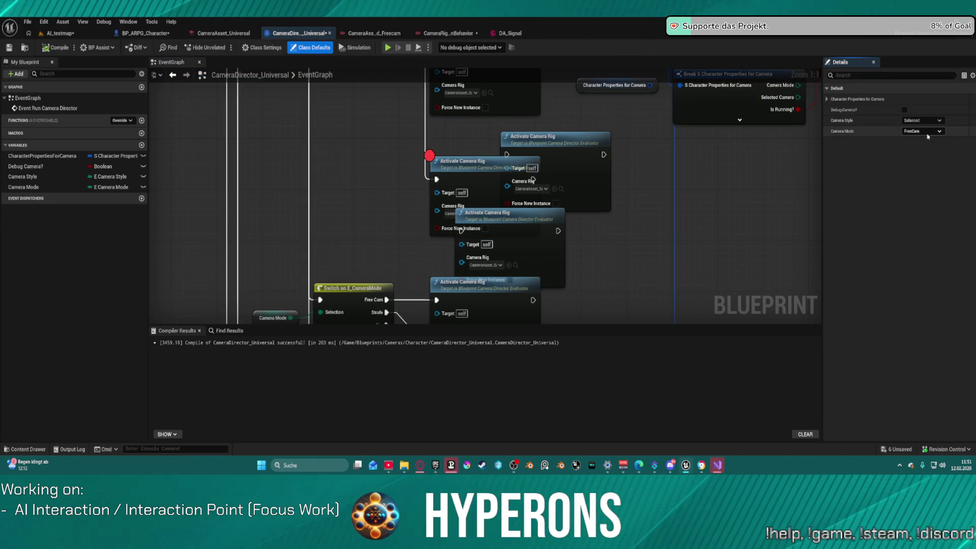
Step: Expand Character Properties for Camera and class settings, then switch to BP_ARPG_Character
left_click(827, 99)
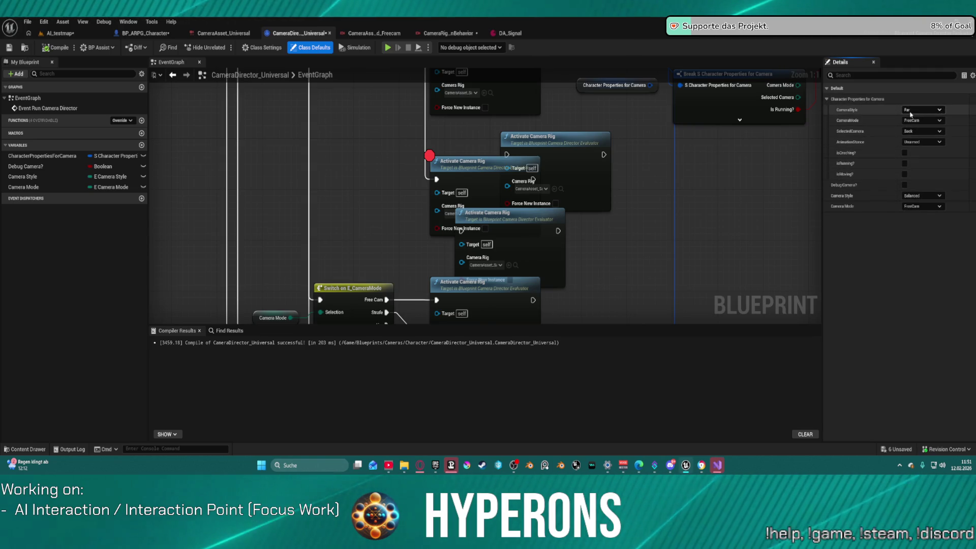
left_click(252, 47)
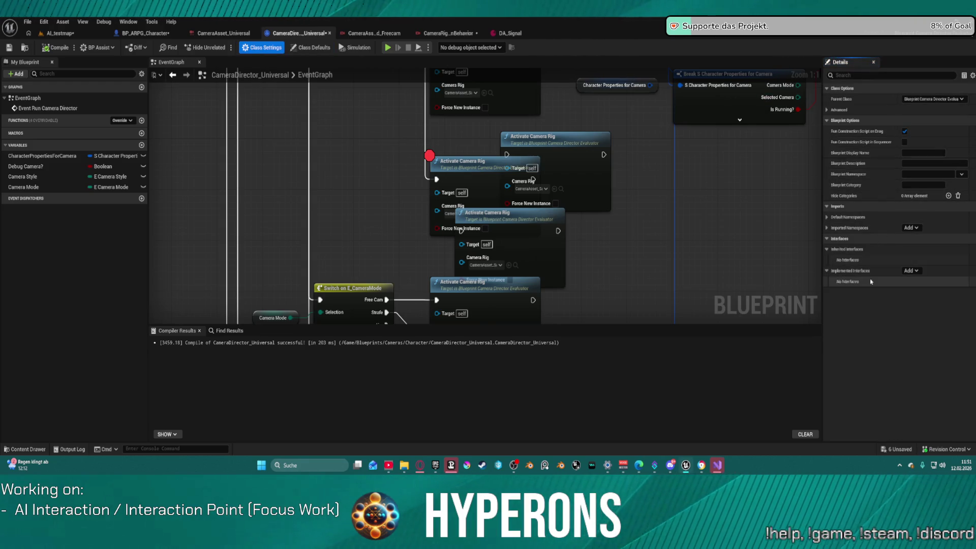
left_click(141, 34)
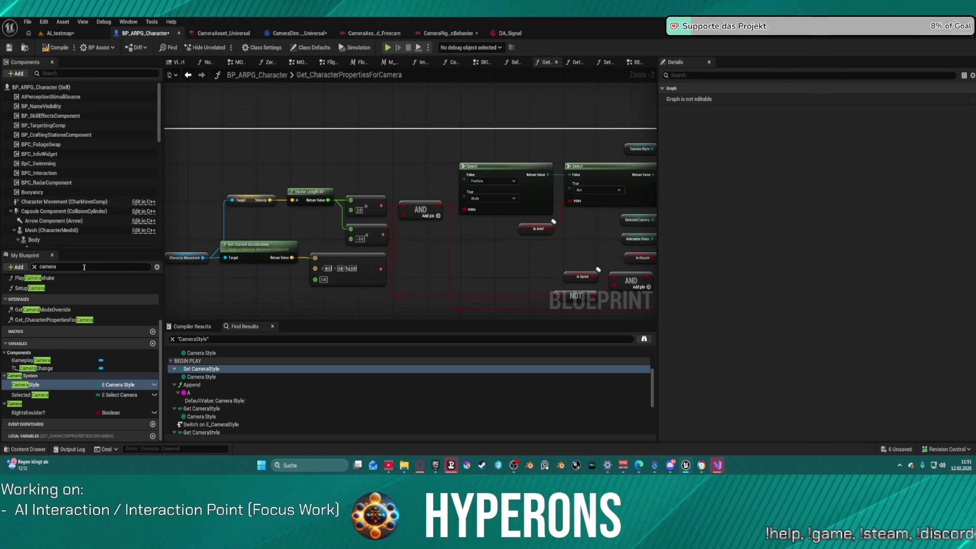
Step: Filter components to select GameplayCamera, show its Activation settings, and launch a play test
scroll(105, 204, "down", 1)
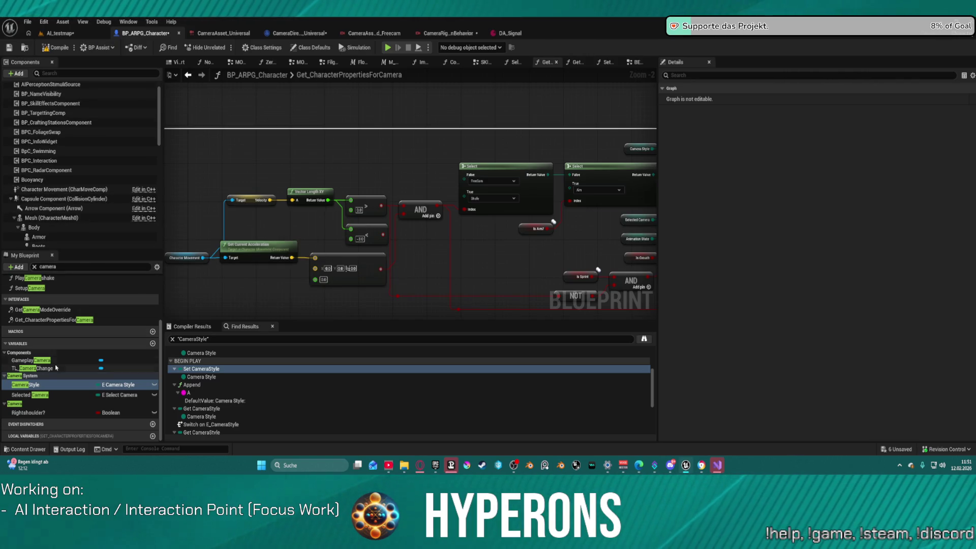
scroll(86, 197, "down", 5)
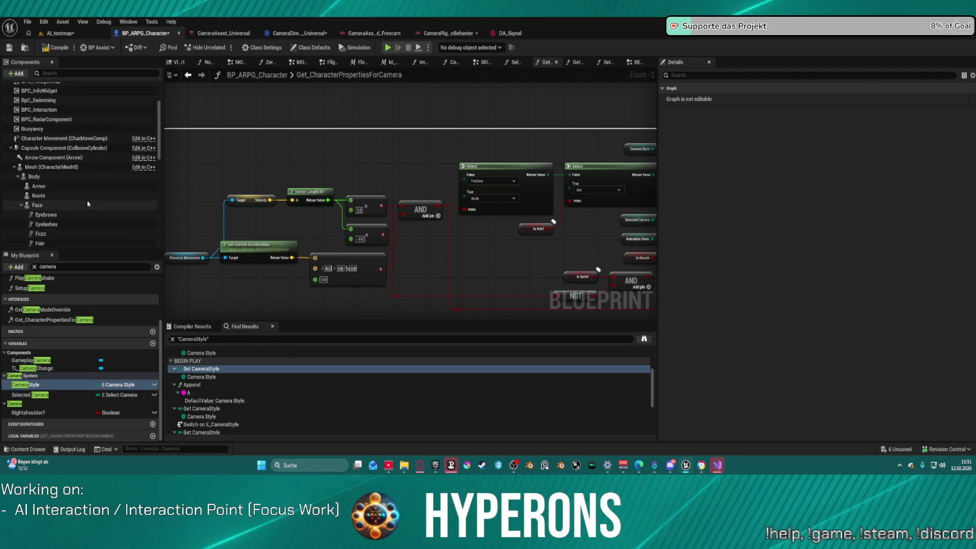
scroll(67, 152, "down", 3)
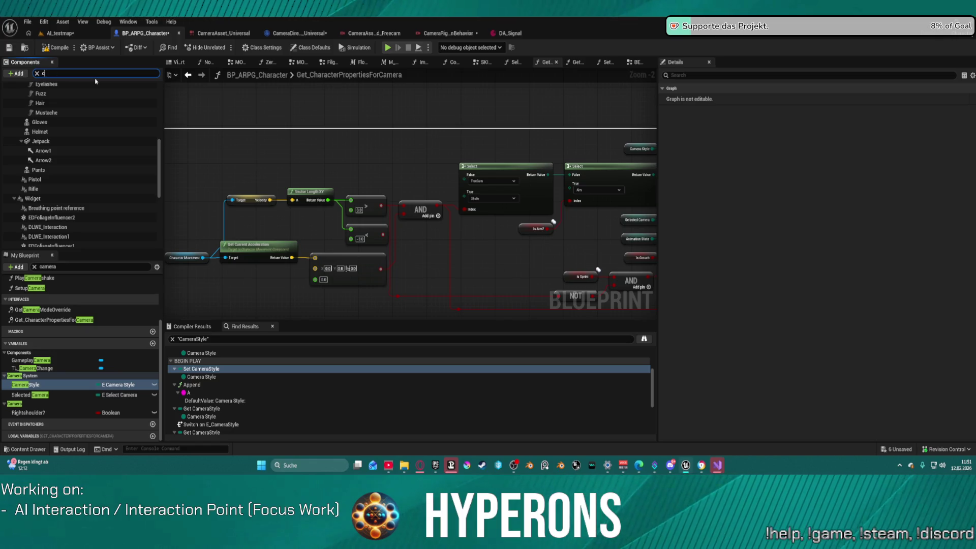
type("amer")
left_click(91, 116)
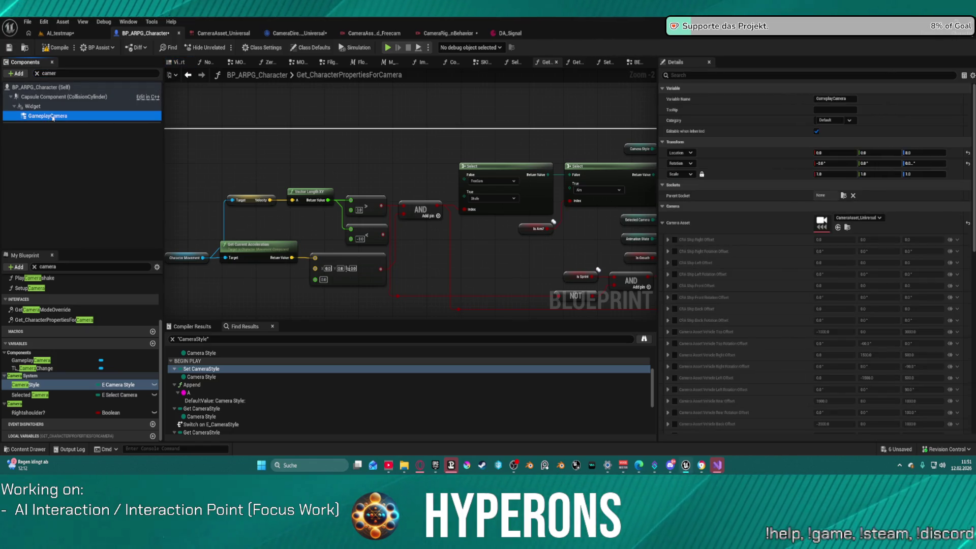
scroll(773, 241, "down", 3)
scroll(773, 240, "down", 10)
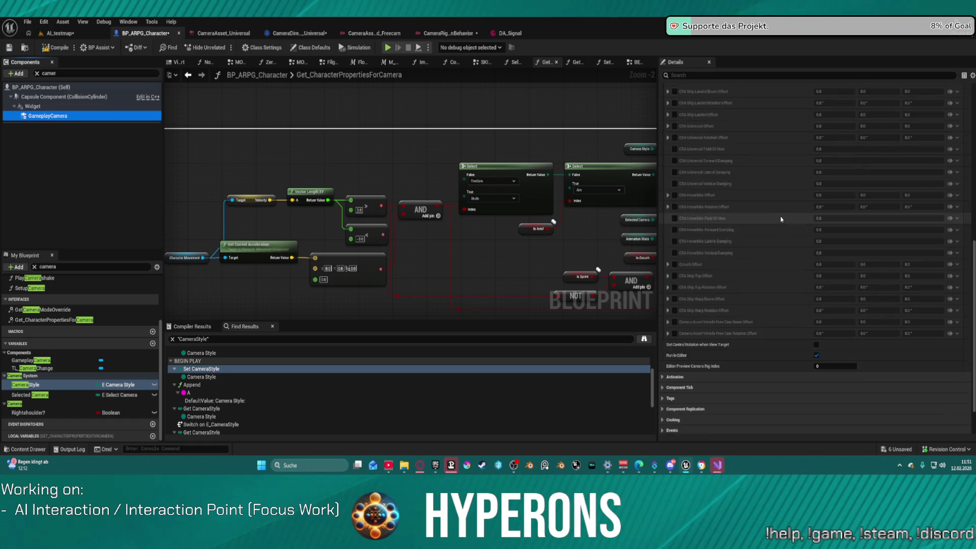
left_click(725, 336)
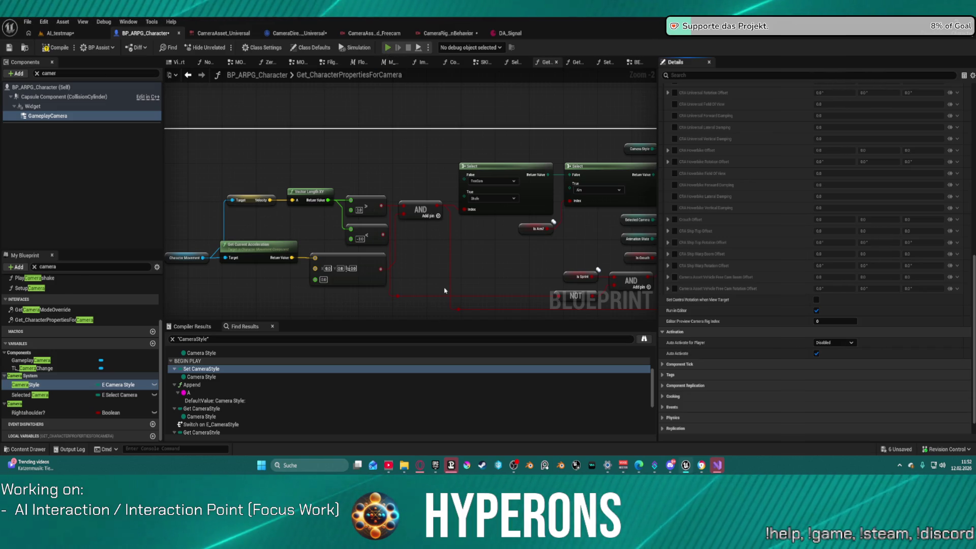
key("alt+p")
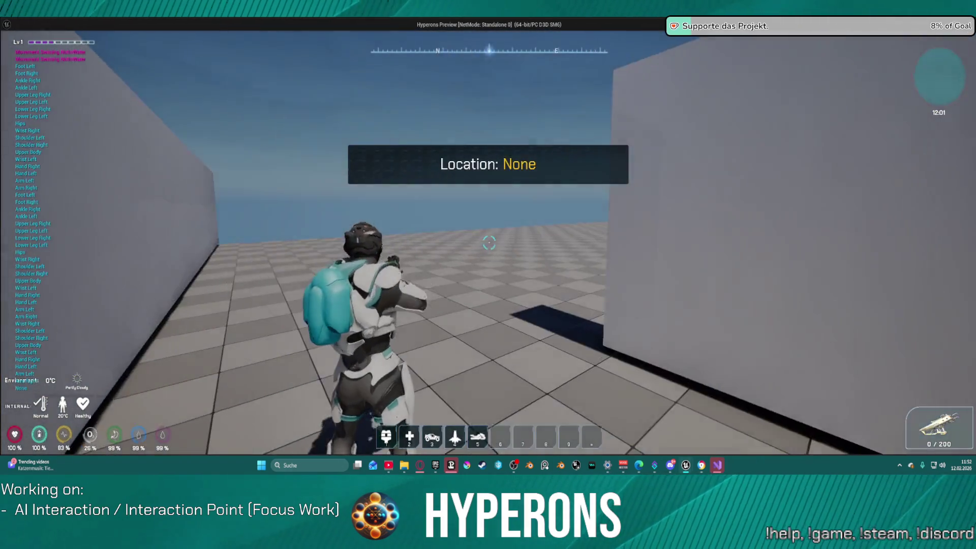
Step: Stop the simulation and remove the breakpoint from the Print String node
scroll(492, 295, "up", 5)
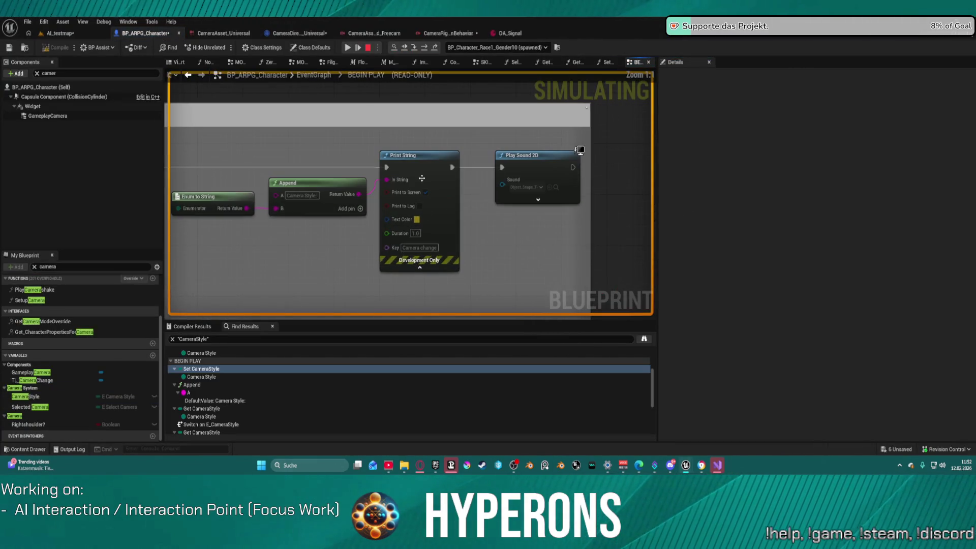
scroll(401, 110, "down", 5)
scroll(469, 124, "up", 3)
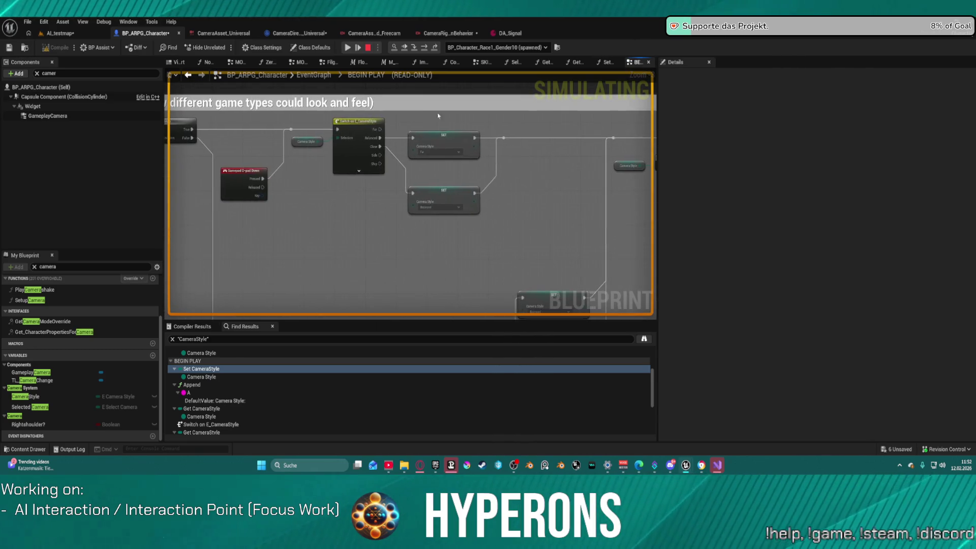
left_click(370, 48)
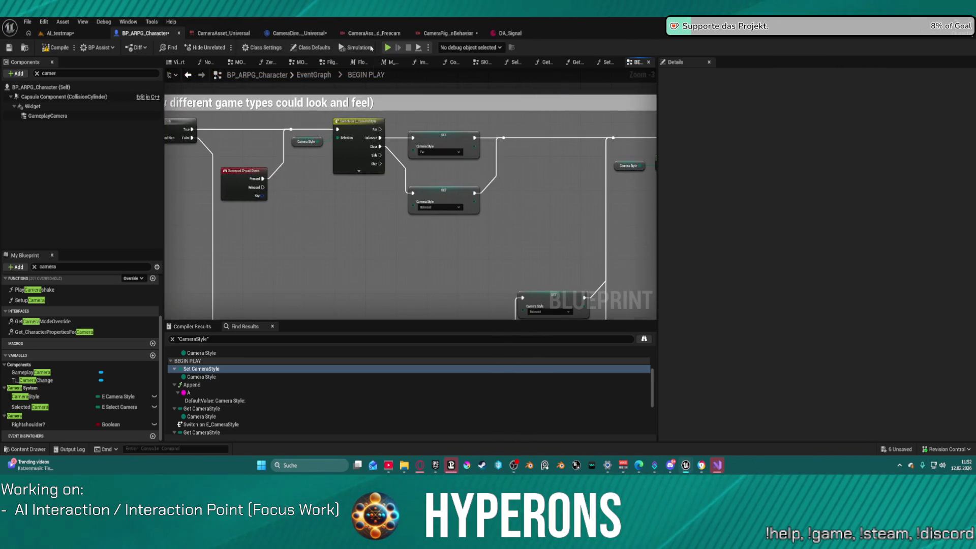
scroll(312, 166, "down", 7)
scroll(496, 242, "up", 1)
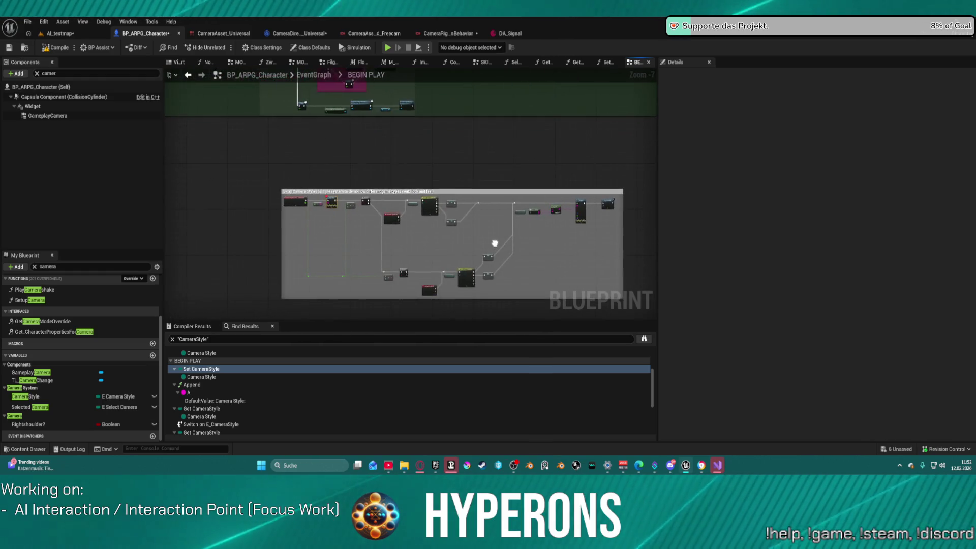
scroll(316, 192, "up", 2)
scroll(316, 191, "up", 1)
right_click(316, 191)
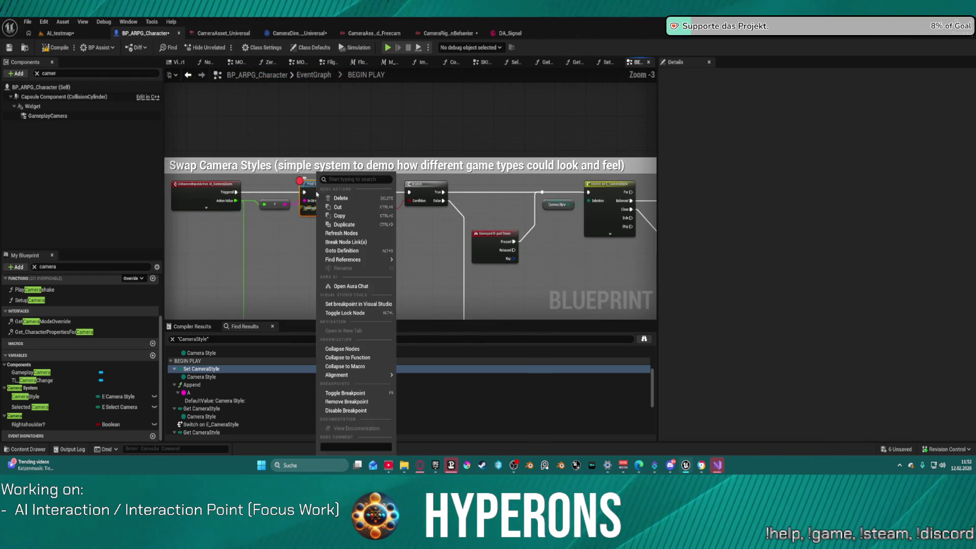
left_click(346, 400)
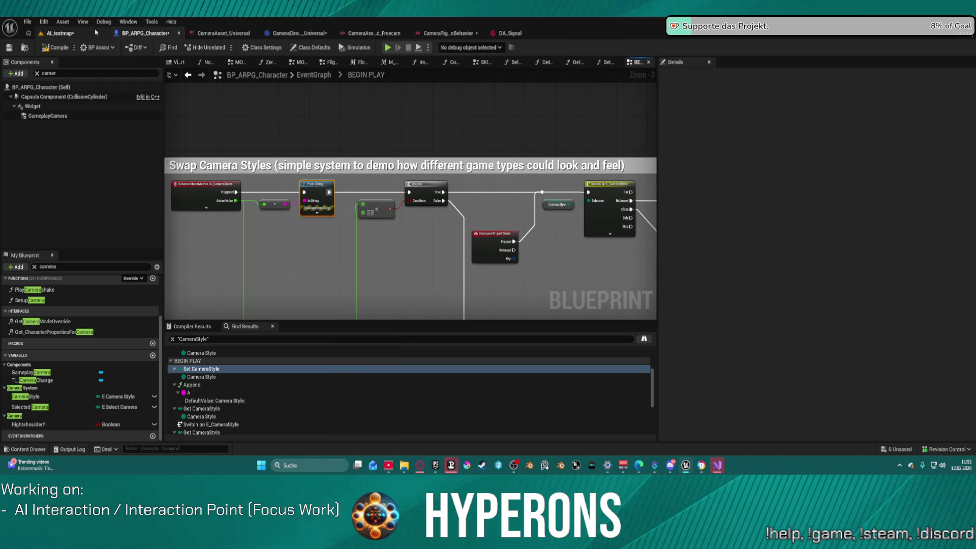
Step: Play AI_testmap, cycle the camera style to Close and aim over the shoulder, then stop
left_click(100, 32)
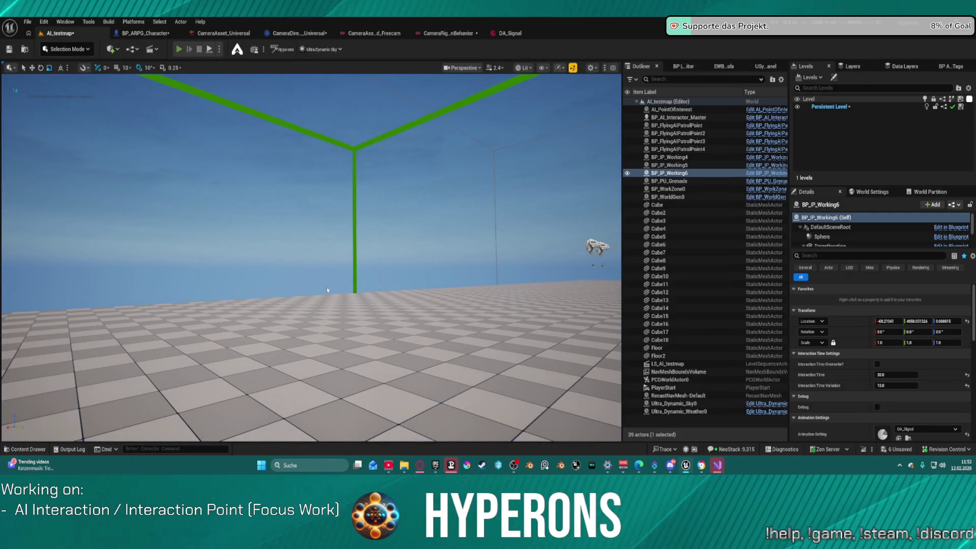
key("alt+p")
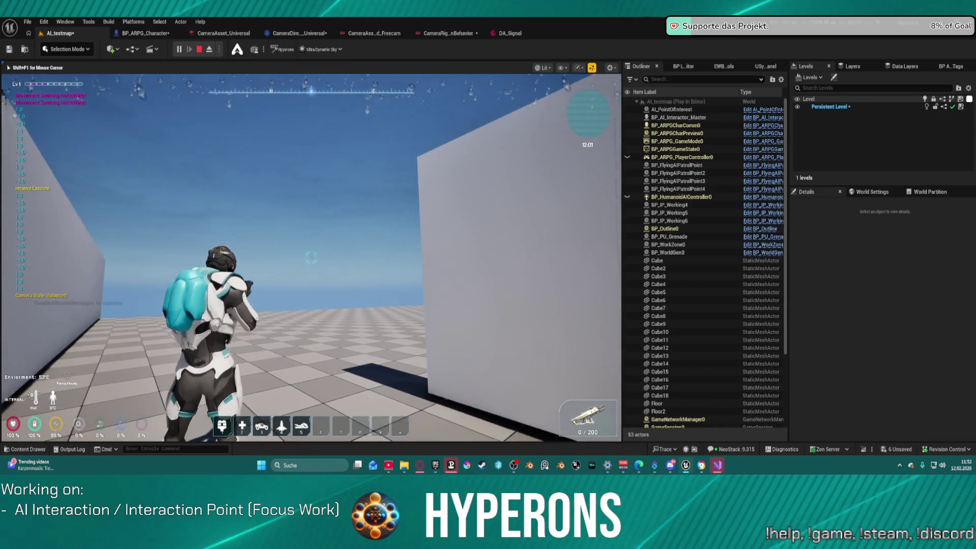
key("w")
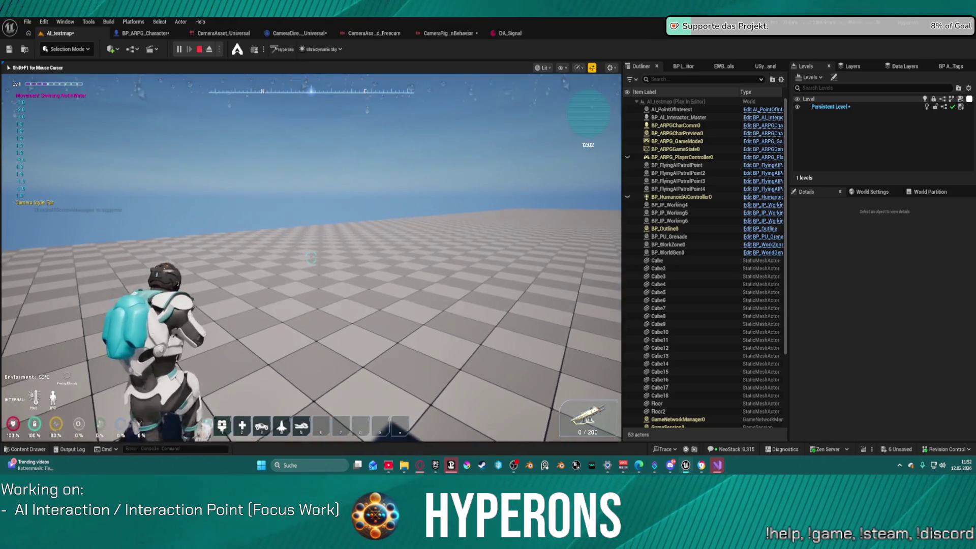
right_click(312, 258)
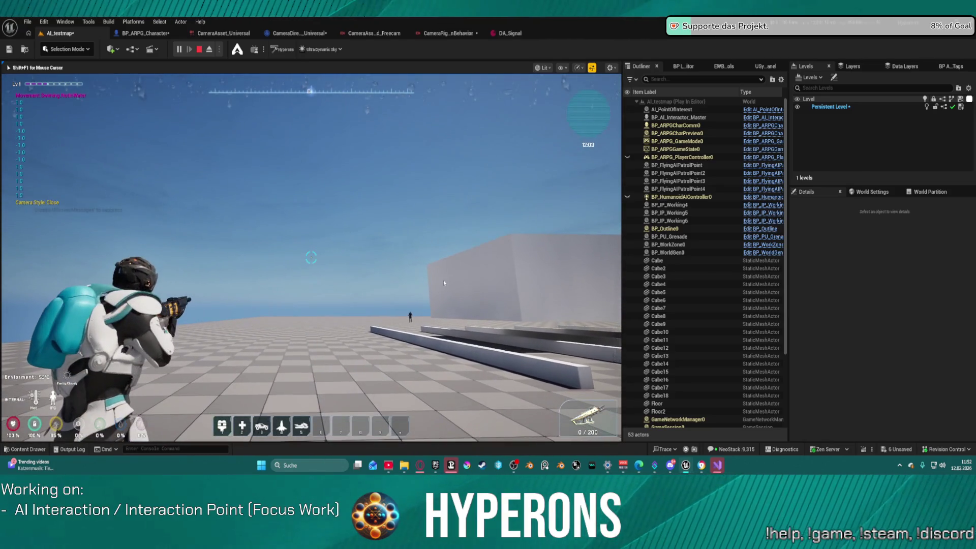
key("Escape")
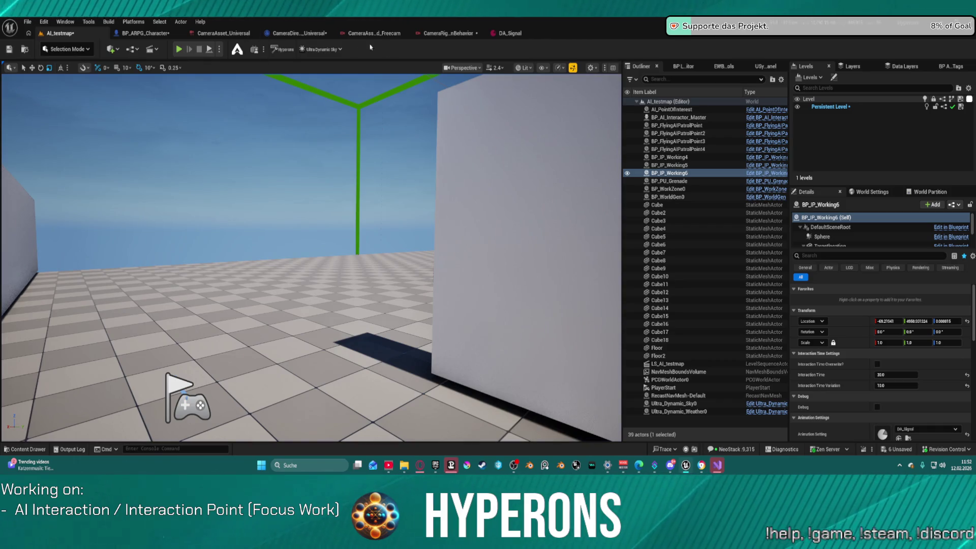
left_click(448, 33)
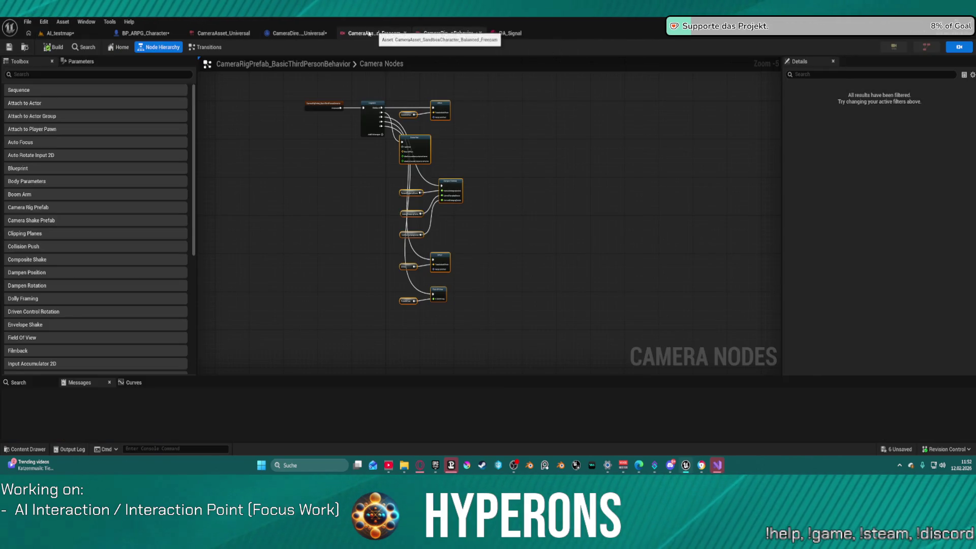
Step: Pan the CameraDirector_Universal event graph to the Print String, Switch and Activate Camera Rig nodes
left_click(297, 33)
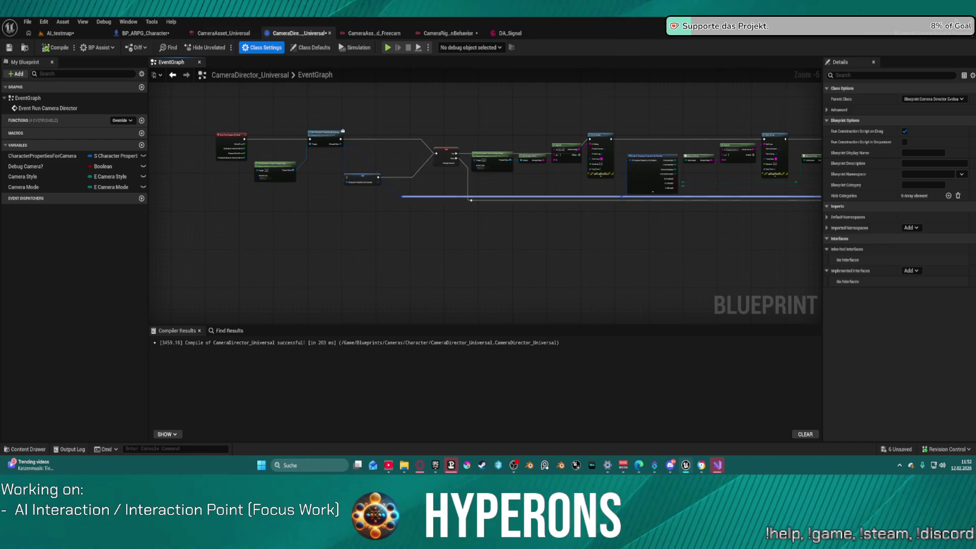
scroll(512, 135, "up", 4)
left_click_drag(485, 158, 301, 129)
scroll(818, 214, "down", 3)
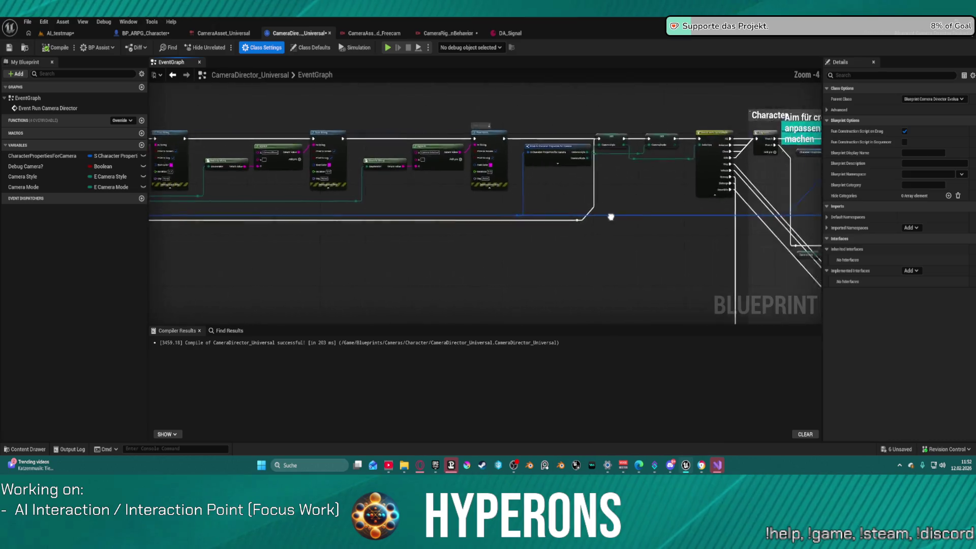
left_click_drag(196, 130, 429, 128)
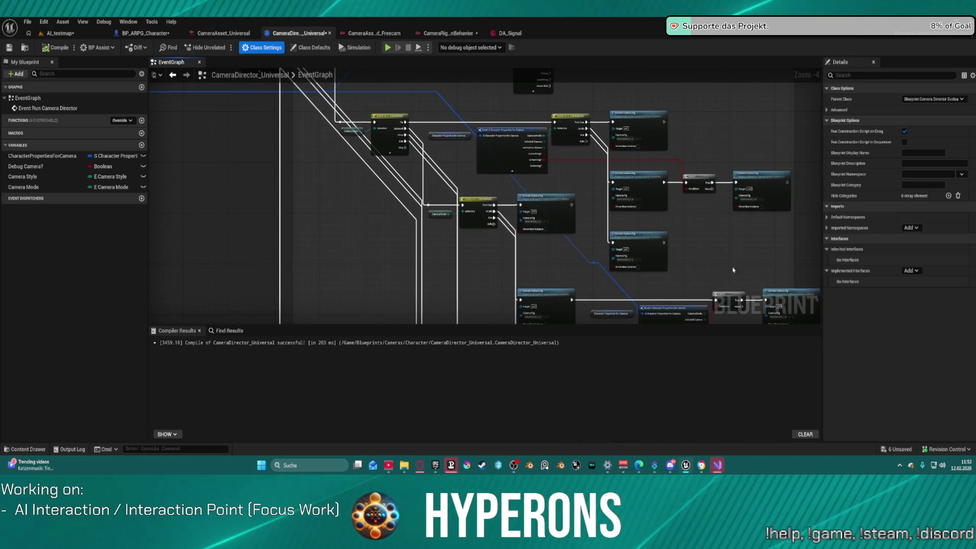
scroll(739, 234, "up", 4)
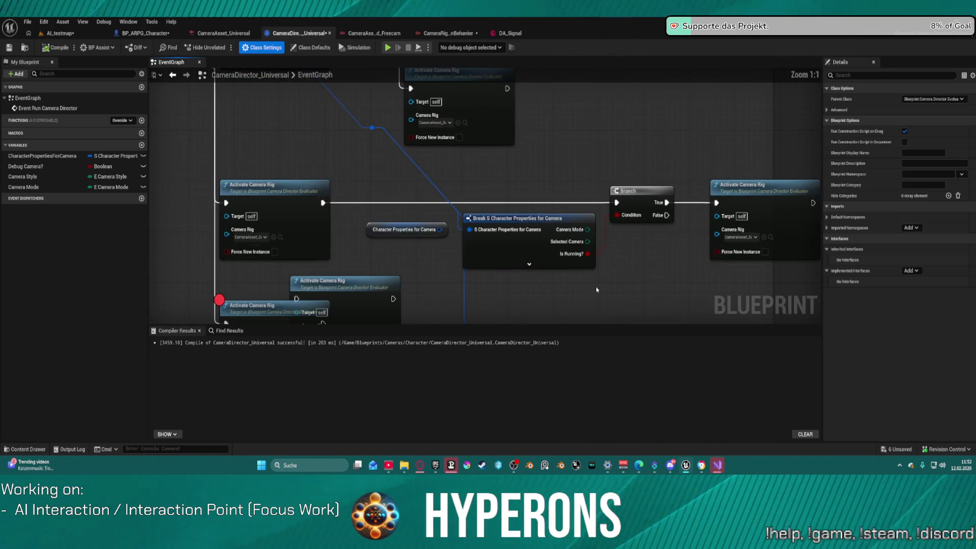
scroll(613, 263, "down", 2)
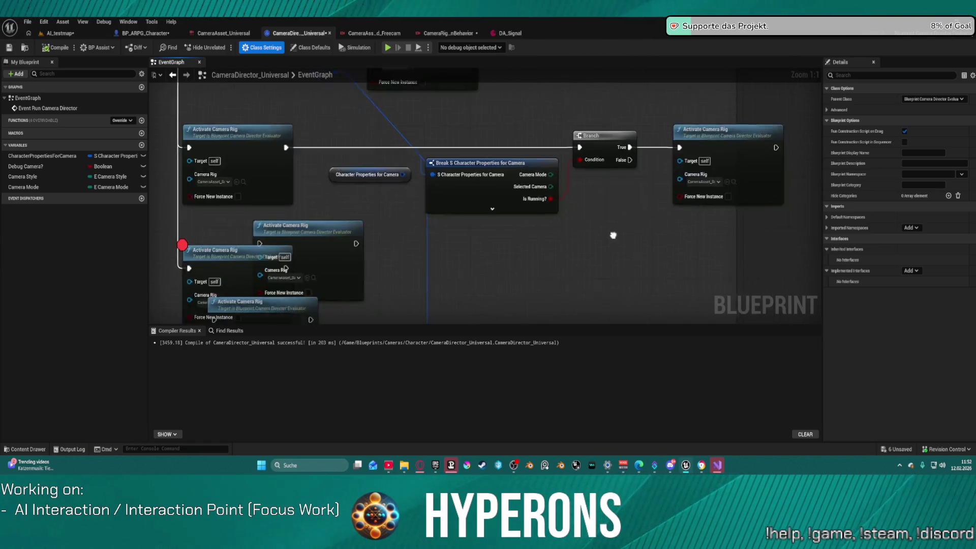
mouse_move(656, 100)
left_mouse_down()
mouse_move(727, 94)
mouse_move(475, 102)
mouse_move(642, 109)
mouse_move(657, 129)
mouse_move(776, 185)
left_mouse_up()
left_click_drag(655, 329, 645, 227)
Step: Remove the Activate Camera Rig node's breakpoint, then return to the AI_testmap level
mouse_move(490, 226)
left_mouse_down()
mouse_move(435, 226)
mouse_move(484, 223)
left_mouse_up()
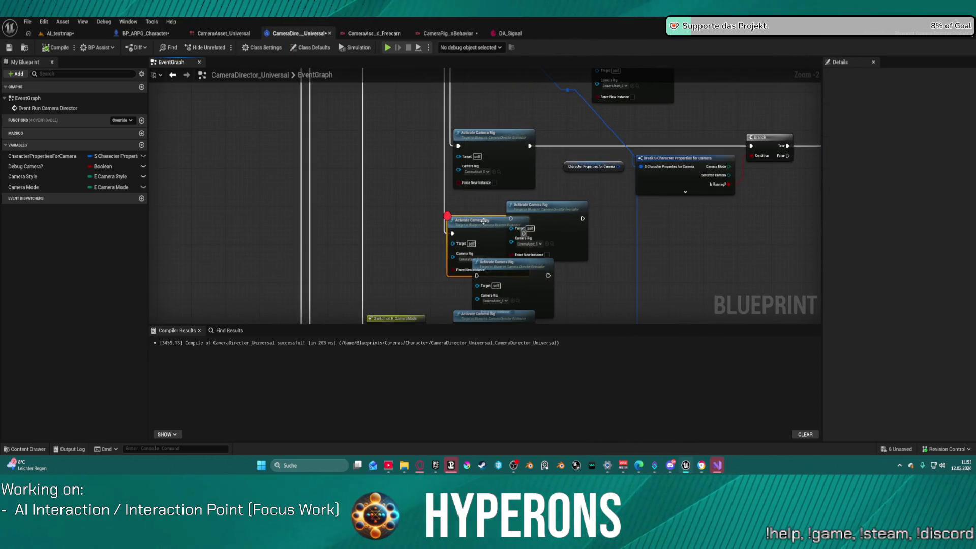
right_click(470, 232)
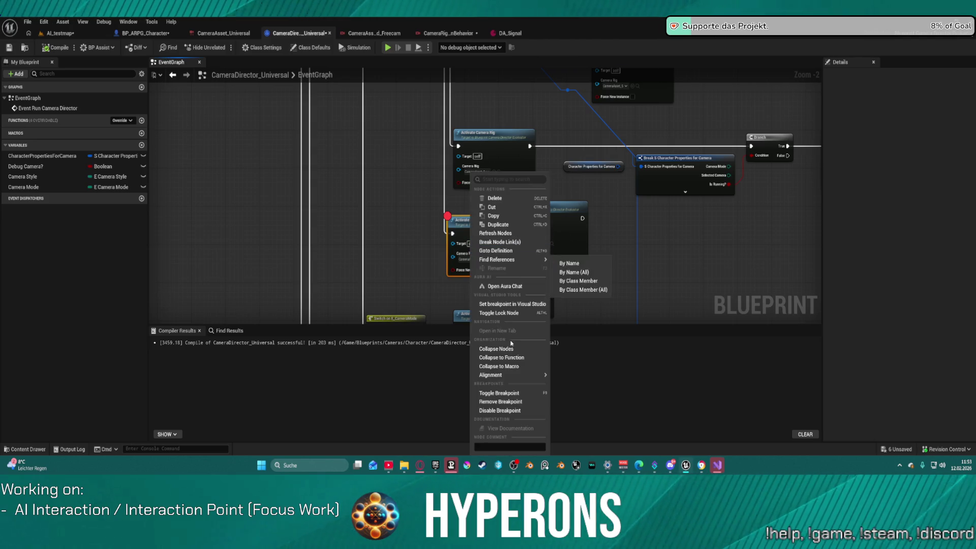
left_click(508, 401)
left_click_drag(486, 196, 497, 252)
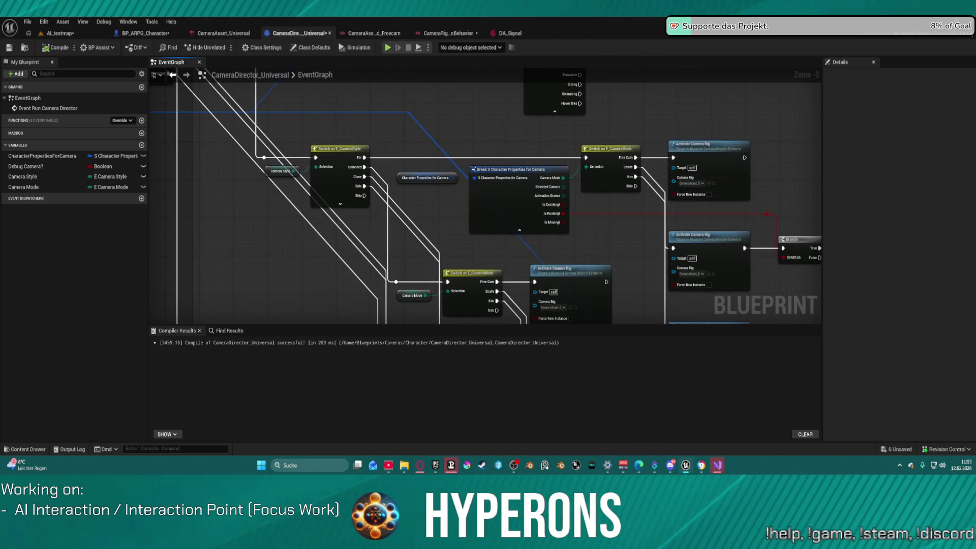
left_click_drag(290, 160, 287, 145)
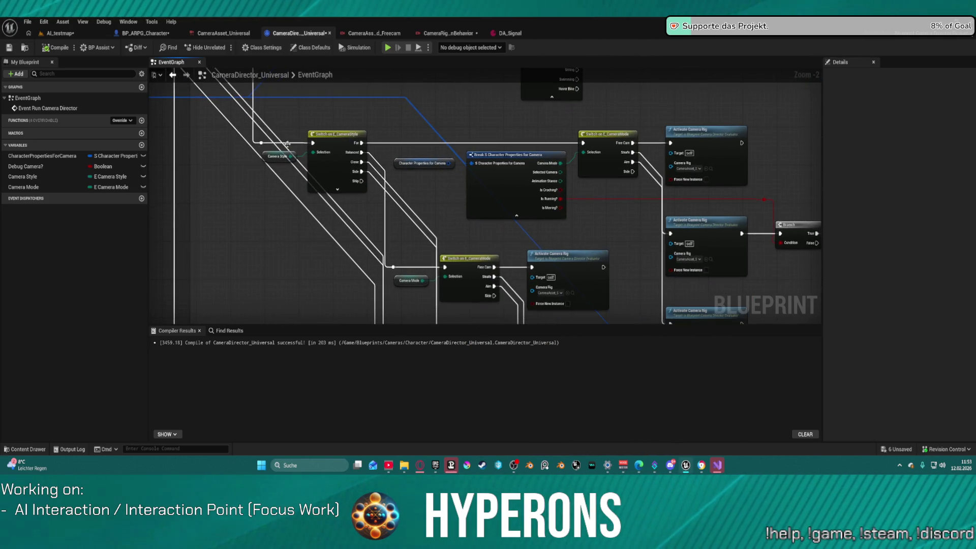
left_click(60, 34)
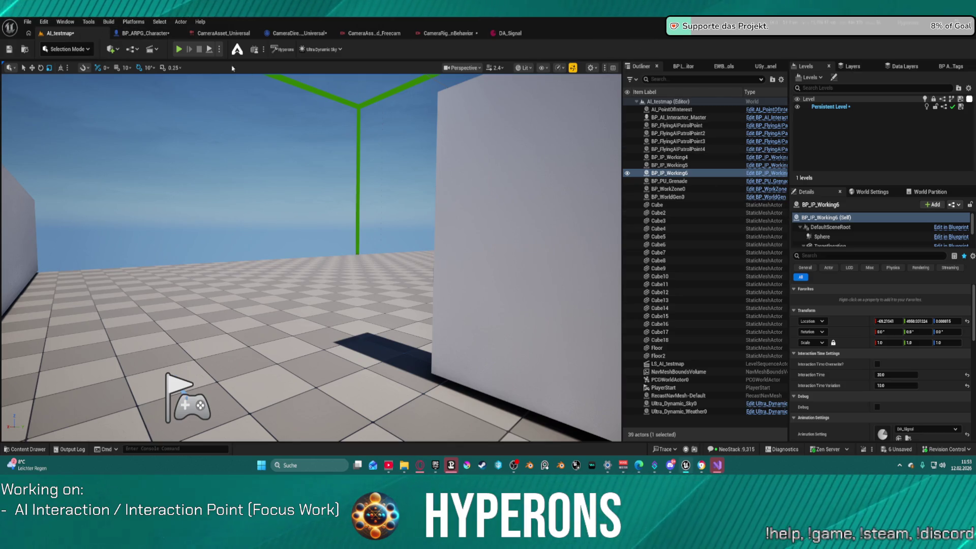
left_click(131, 31)
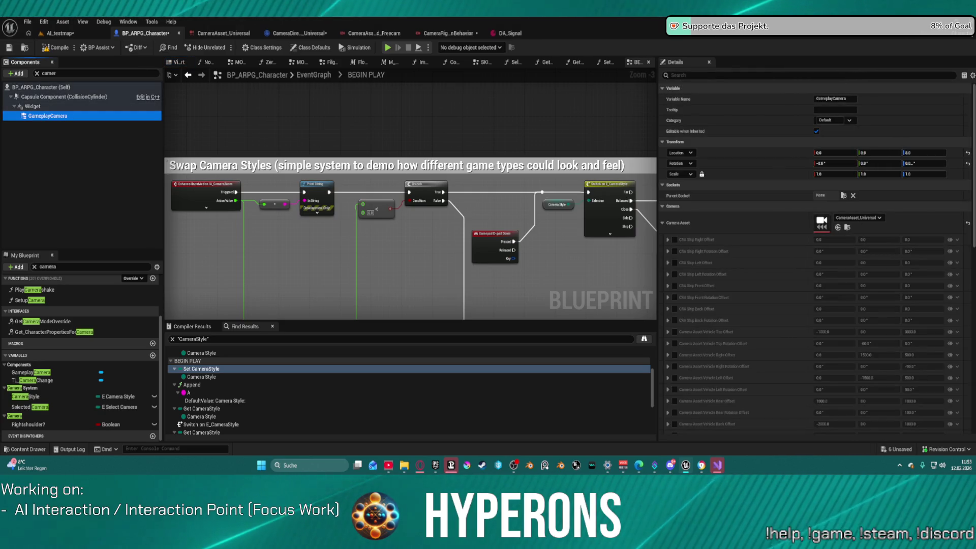
Step: Uncheck Auto Activate on the GameplayCamera and glance at its Cooking and Physics settings
scroll(813, 254, "down", 15)
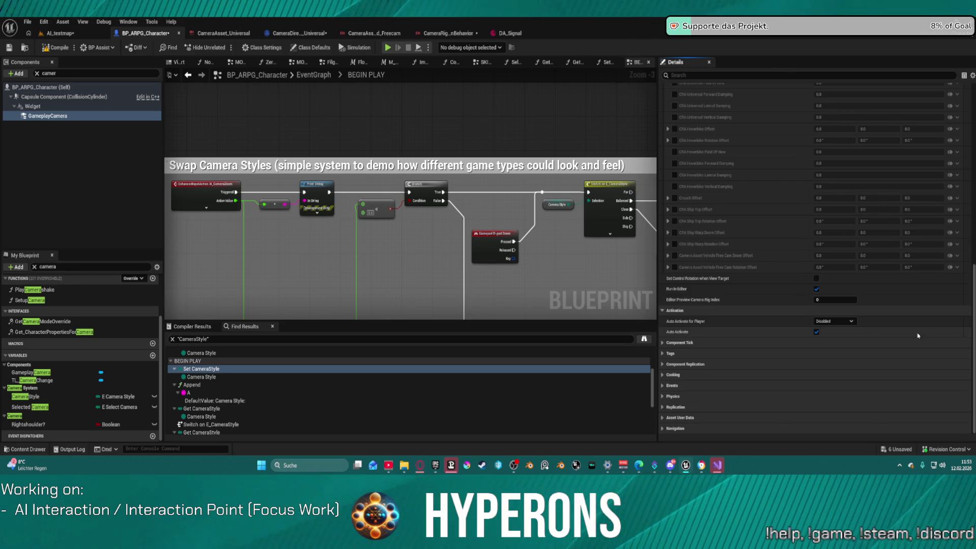
left_click(816, 331)
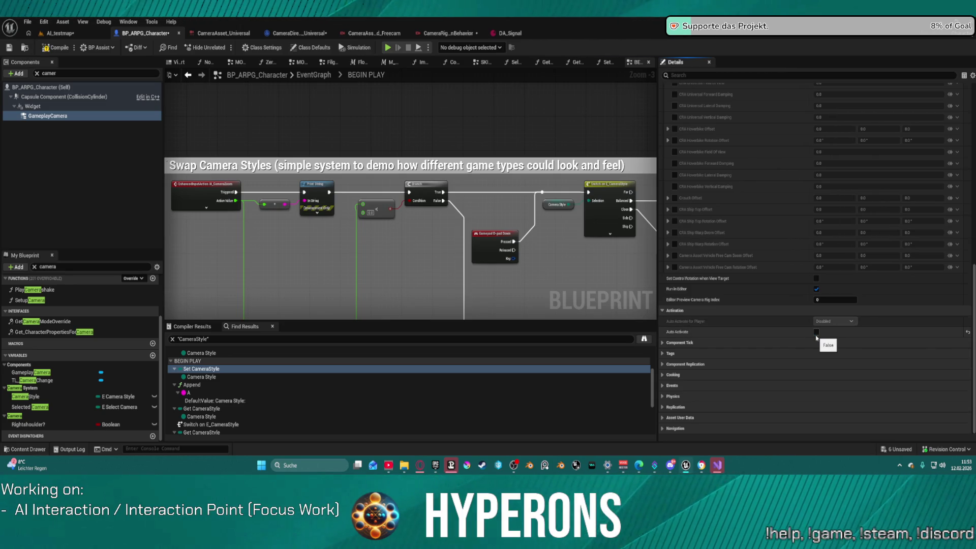
left_click(663, 376)
left_click(662, 407)
left_click(662, 407)
Step: Open BP_ARPG_Character's SetupCamera function graph from My Blueprint
scroll(593, 81, "down", 6)
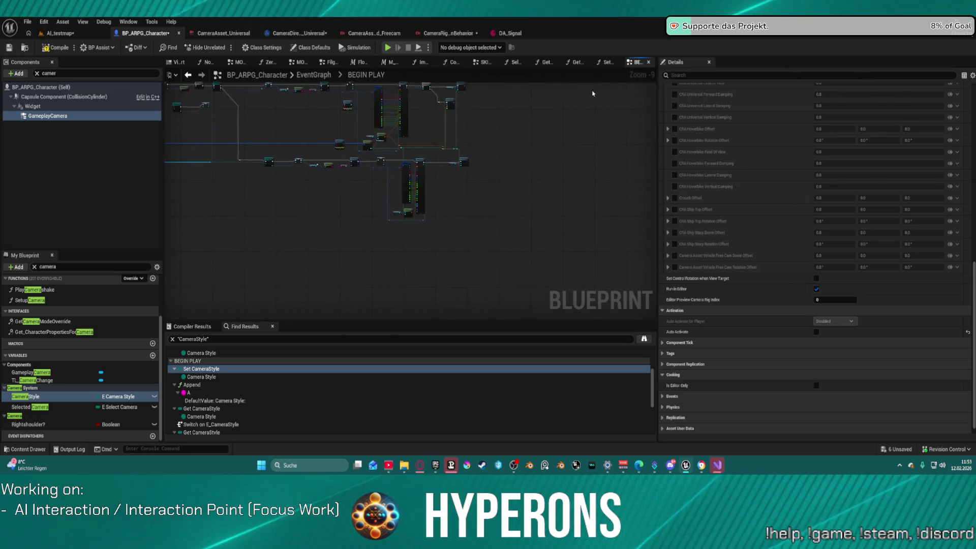
left_click_drag(311, 195, 533, 294)
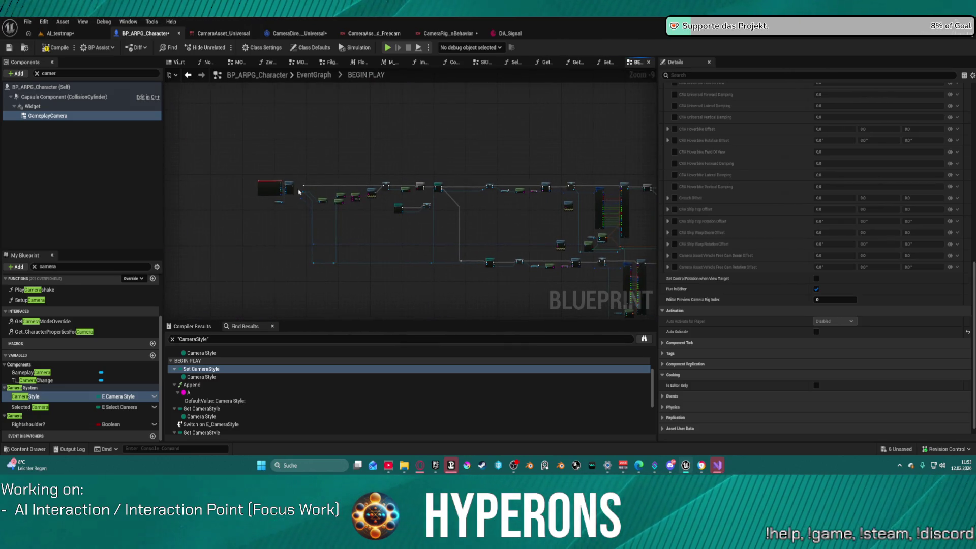
scroll(305, 197, "up", 6)
scroll(305, 198, "down", 3)
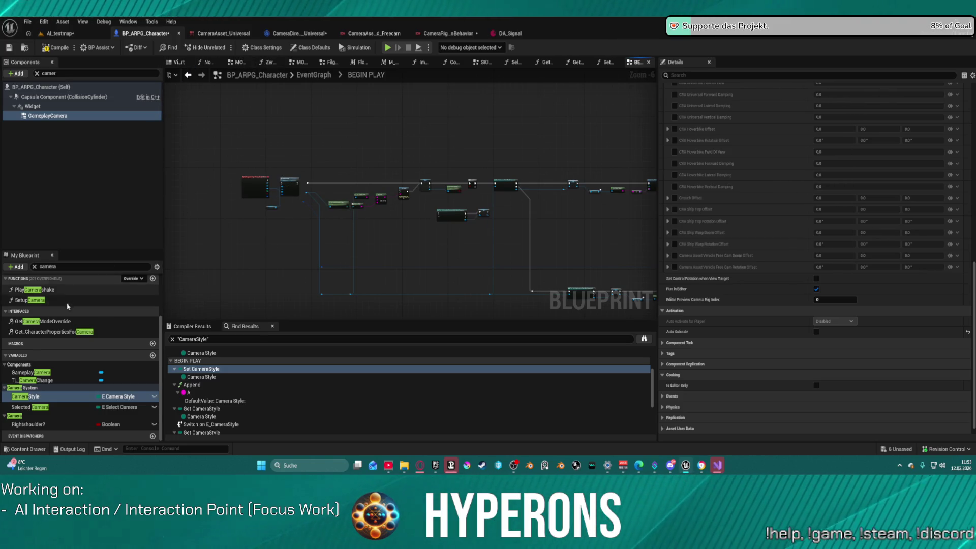
double_click(34, 300)
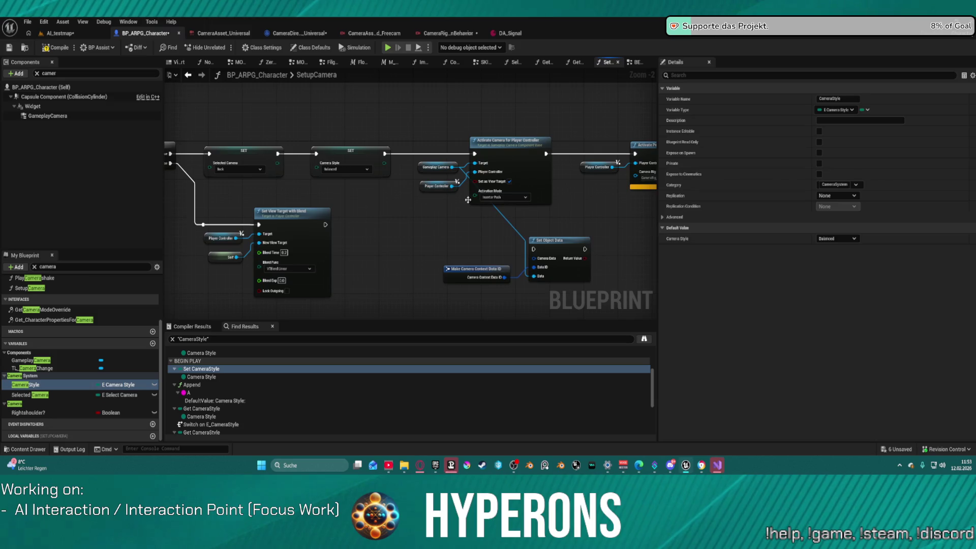
Step: Inspect SetupCamera's Activate Camera for Player Controller, console variable and camera rig nodes
left_click(318, 217)
mouse_move(528, 173)
left_mouse_down()
mouse_move(628, 173)
mouse_move(618, 174)
left_mouse_up()
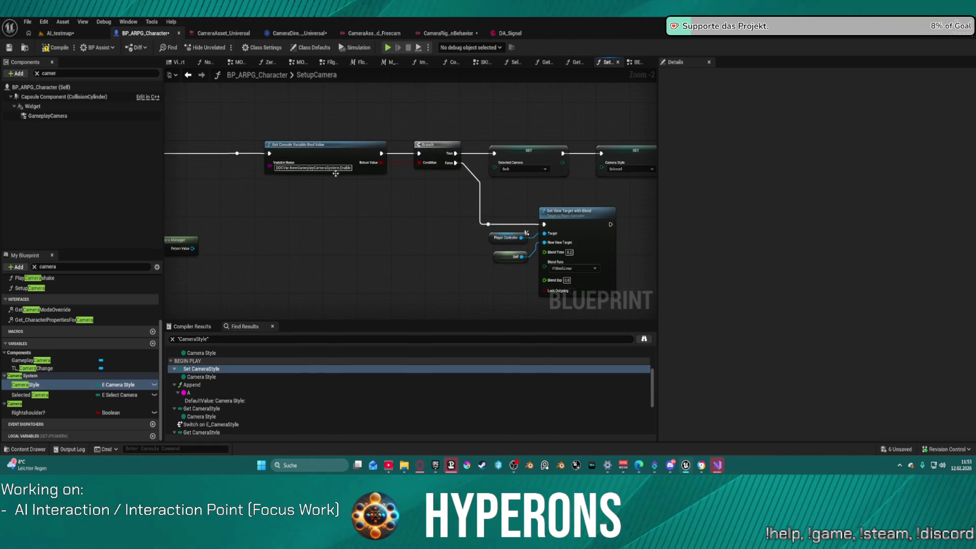
left_click(309, 170)
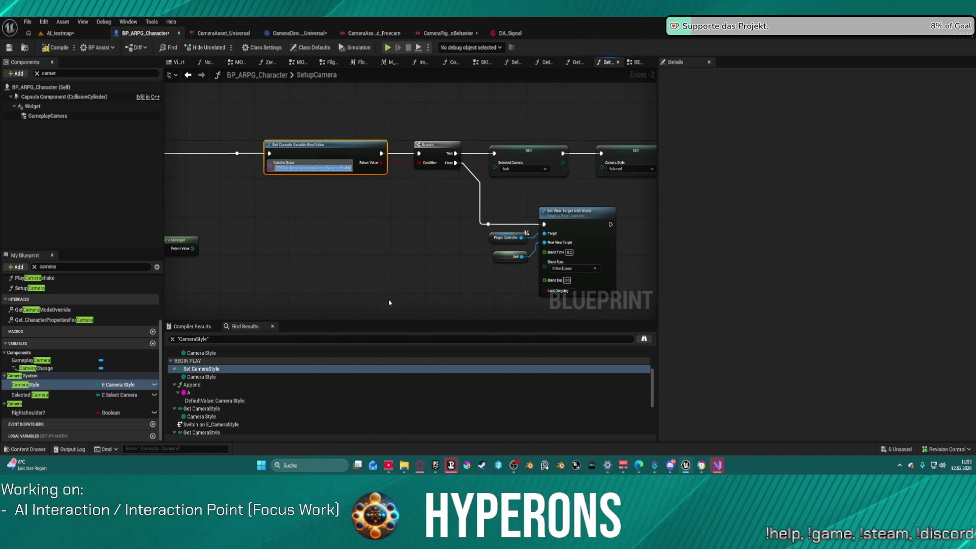
mouse_move(449, 254)
left_mouse_down()
mouse_move(407, 259)
mouse_move(830, 272)
left_mouse_up()
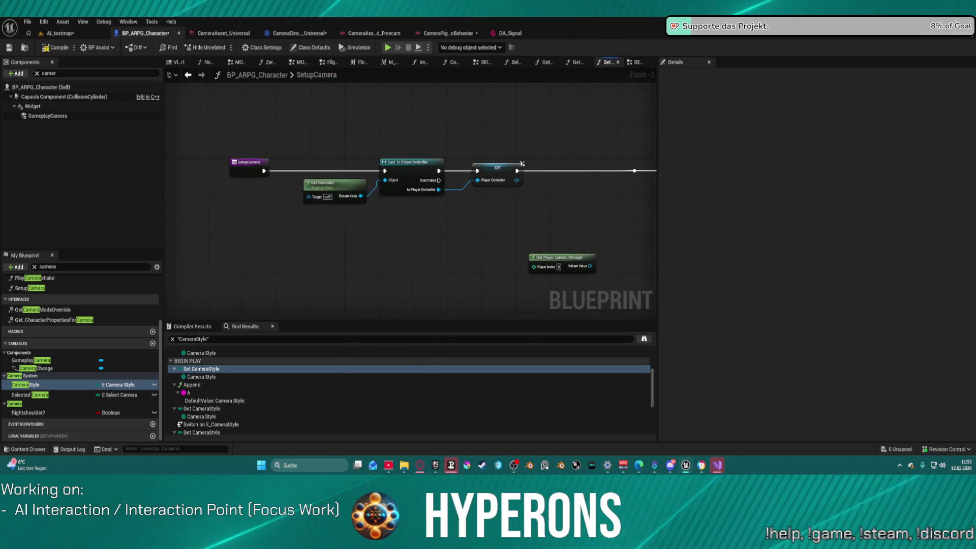
mouse_move(610, 218)
left_mouse_down()
mouse_move(235, 217)
mouse_move(311, 217)
left_mouse_up()
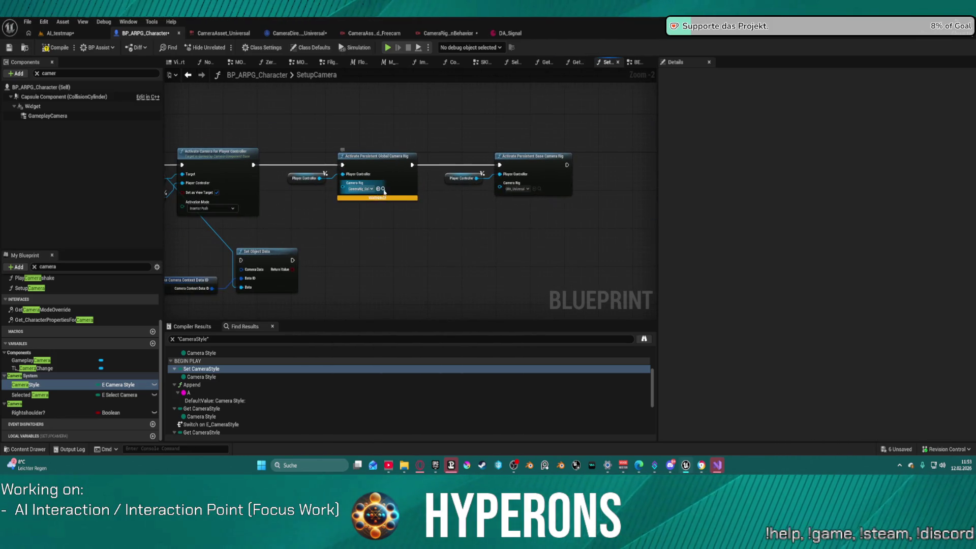
left_click(384, 190)
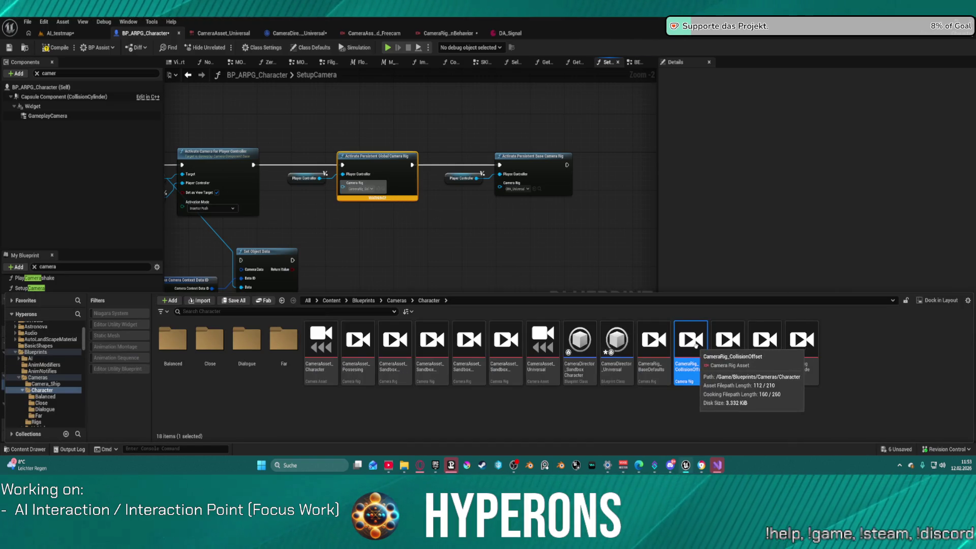
Step: Open CameraDirector_Universal, then browse to GameplayCamera's CameraAsset_Universal in the content browser
double_click(620, 348)
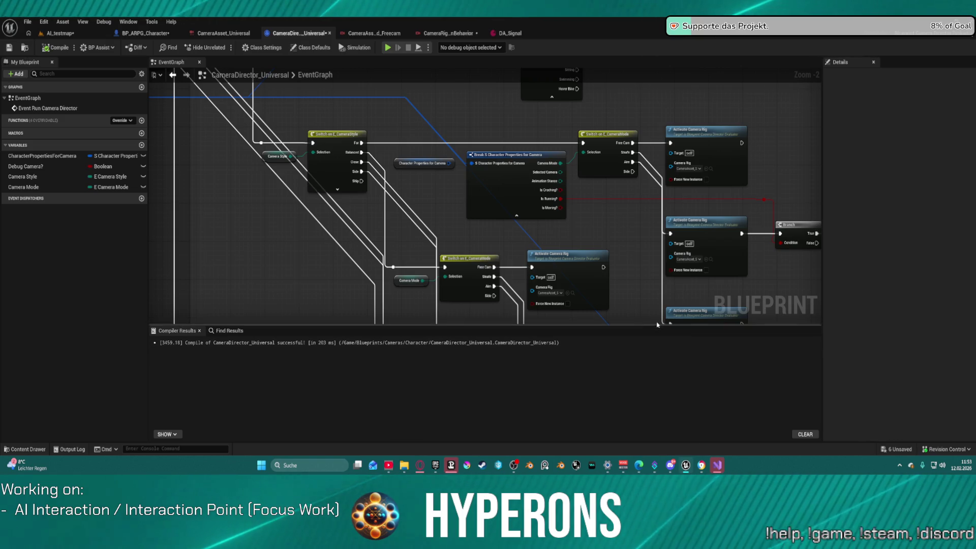
left_click(152, 33)
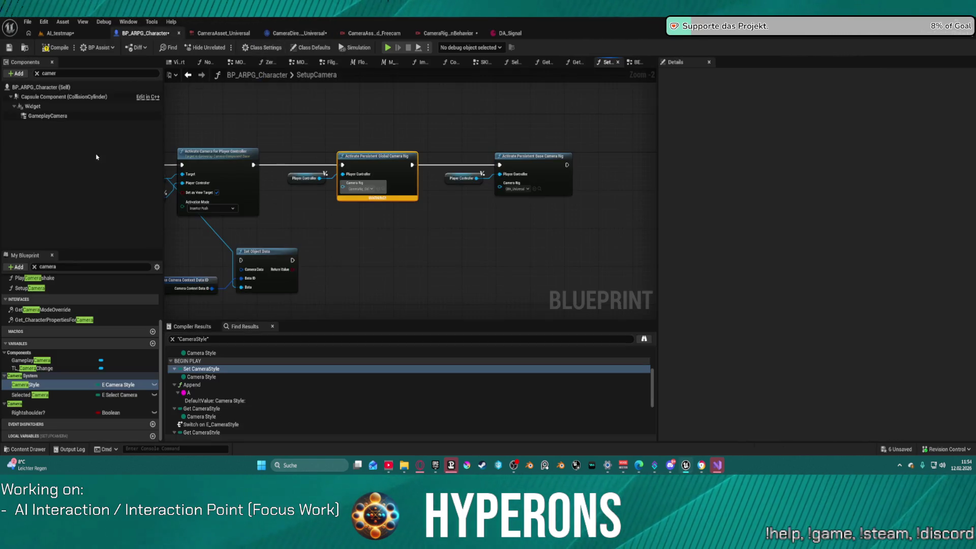
left_click(48, 116)
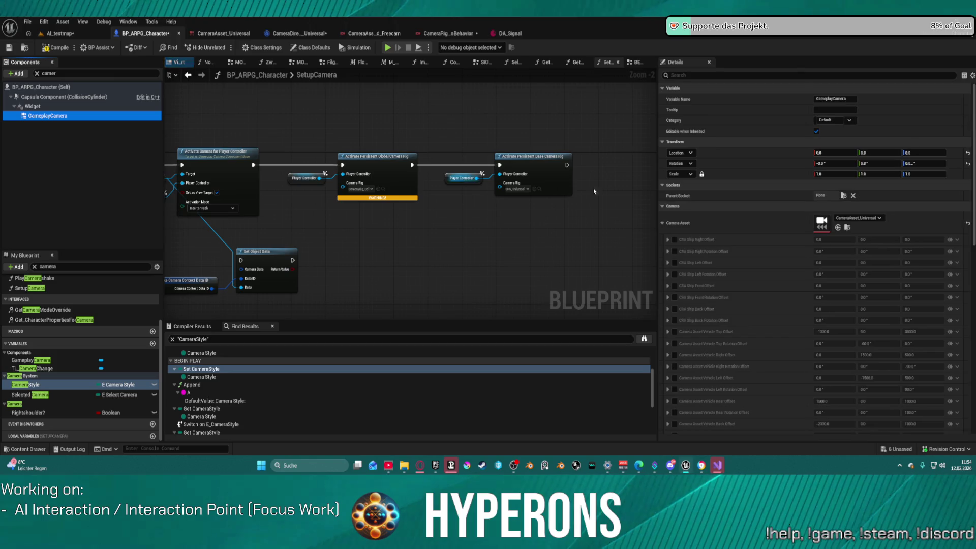
left_click(848, 227)
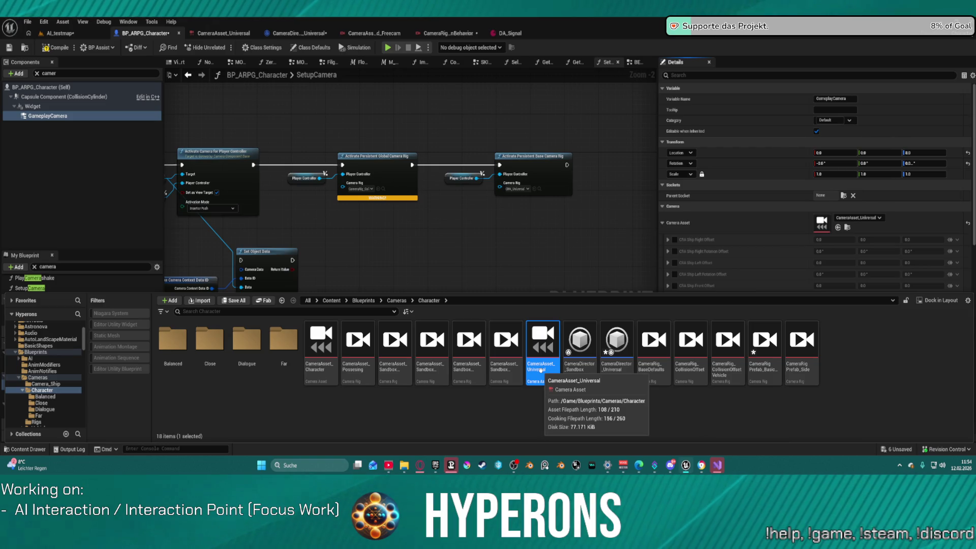
Step: Open the CameraAsset_Character asset to check it, then select it among the camera assets
double_click(321, 356)
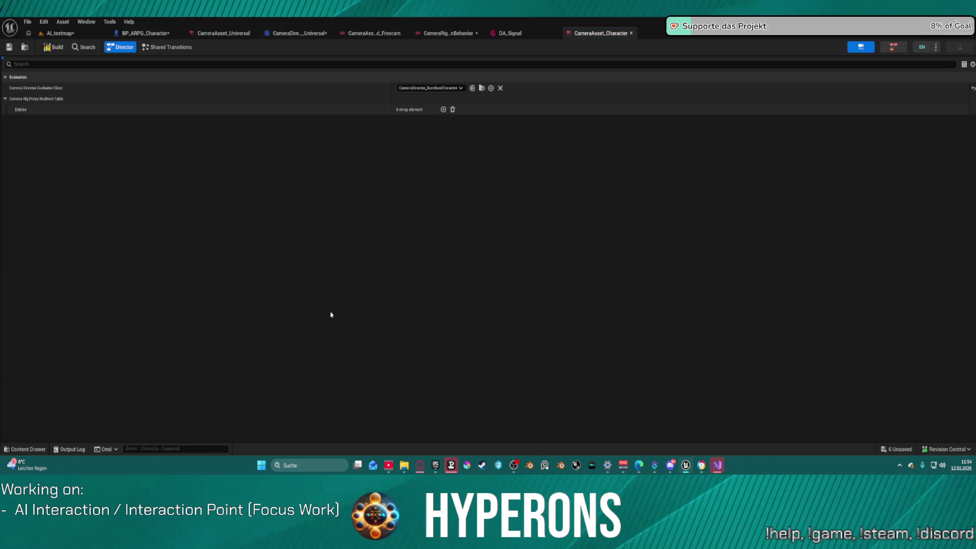
left_click(482, 88)
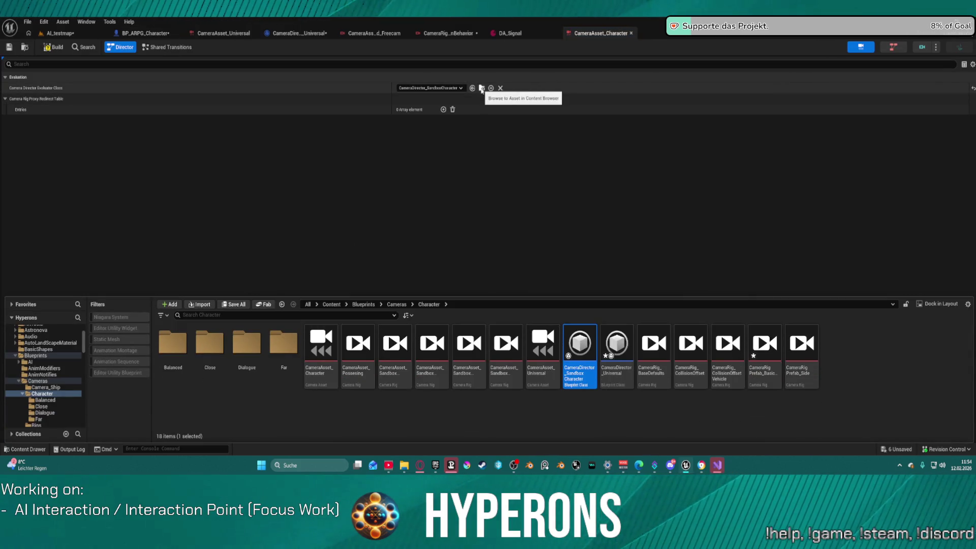
left_click(320, 351)
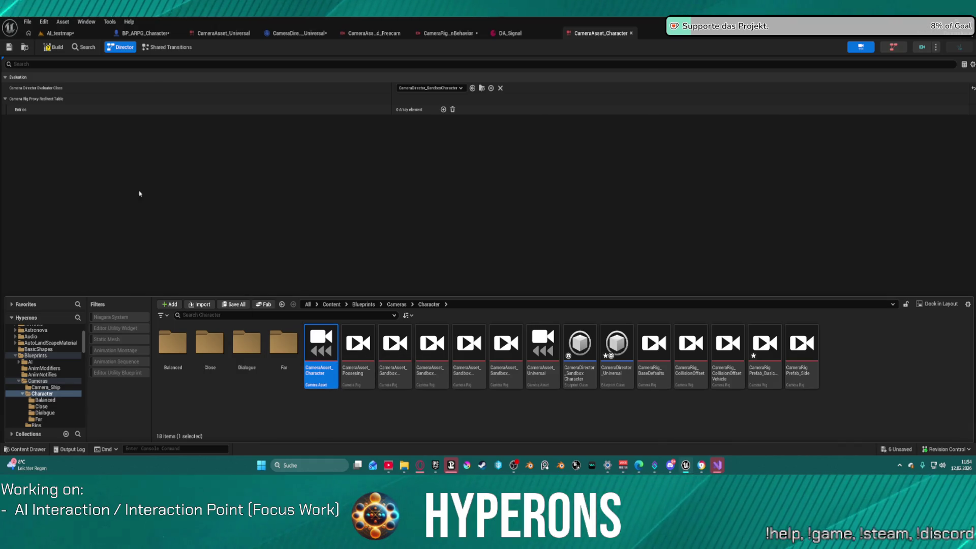
Step: Assign CameraAsset_Character as BP_ARPG_Character's GameplayCamera asset and return to AI_testmap
left_click(134, 34)
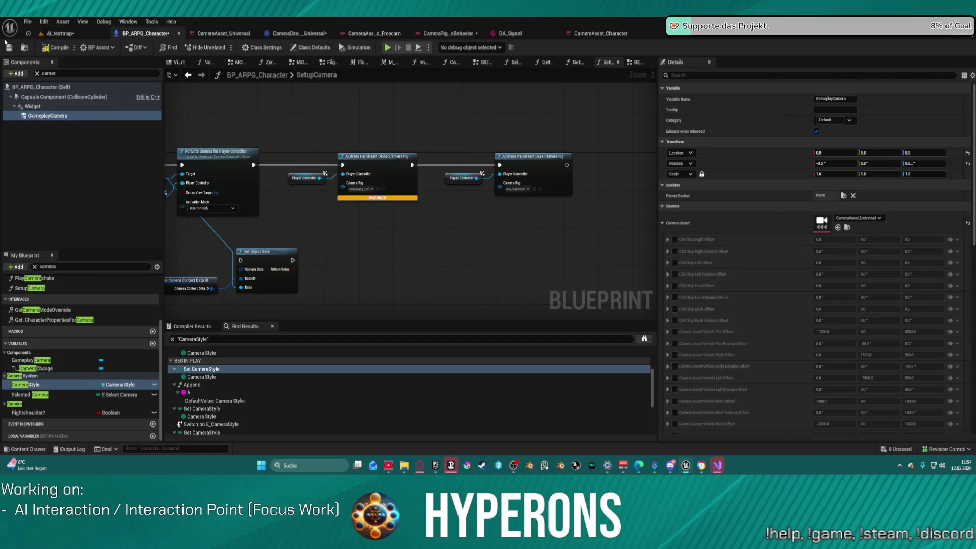
left_click(865, 217)
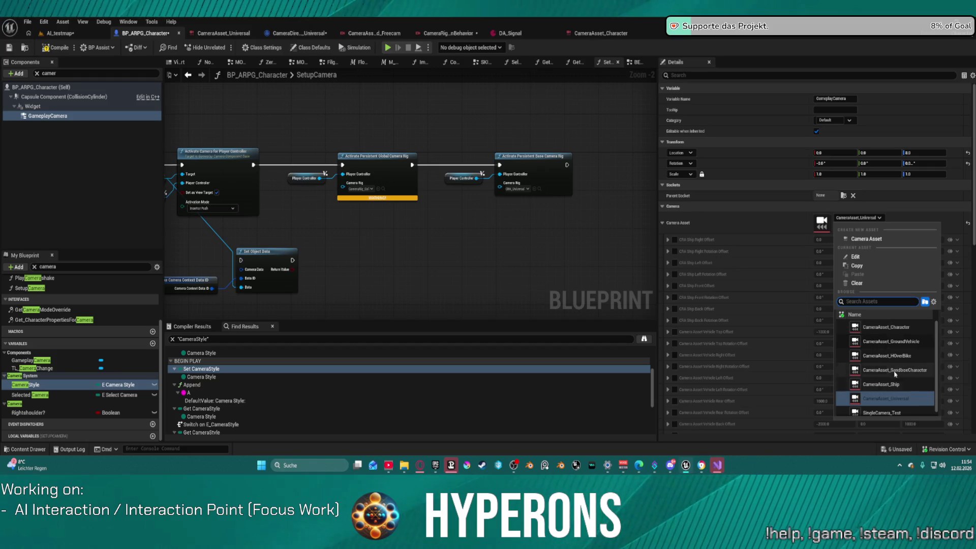
left_click(886, 327)
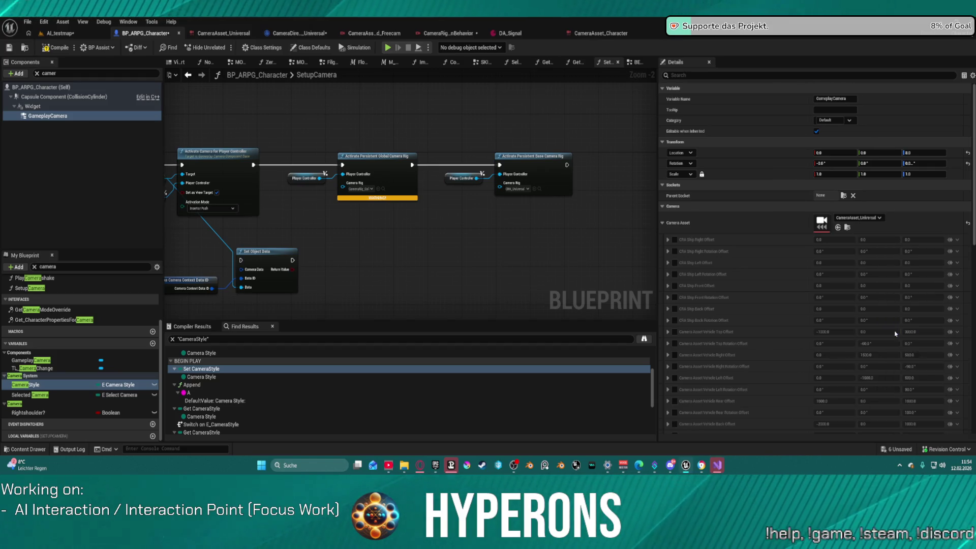
left_click(90, 36)
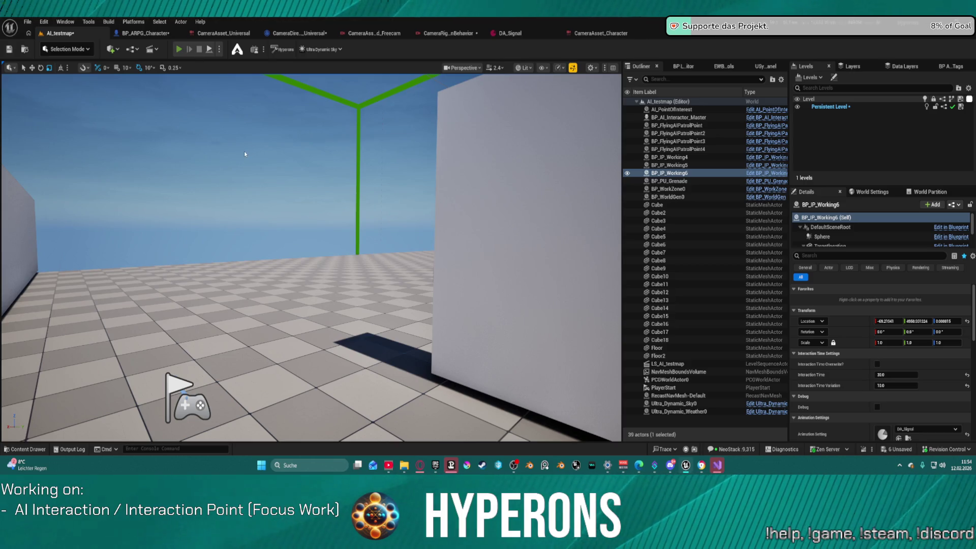
Step: Start a play test of AI_testmap and walk the character to the white wall and sideways
key("alt+p")
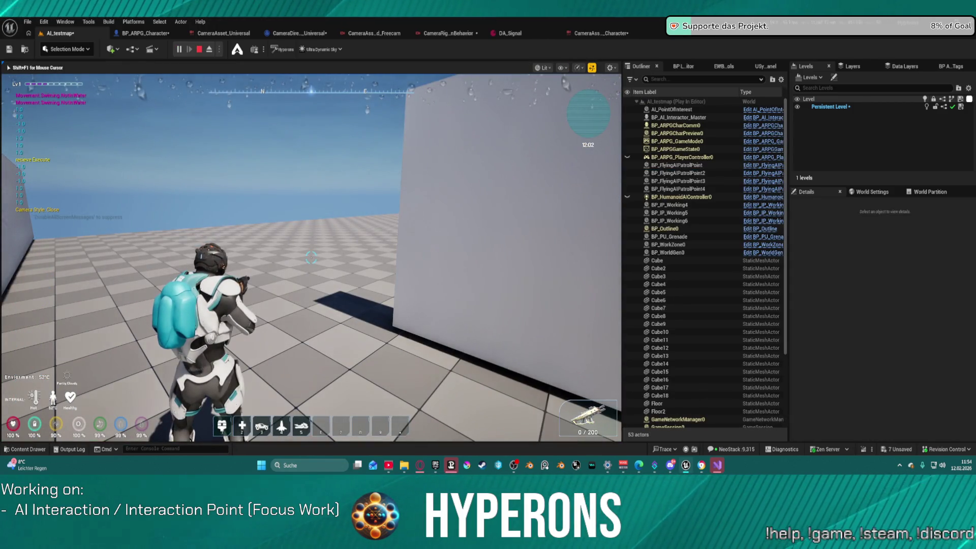
key("w")
key("a")
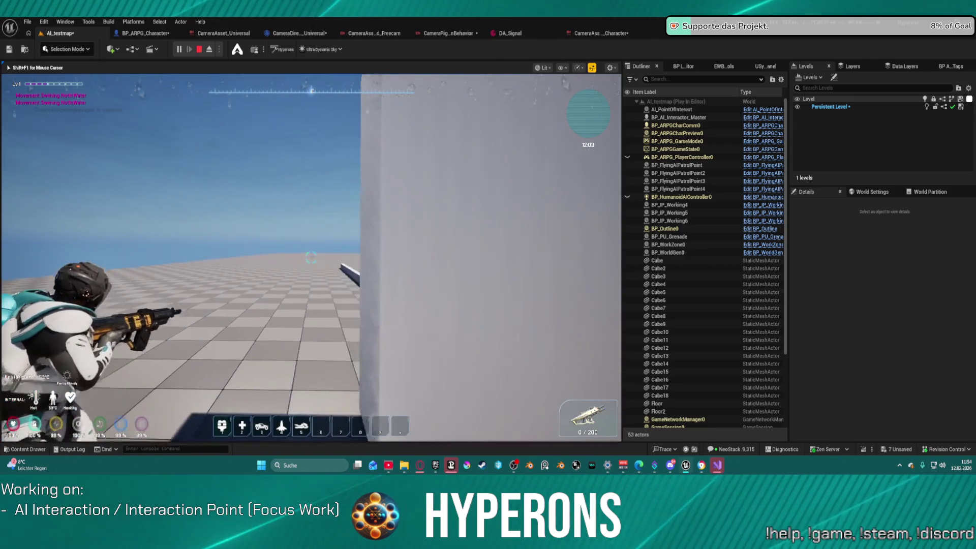
key("a")
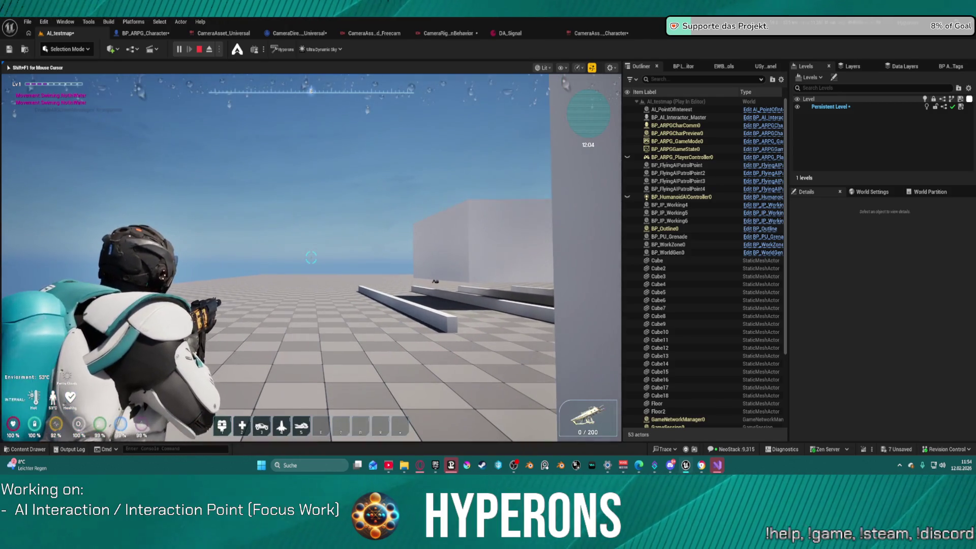
Step: Switch the camera style through Far, Balanced and Close, then stop playing and open BP_ARPG_Character
key("v")
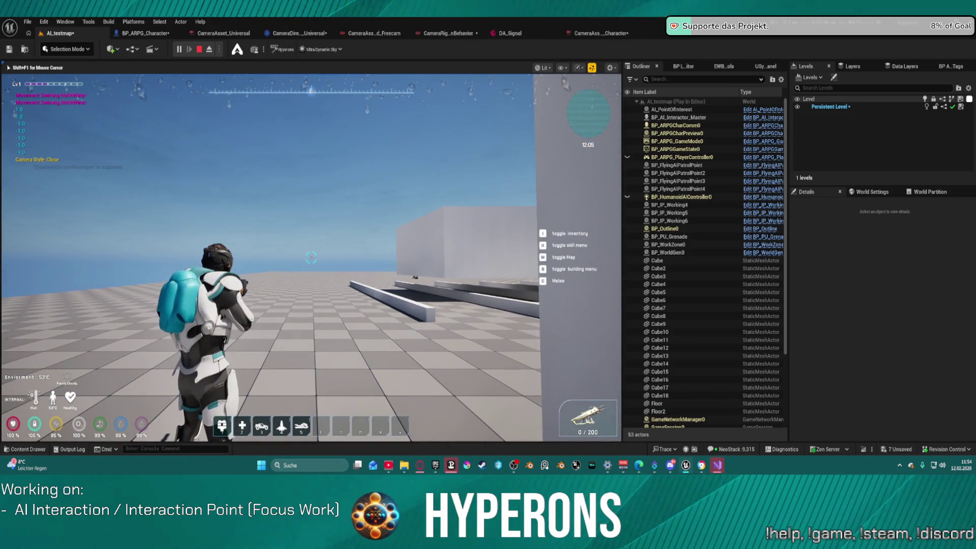
key("s")
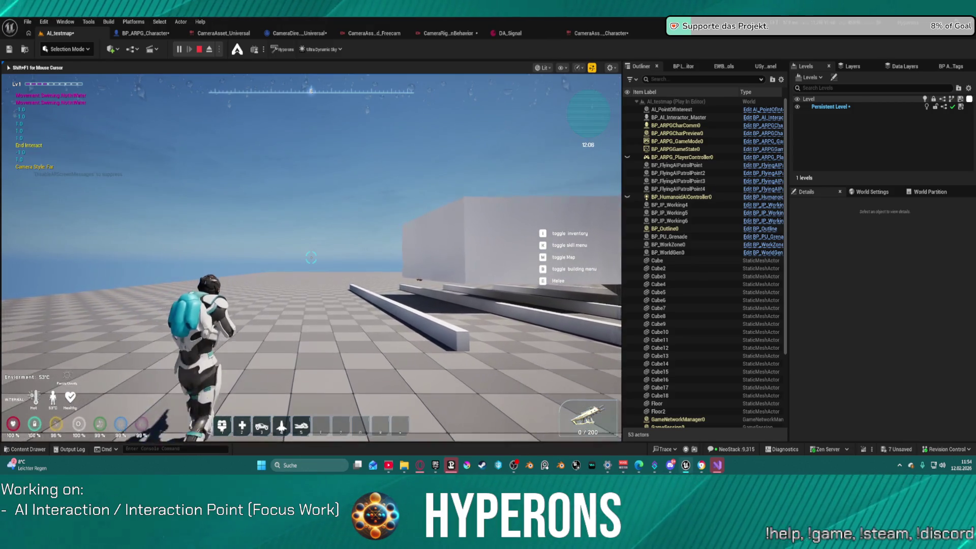
key("w")
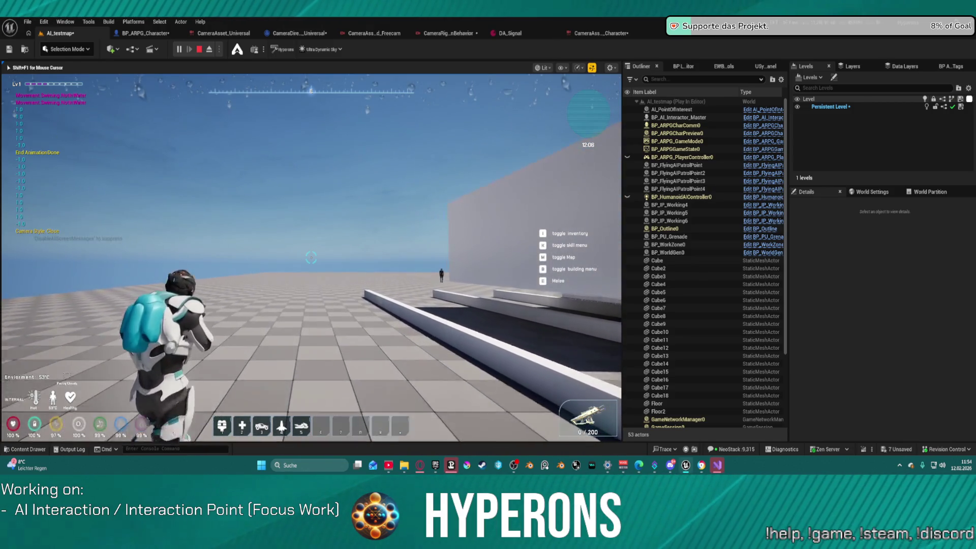
key("v")
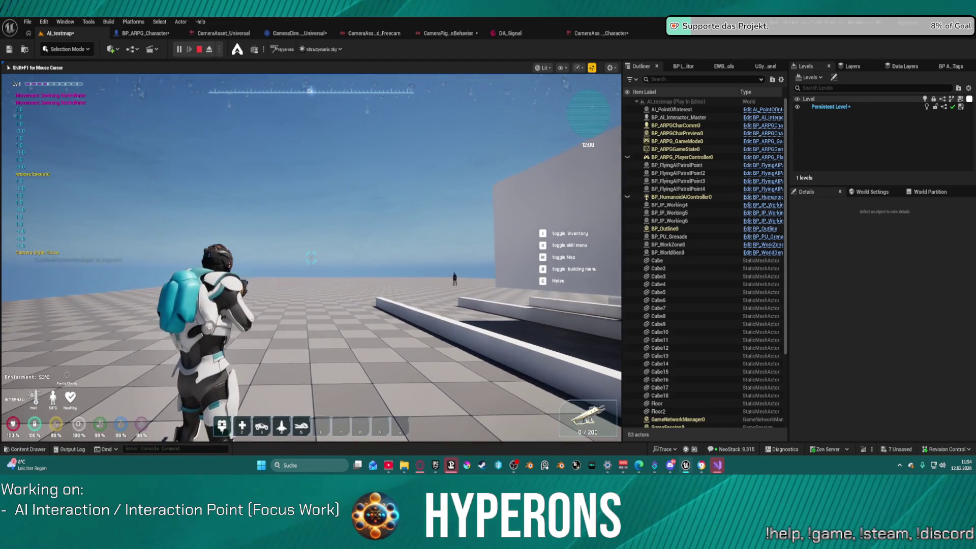
key("v")
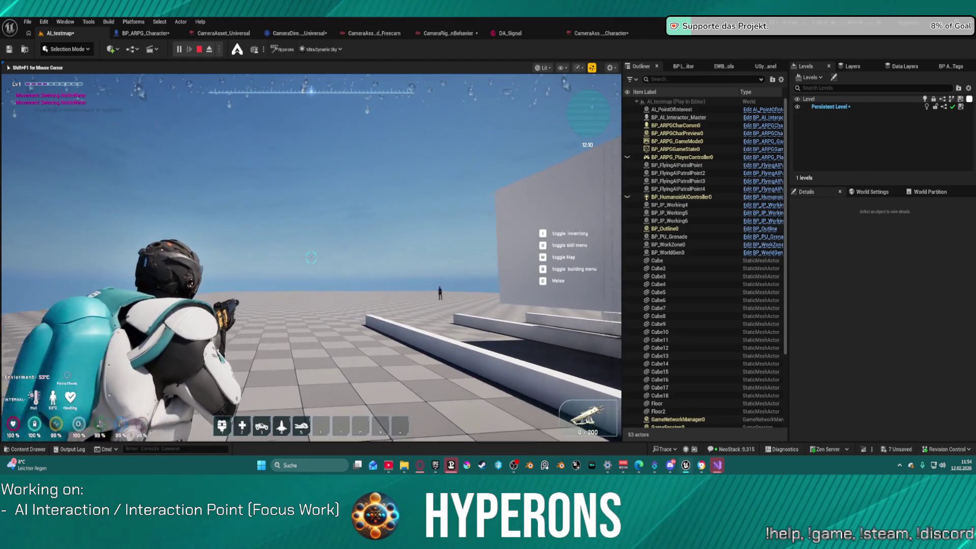
key("Escape")
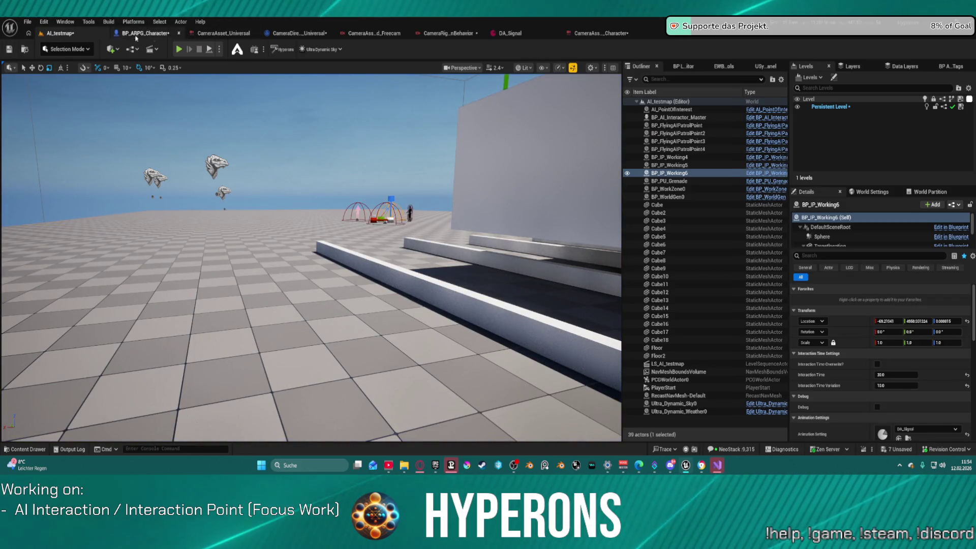
left_click(146, 33)
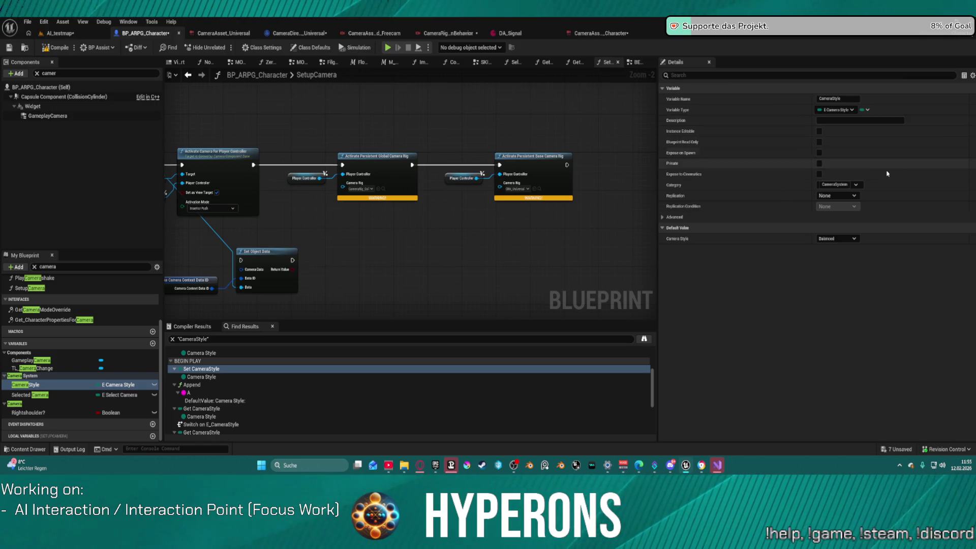
Step: Set the GameplayCamera's Camera Asset back to CameraAsset_Universal, then open CameraAsset_Universal
left_click(836, 239)
left_click(48, 116)
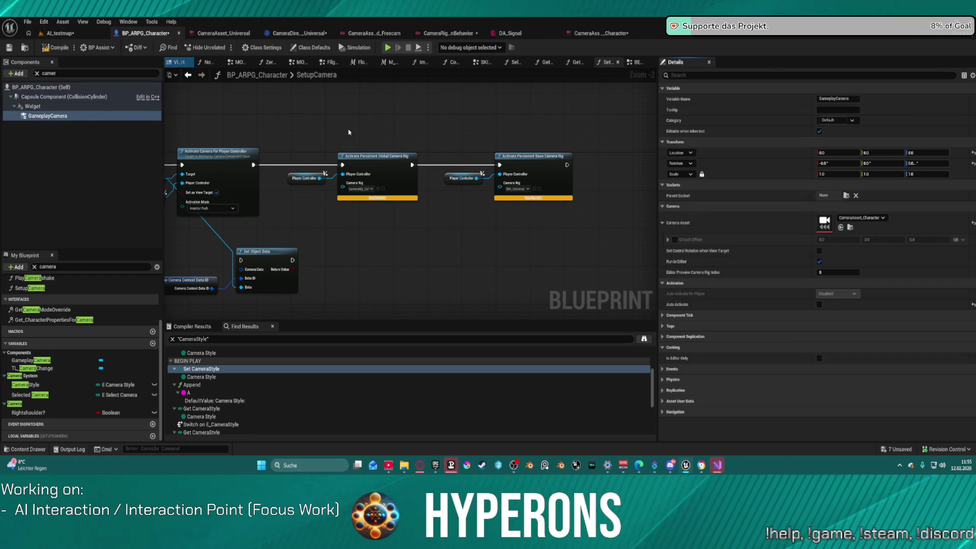
left_click(862, 217)
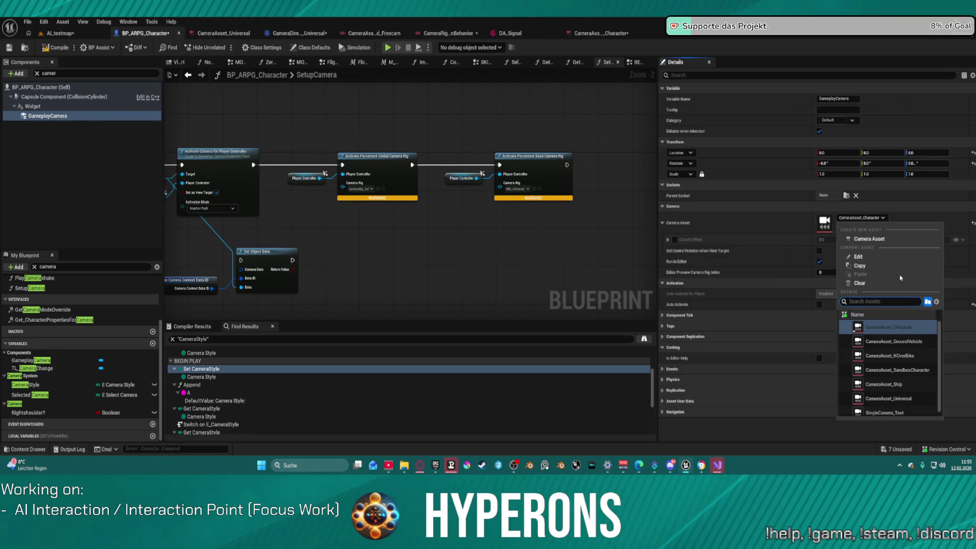
scroll(917, 406, "down", 1)
left_click(920, 396)
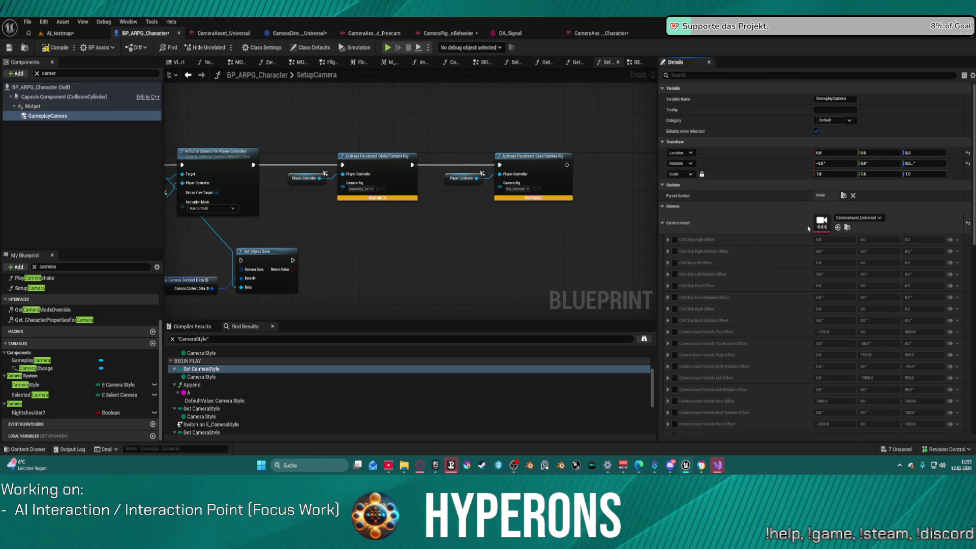
scroll(519, 209, "down", 5)
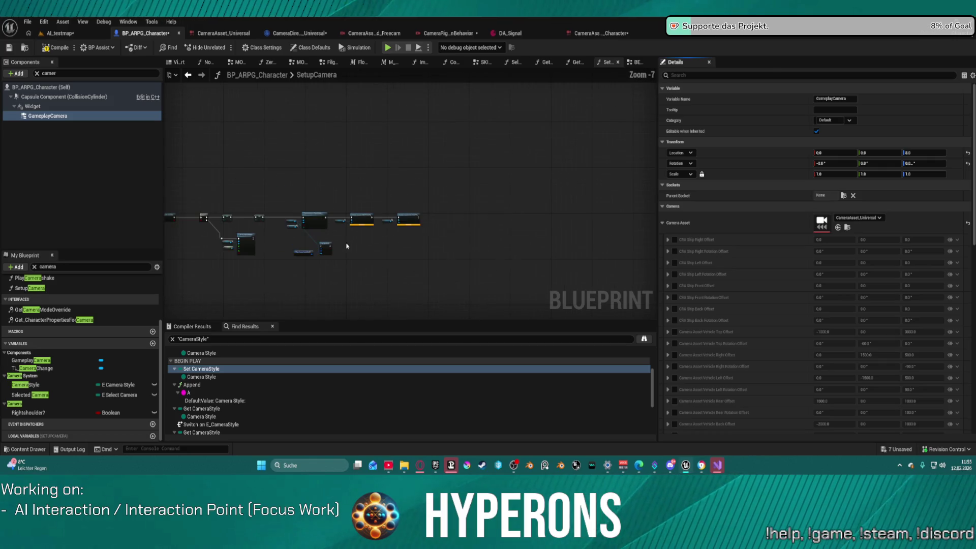
left_click_drag(519, 209, 535, 207)
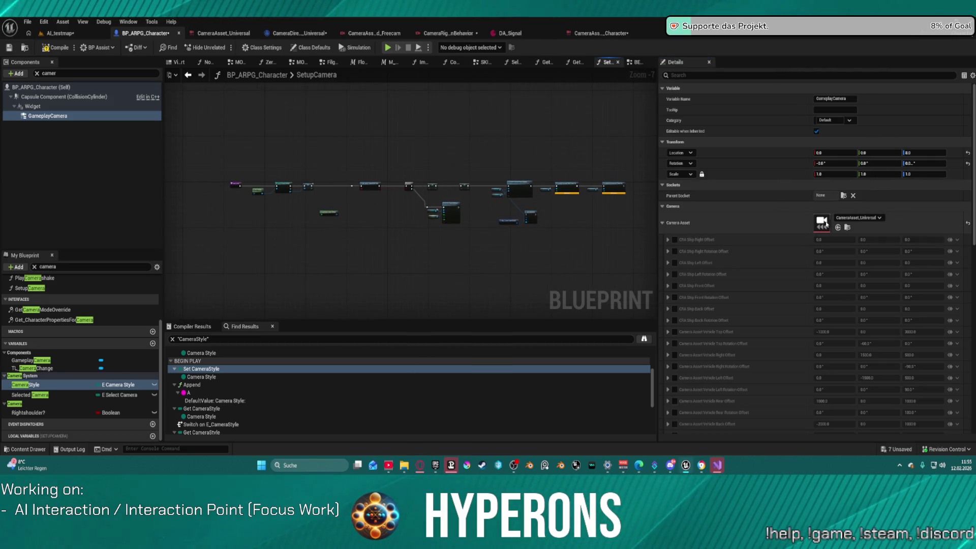
double_click(826, 223)
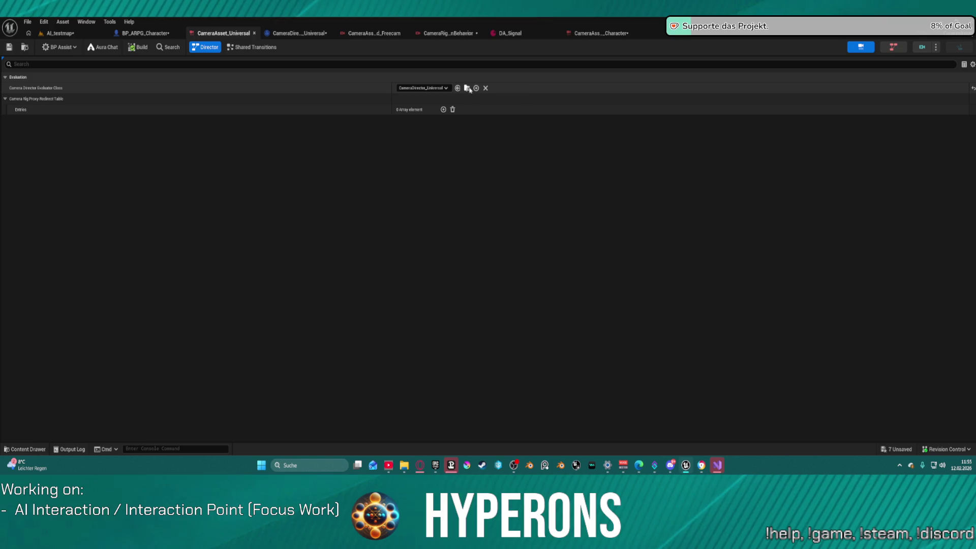
Step: Open CameraDirector_Universal and bring its Switch on E_CameraStyle nodes into view
left_click(467, 89)
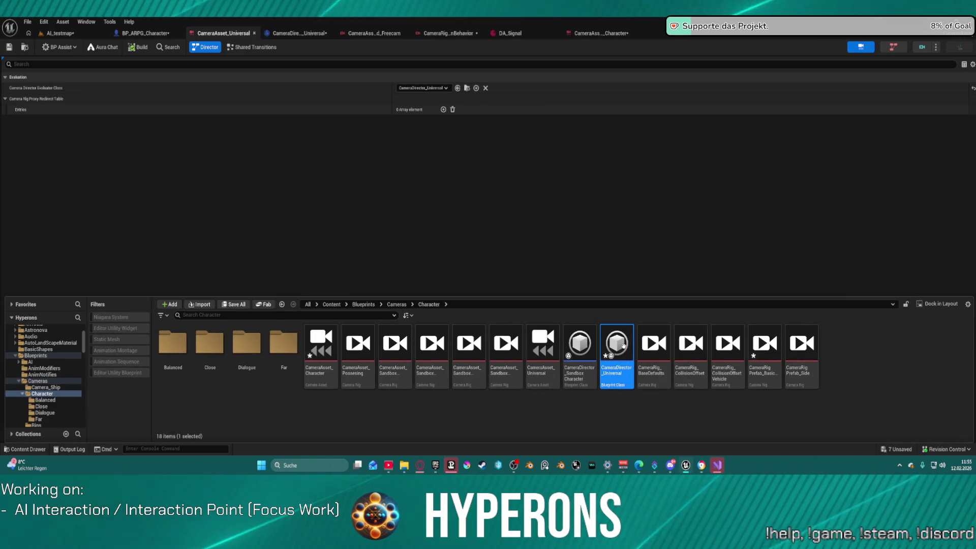
double_click(616, 345)
scroll(452, 125, "down", 10)
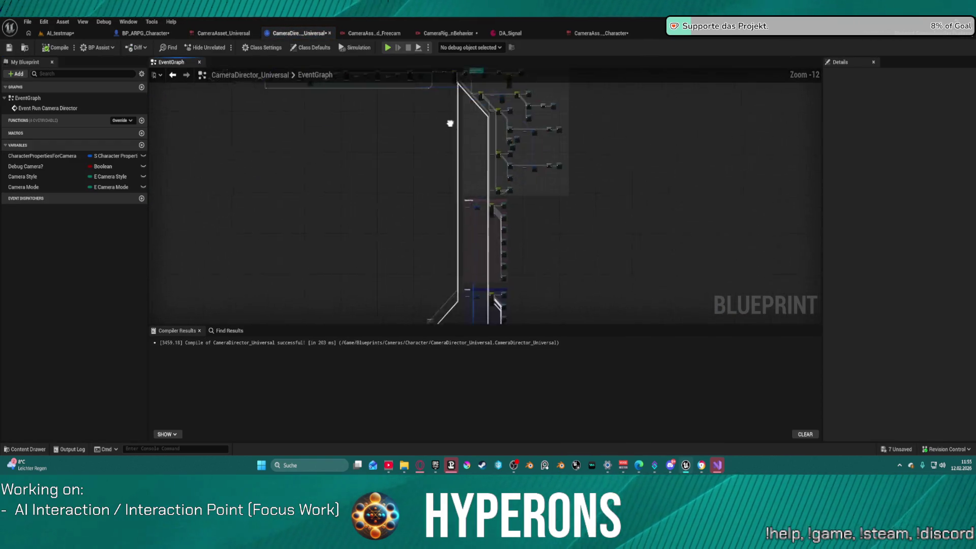
scroll(405, 172, "up", 7)
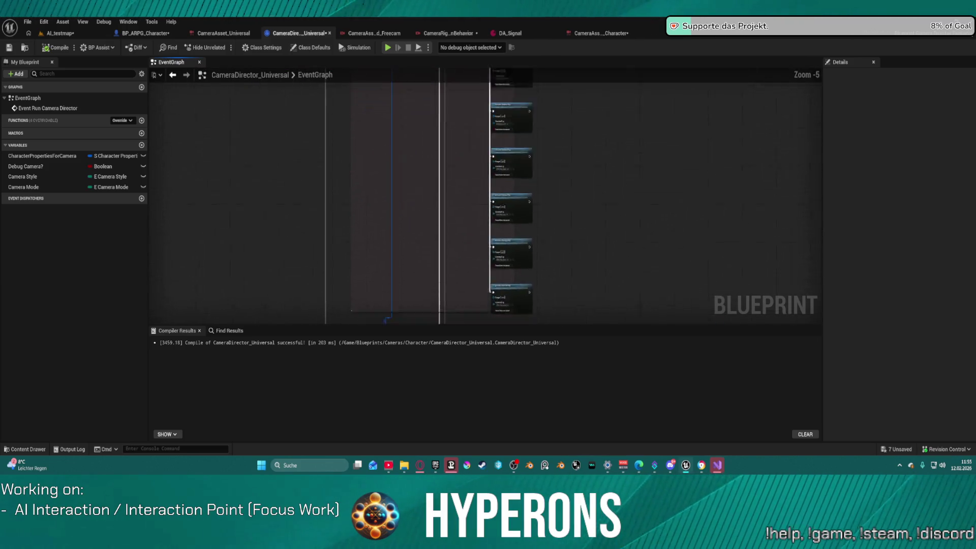
scroll(261, 256, "up", 1)
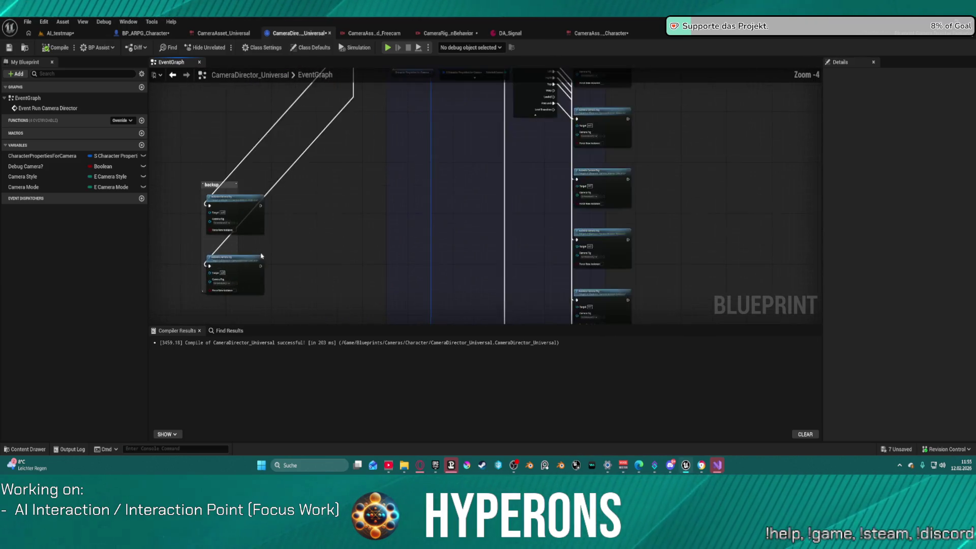
scroll(404, 224, "down", 3)
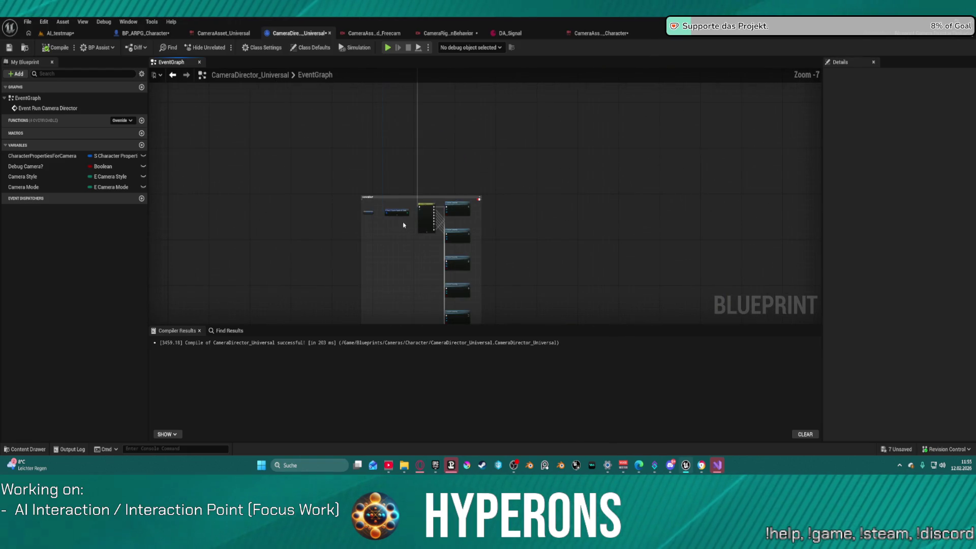
scroll(403, 224, "up", 7)
scroll(400, 209, "down", 8)
scroll(427, 168, "up", 3)
scroll(423, 180, "up", 7)
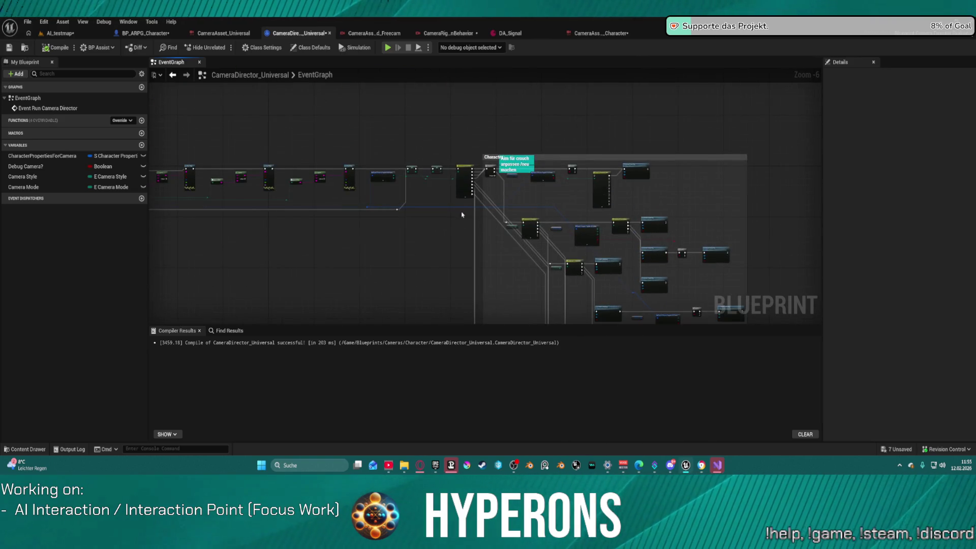
left_click_drag(419, 243, 561, 220)
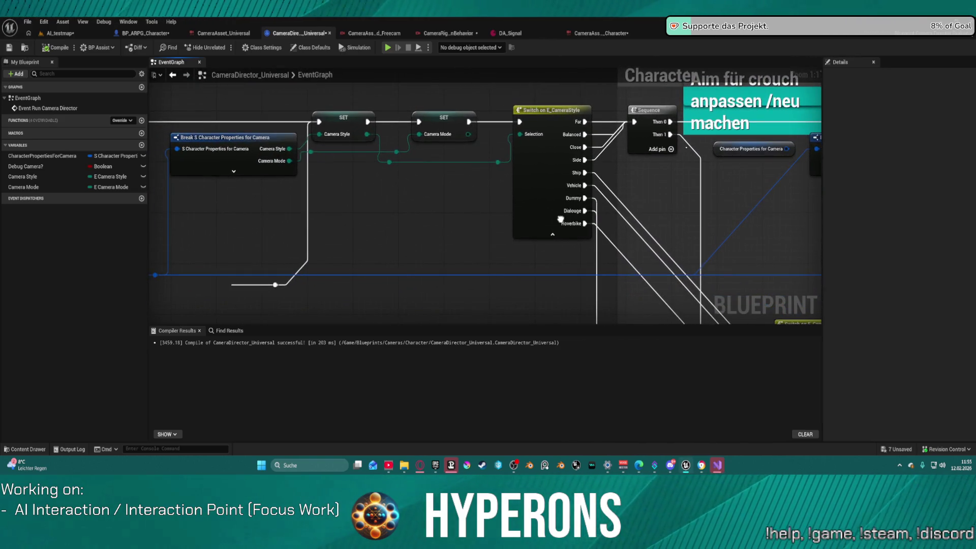
Step: Make the Camera Mode variable instance editable from the SET Camera Mode node, then return to AI_testmap
left_click(438, 135)
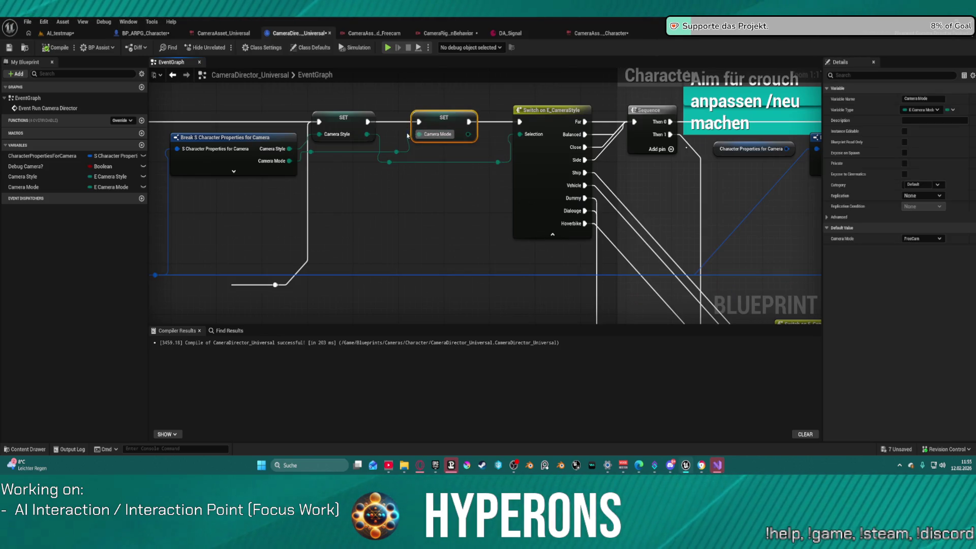
left_click(143, 187)
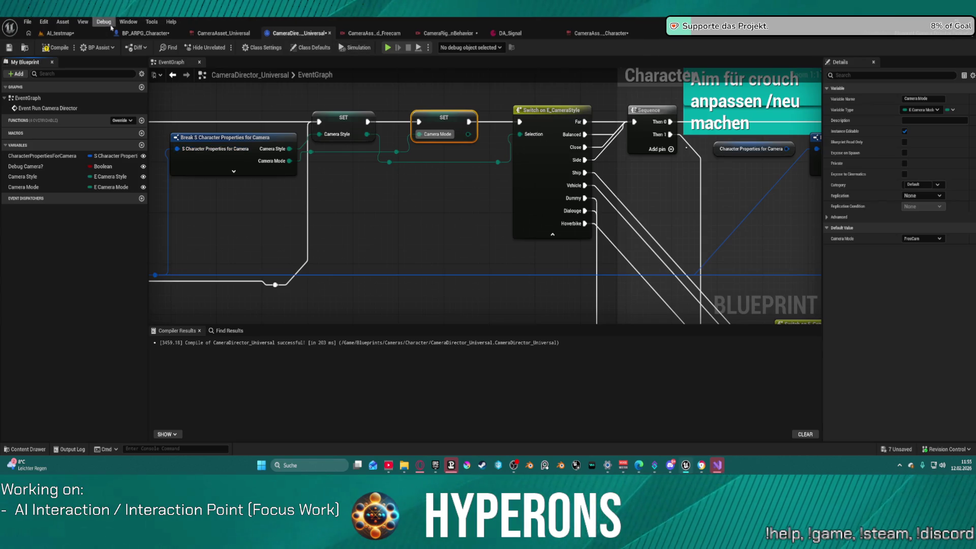
left_click(68, 35)
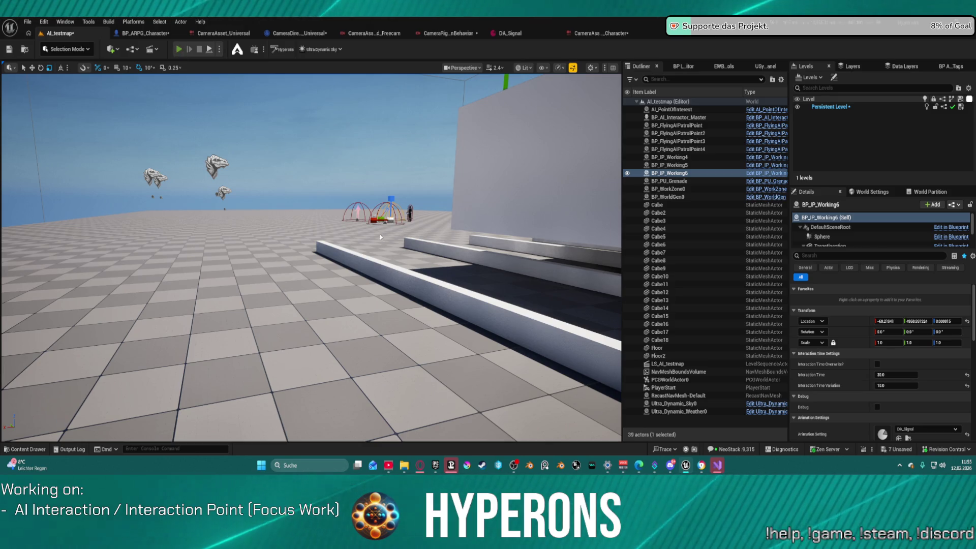
Step: Play-test AI_testmap, cycling camera styles and aiming in close shoulder view, then show Cameras/Character assets
key("alt+p")
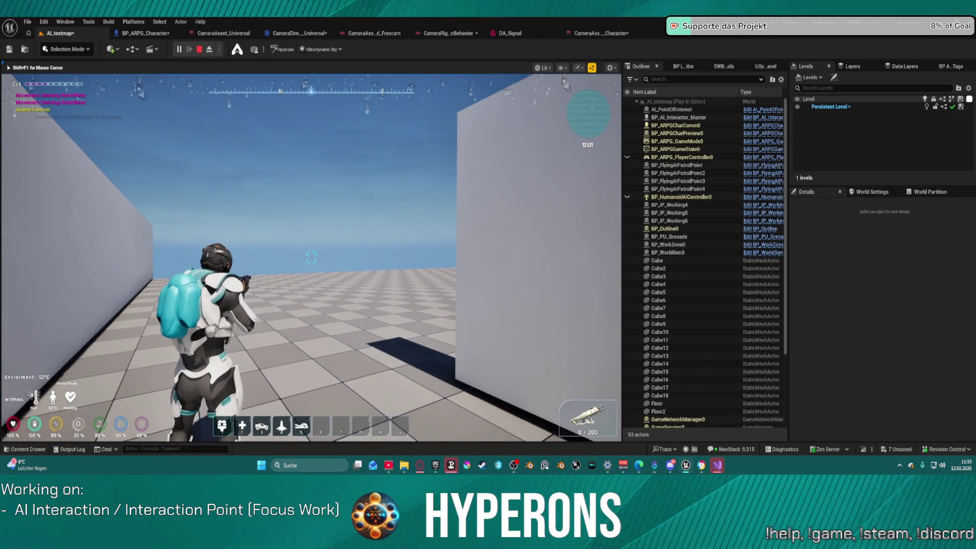
scroll(311, 257, "down", 5)
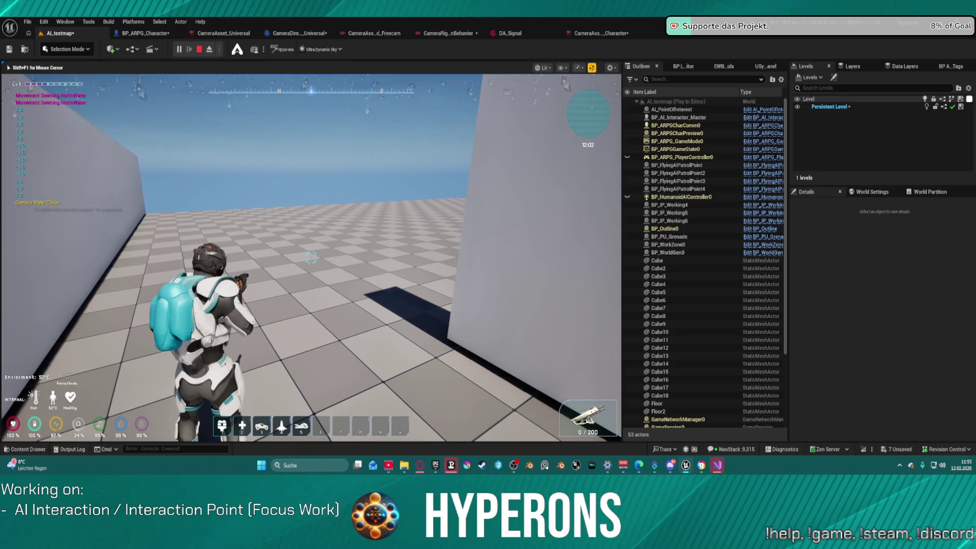
scroll(311, 257, "up", 1)
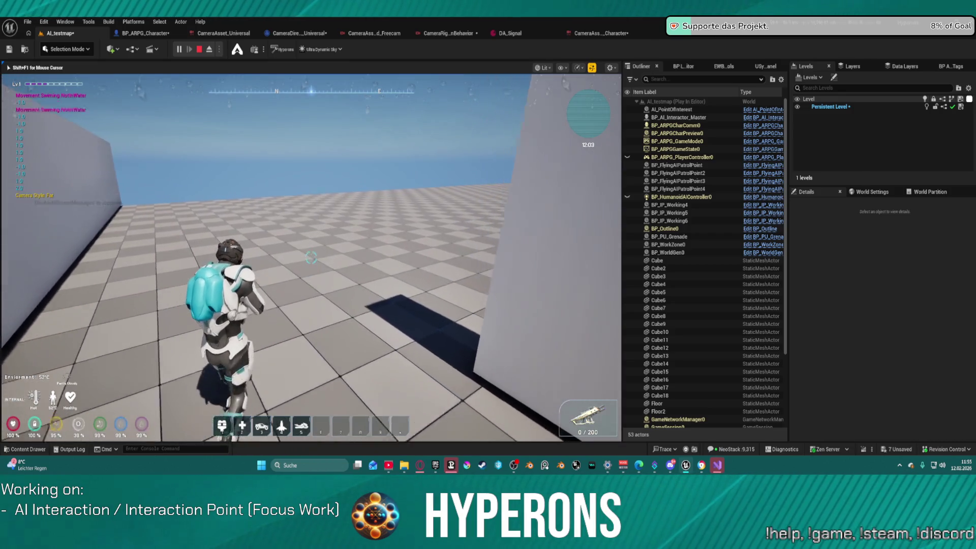
scroll(311, 257, "up", 1)
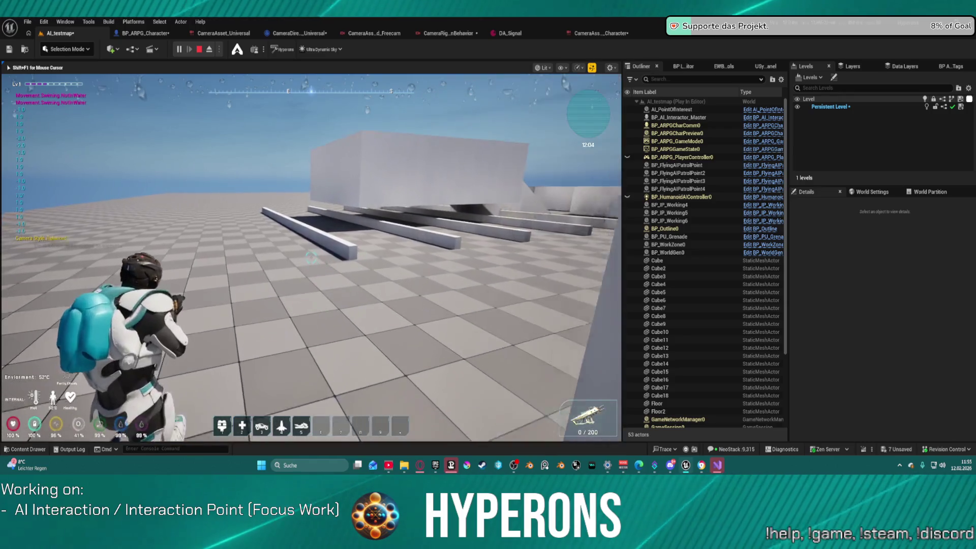
right_click(312, 257)
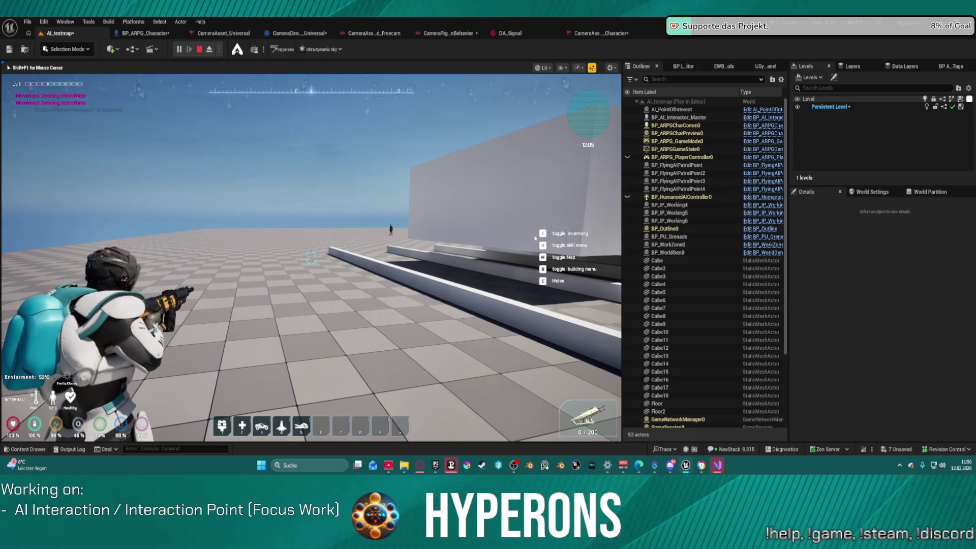
key("Escape")
key("ctrl+space")
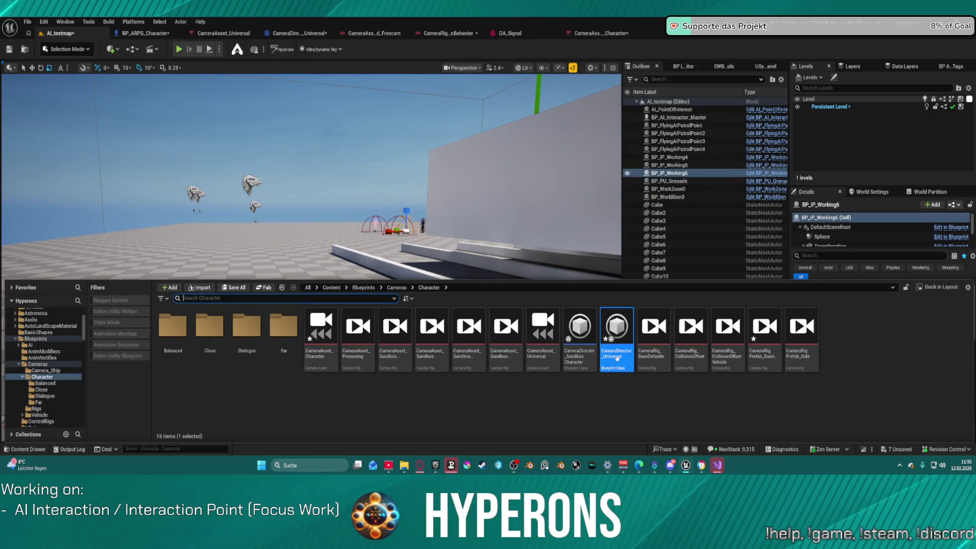
double_click(320, 331)
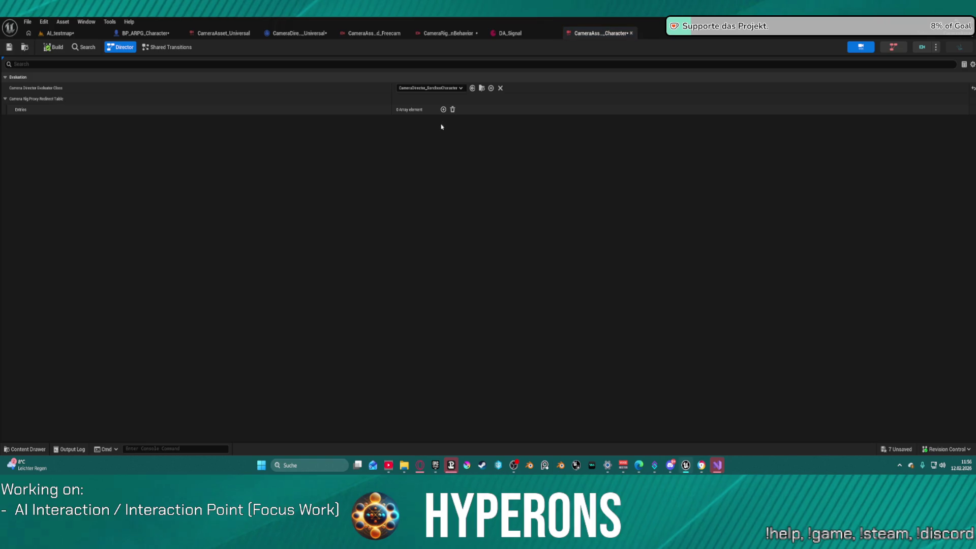
left_click(482, 88)
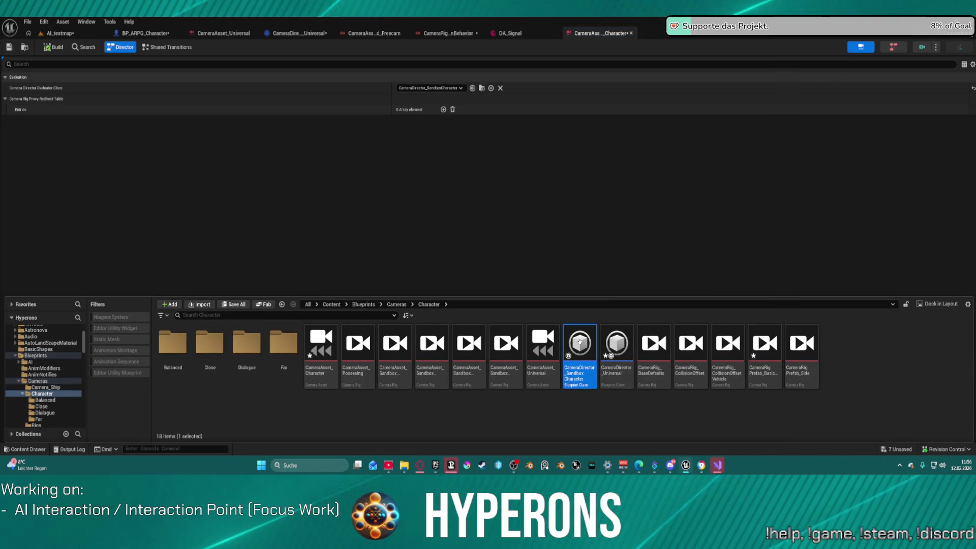
double_click(579, 346)
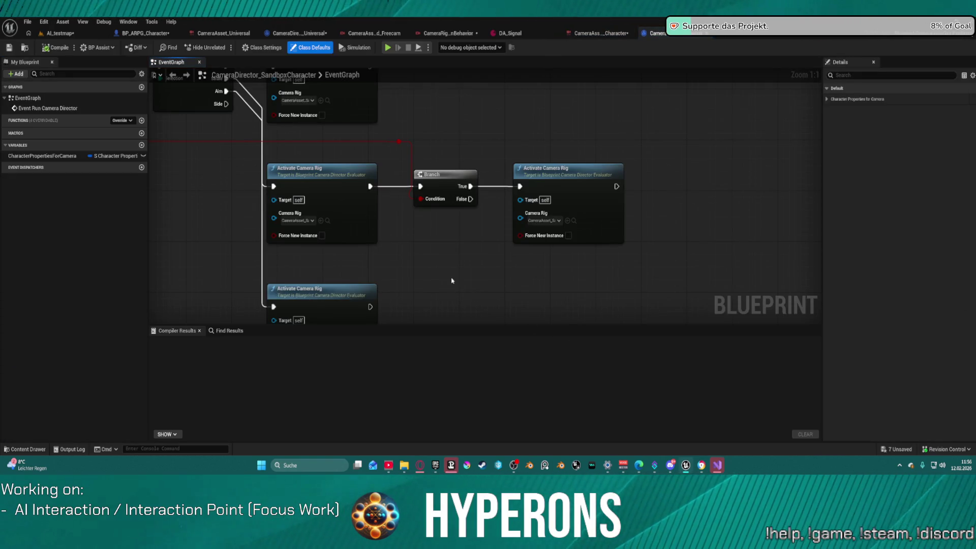
scroll(451, 280, "down", 1)
mouse_move(423, 264)
left_mouse_down()
mouse_move(464, 224)
mouse_move(621, 304)
mouse_move(639, 298)
mouse_move(661, 229)
mouse_move(713, 308)
left_mouse_up()
scroll(581, 280, "down", 2)
mouse_move(439, 238)
left_mouse_down()
mouse_move(559, 256)
mouse_move(549, 258)
left_mouse_up()
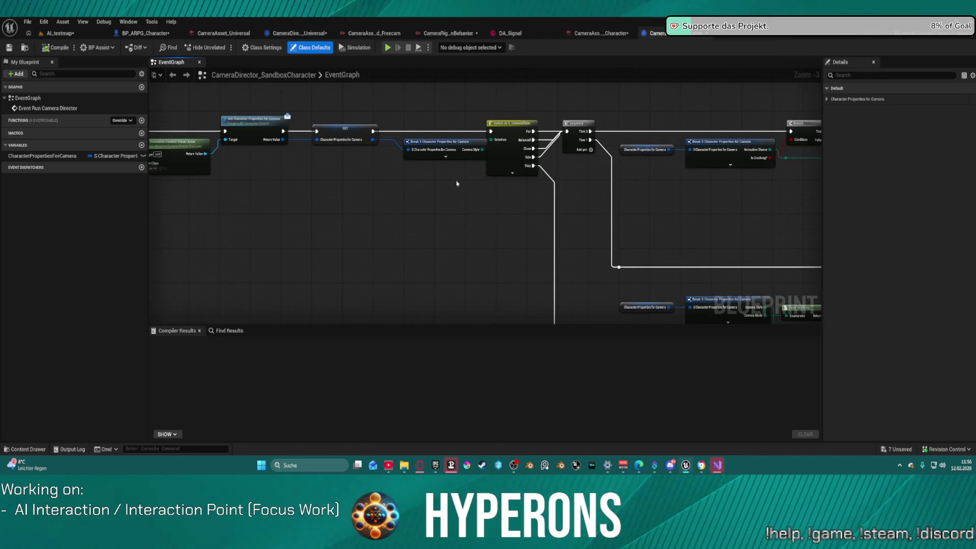
scroll(410, 218, "down", 2)
scroll(440, 183, "up", 3)
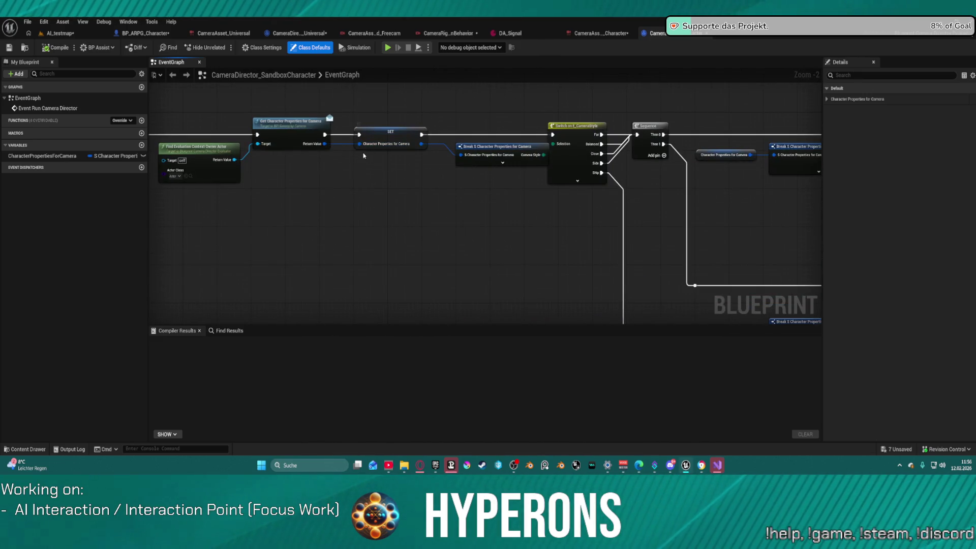
mouse_move(385, 178)
left_mouse_down()
mouse_move(351, 117)
mouse_move(315, 87)
mouse_move(265, 84)
mouse_move(200, 20)
mouse_move(457, 110)
left_mouse_up()
Step: In CameraDirector_Universal, pan the EventGraph from Event Run Camera Director to the Print String and Break nodes
left_click(282, 34)
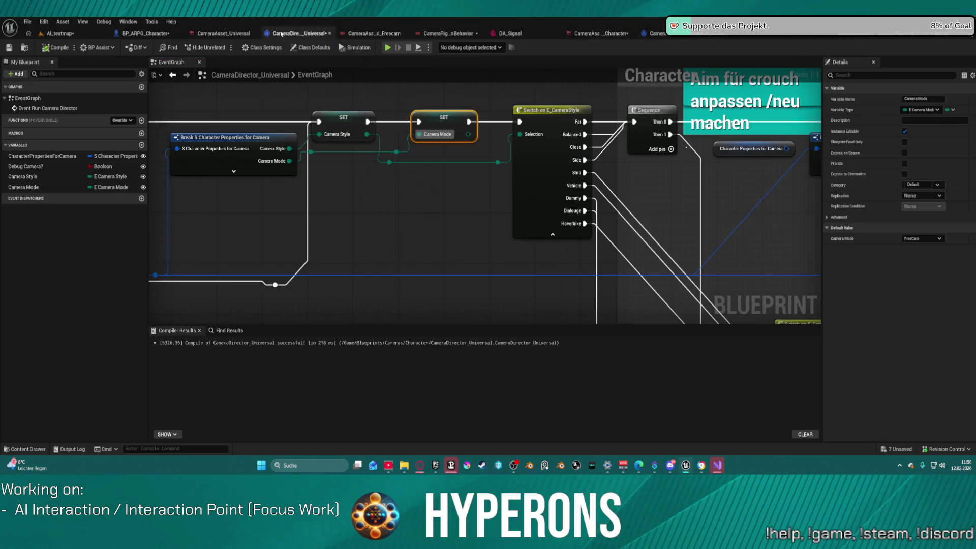
scroll(404, 131, "down", 7)
left_click_drag(374, 202, 685, 181)
scroll(711, 191, "up", 4)
mouse_move(741, 201)
left_mouse_down()
mouse_move(793, 209)
mouse_move(677, 222)
left_mouse_up()
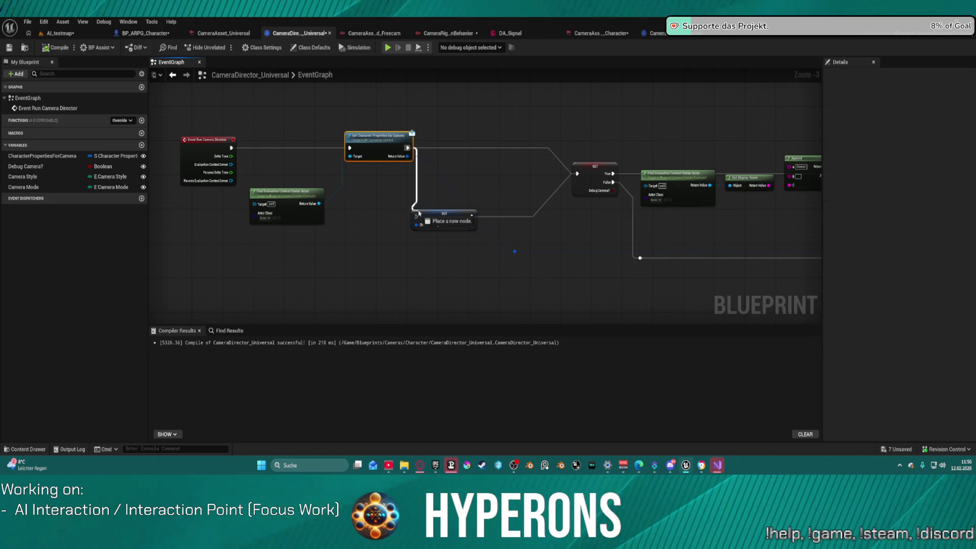
mouse_move(756, 249)
left_mouse_down()
mouse_move(487, 224)
mouse_move(183, 225)
left_mouse_up()
left_click_drag(567, 188, 452, 190)
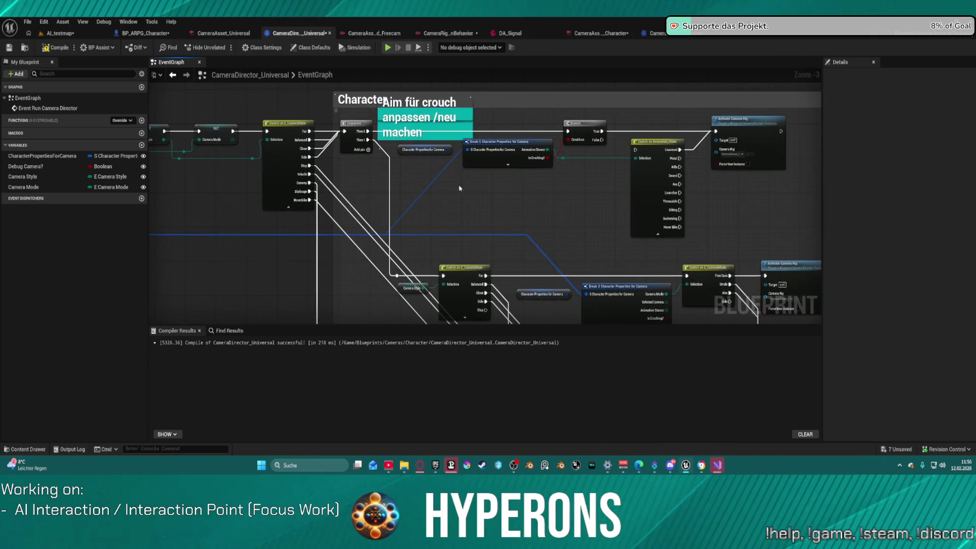
Step: Select the Character Properties for Camera getter, compile CameraDirector_Universal, and return to AI_testmap
left_click(432, 150)
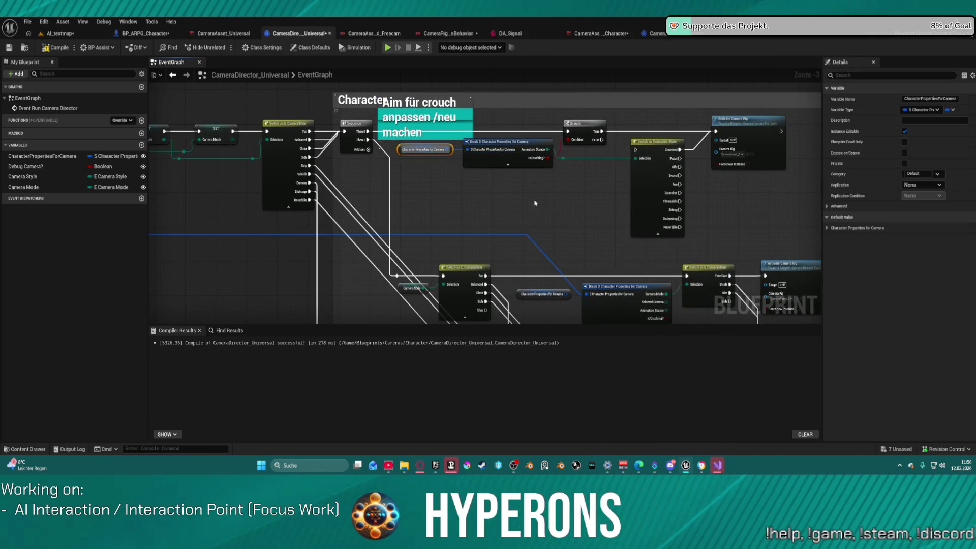
left_click_drag(563, 275, 479, 159)
left_click_drag(561, 229, 495, 127)
mouse_move(521, 169)
left_mouse_down()
mouse_move(535, 219)
mouse_move(507, 224)
mouse_move(508, 97)
mouse_move(375, 214)
mouse_move(470, 96)
left_mouse_up()
mouse_move(302, 137)
left_mouse_down()
mouse_move(386, 193)
mouse_move(406, 244)
mouse_move(415, 75)
left_mouse_up()
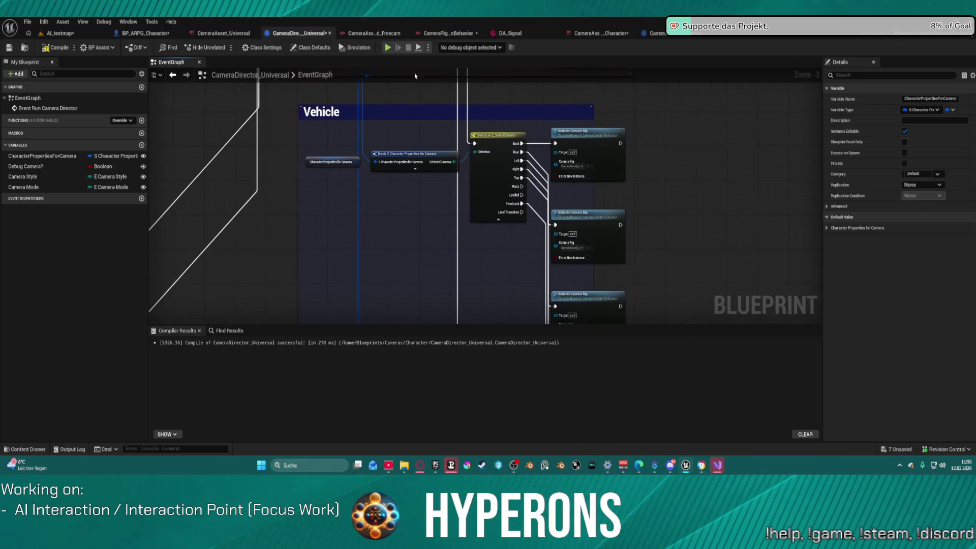
left_click(353, 166)
left_click_drag(410, 257, 406, 233)
scroll(406, 233, "down", 5)
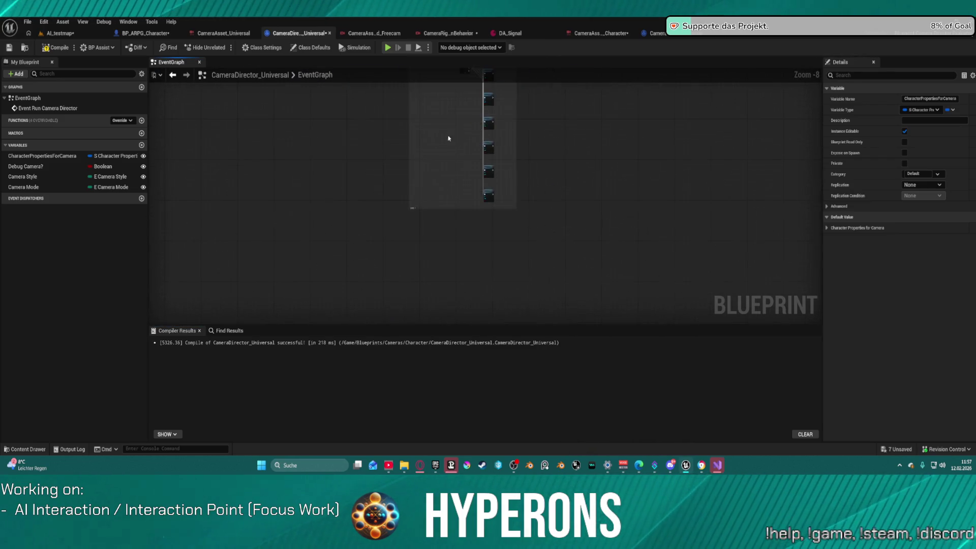
scroll(448, 138, "up", 9)
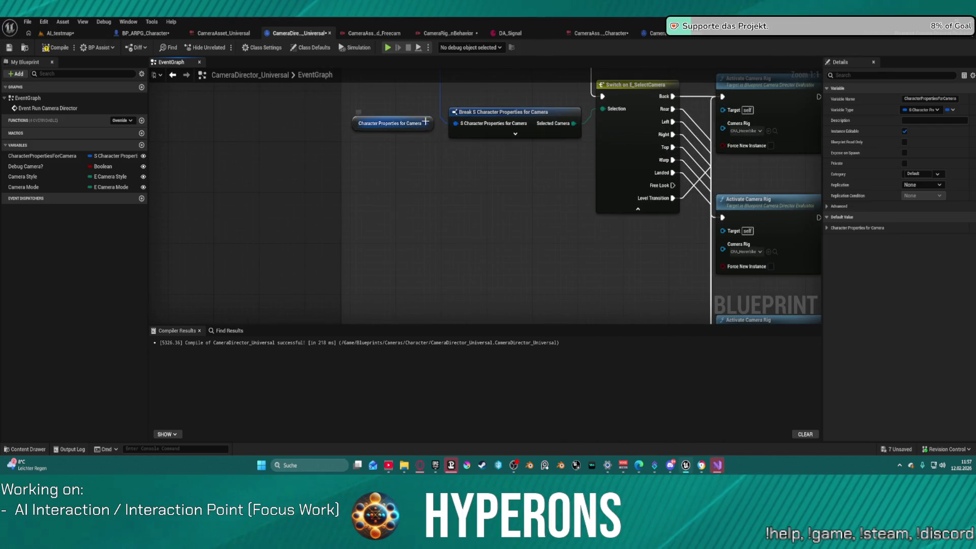
left_click(426, 122)
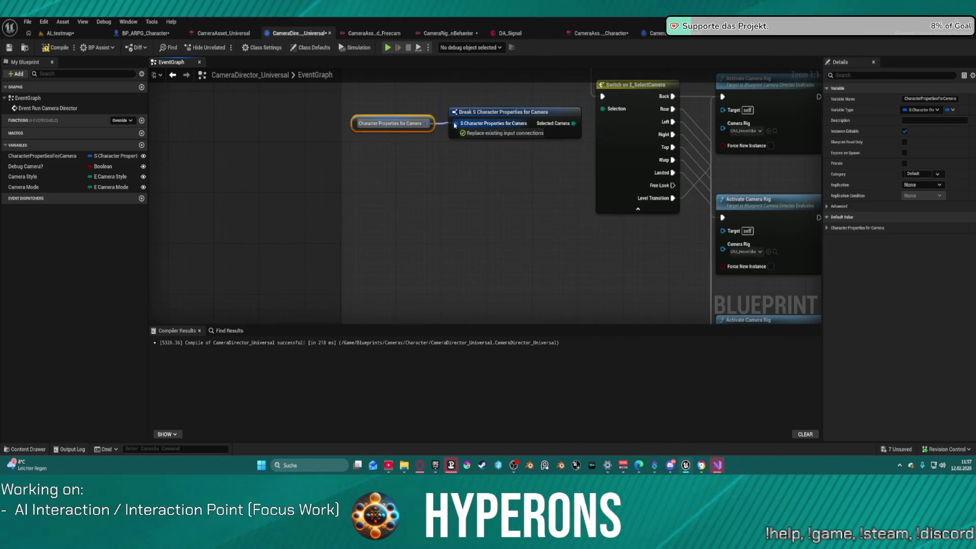
left_click(64, 47)
left_click(64, 34)
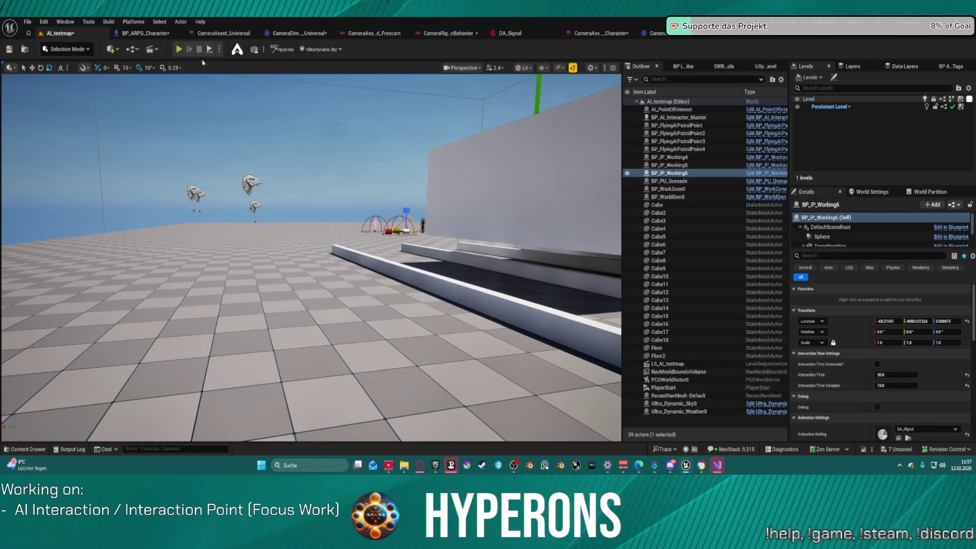
key("alt+p")
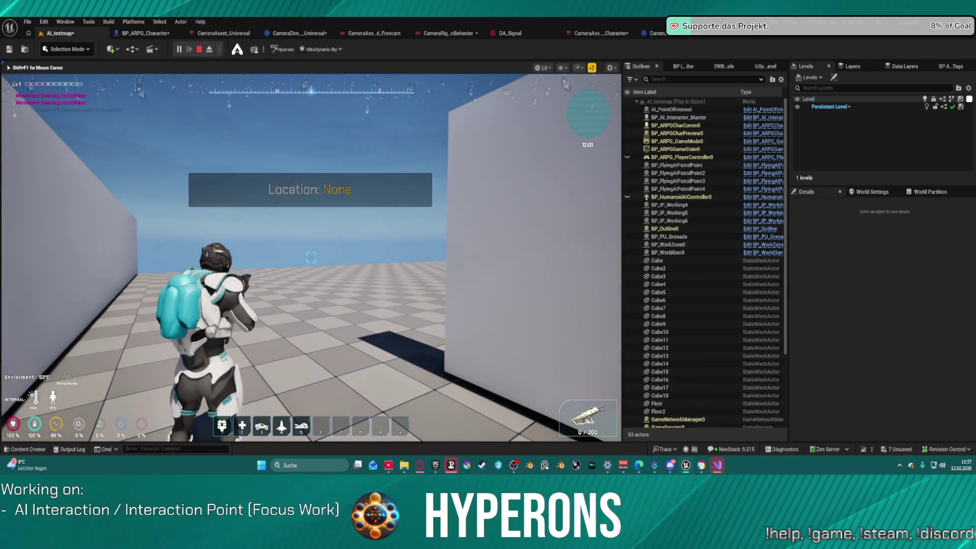
scroll(311, 257, "up", 5)
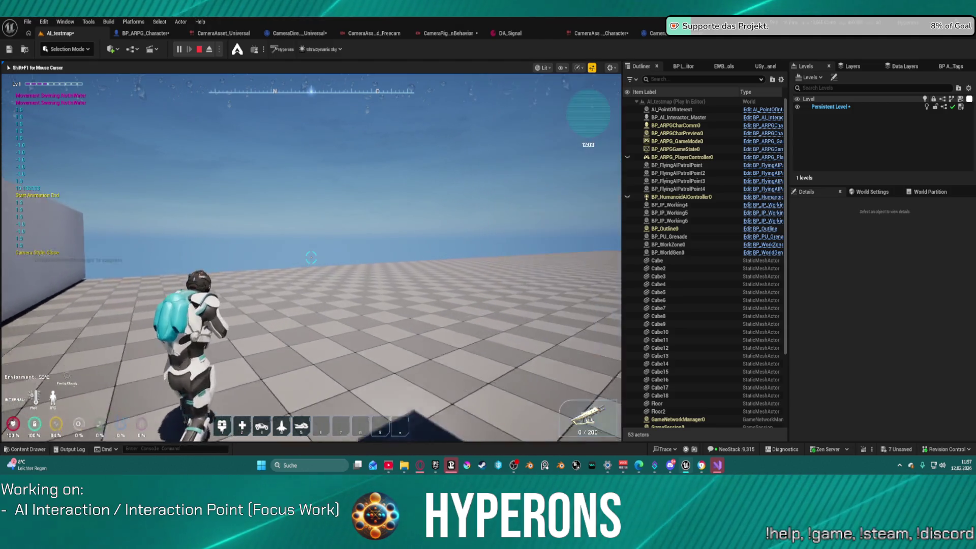
right_click(311, 257)
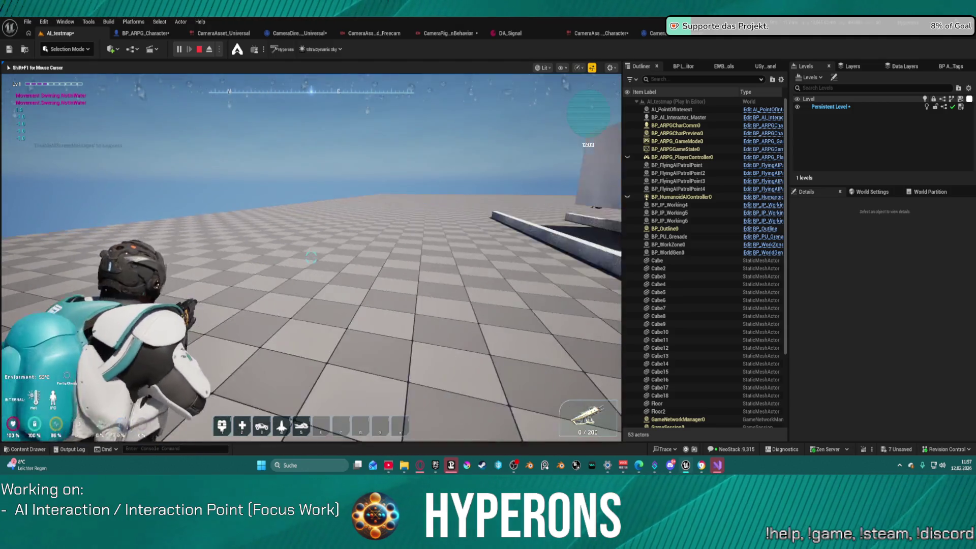
scroll(311, 257, "up", 3)
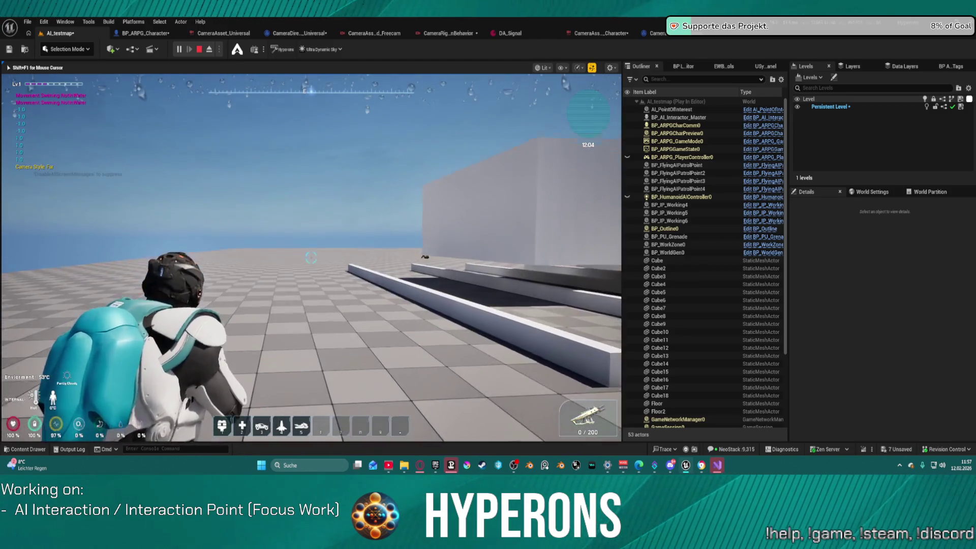
right_click(311, 257)
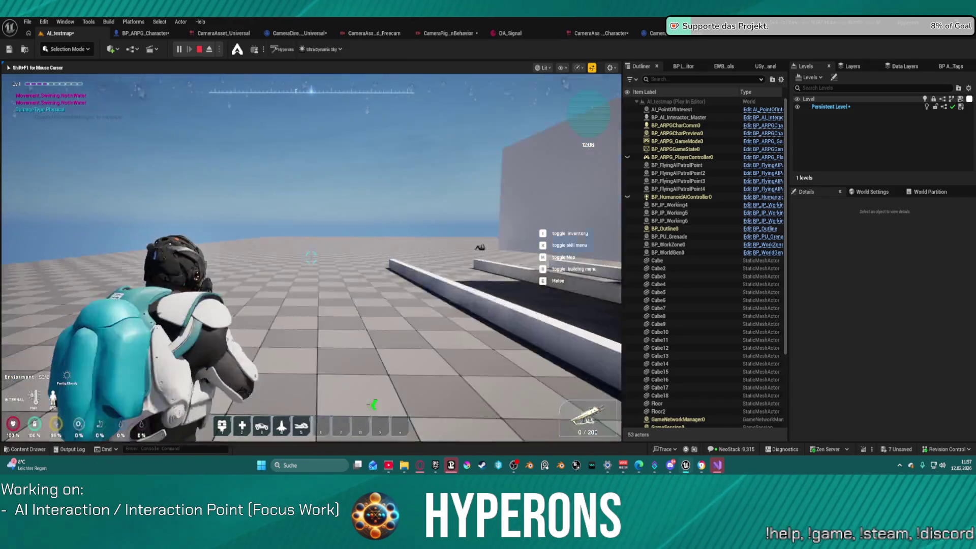
scroll(312, 257, "down", 3)
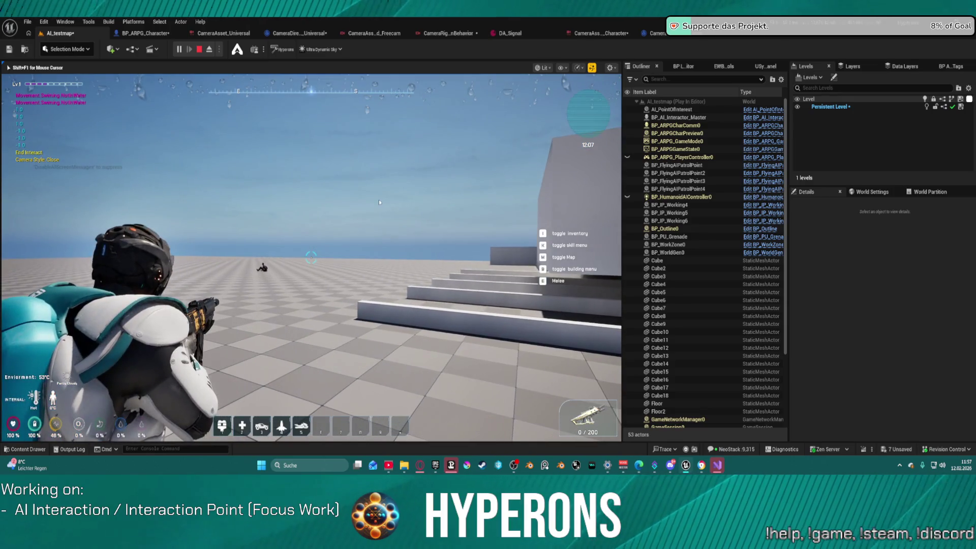
key("Escape")
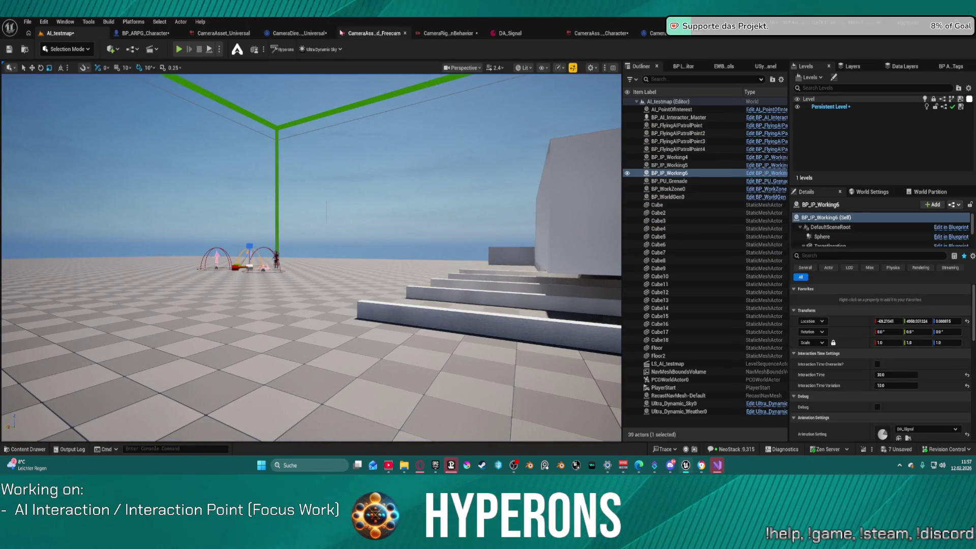
left_click(151, 33)
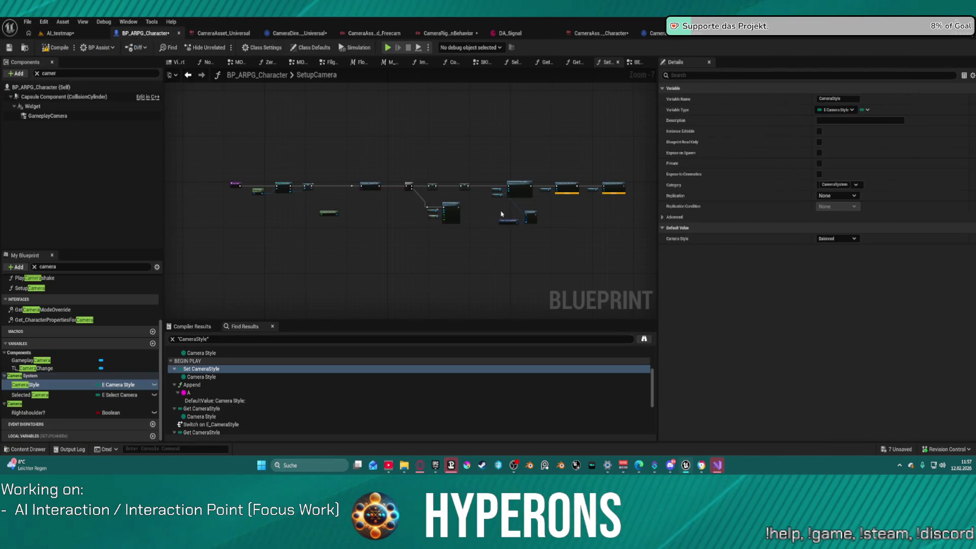
Step: Delete the Make Camera Context Data ID and Set Object Data nodes in SetupCamera
scroll(501, 214, "up", 3)
scroll(513, 207, "up", 4)
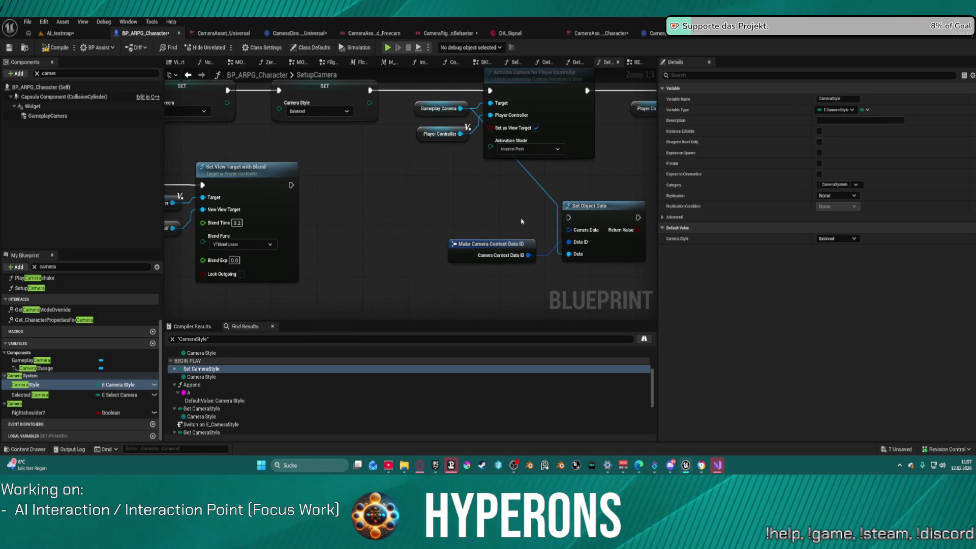
left_click_drag(522, 222, 308, 201)
left_click_drag(235, 192, 428, 274)
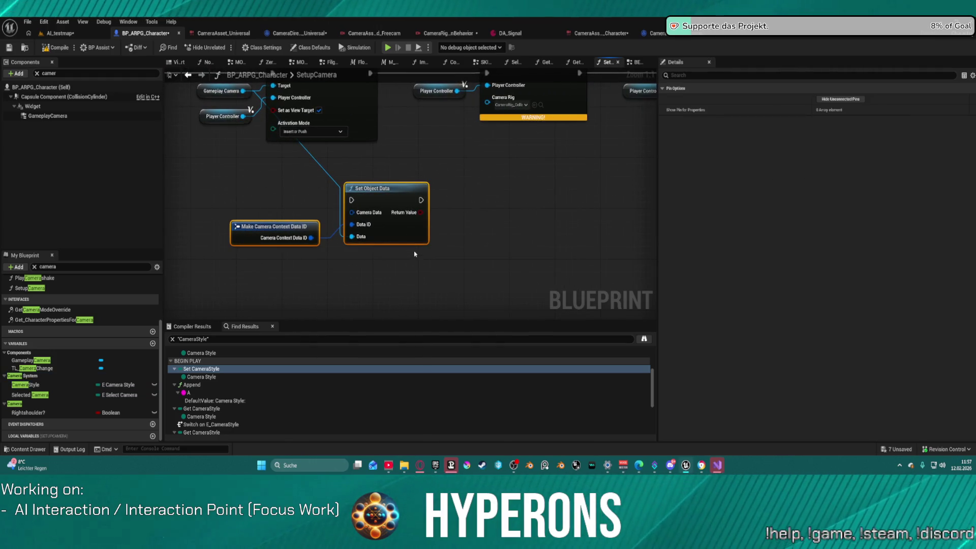
key("Delete")
Step: Set the Activate Camera node's Activation Mode to Push and Insert
mouse_move(434, 203)
left_mouse_down()
mouse_move(371, 253)
mouse_move(592, 245)
mouse_move(571, 256)
left_mouse_up()
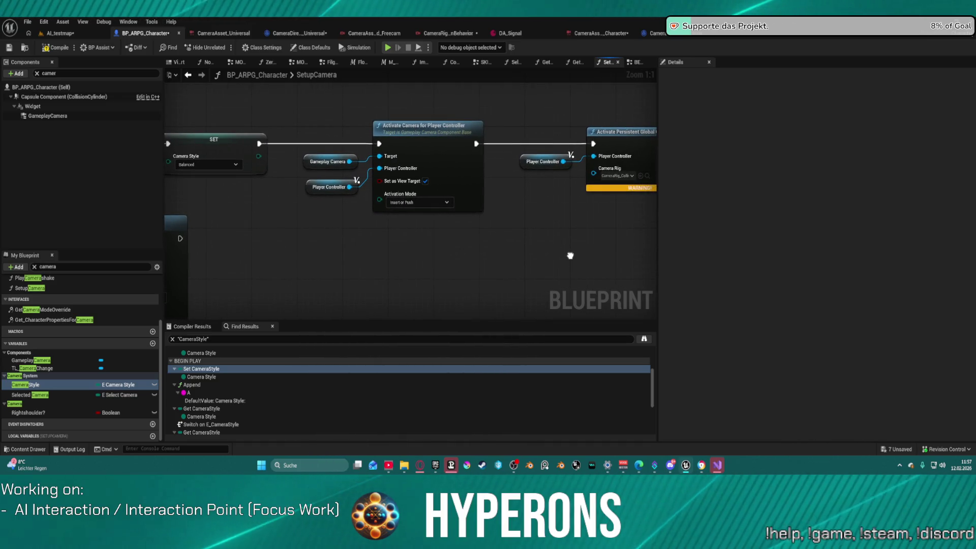
left_click(431, 203)
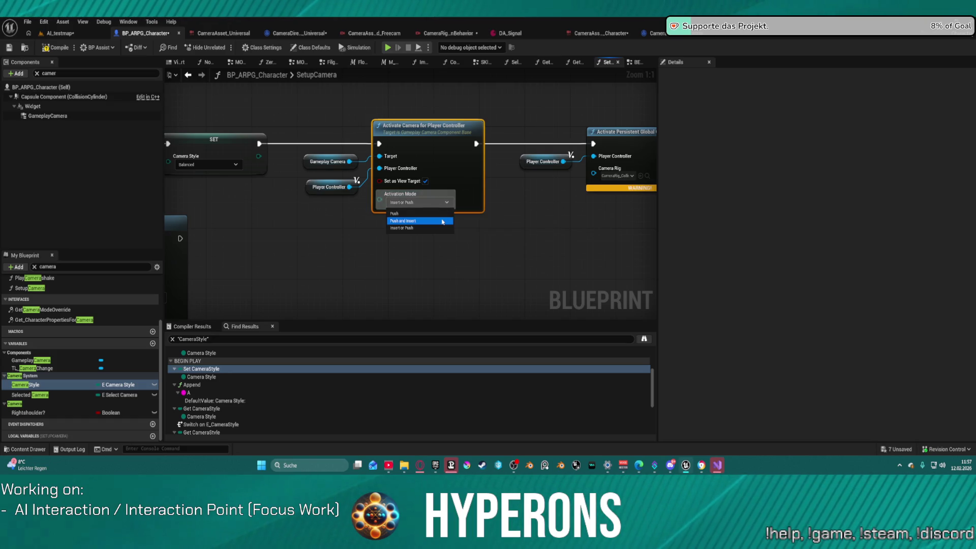
left_click(443, 222)
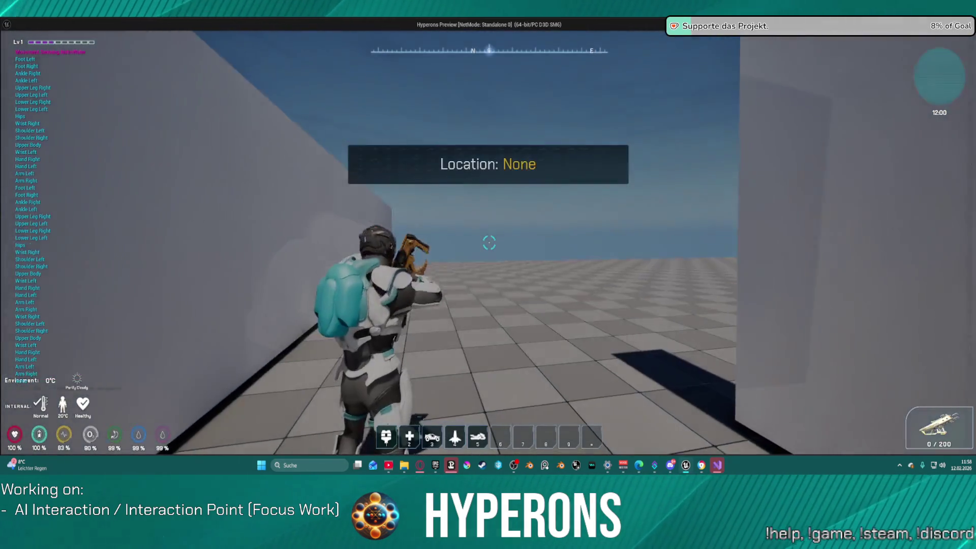
key("w")
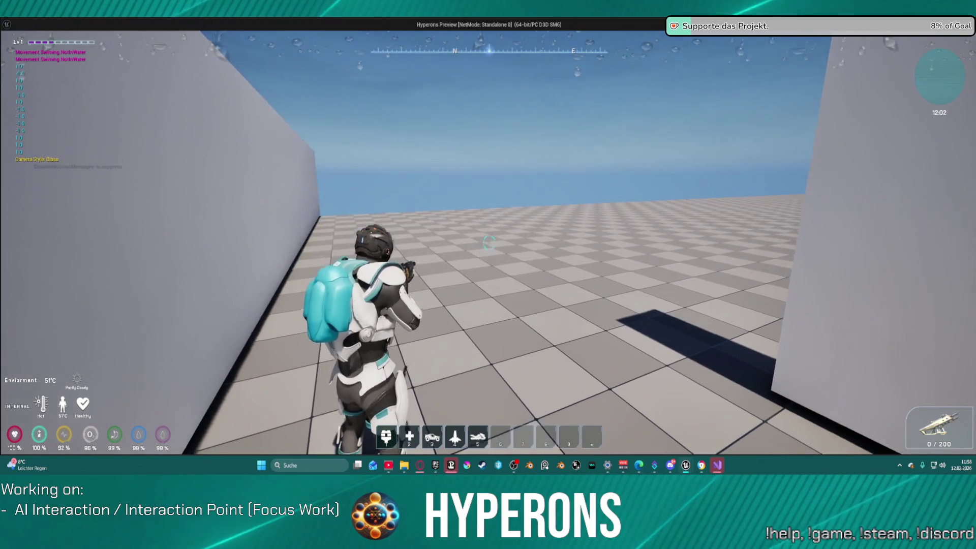
key("Escape")
scroll(365, 183, "down", 1)
left_click(452, 175)
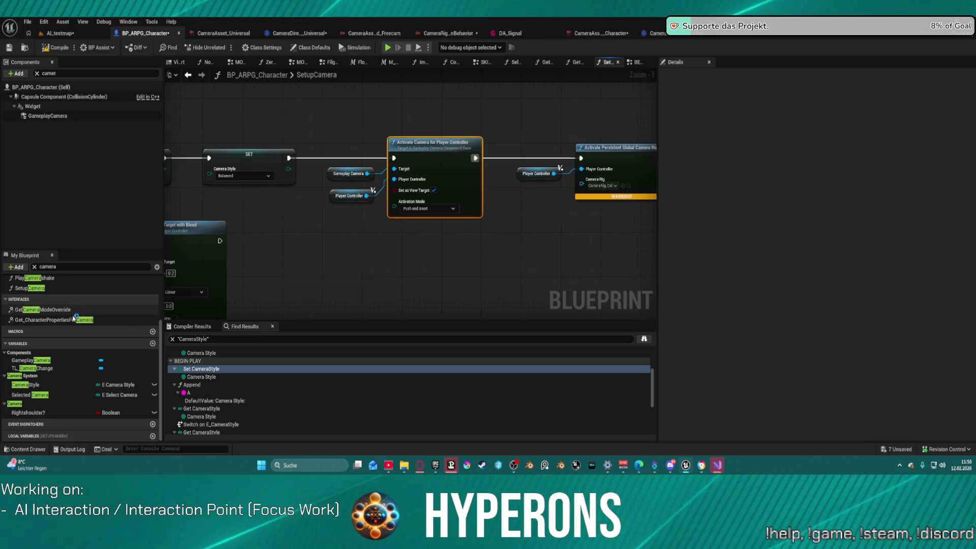
Step: Look over the Get_CharacterPropertiesForCamera function graph, then switch to CameraDirector_Universal's EventGraph
scroll(56, 307, "up", 2)
scroll(56, 308, "up", 2)
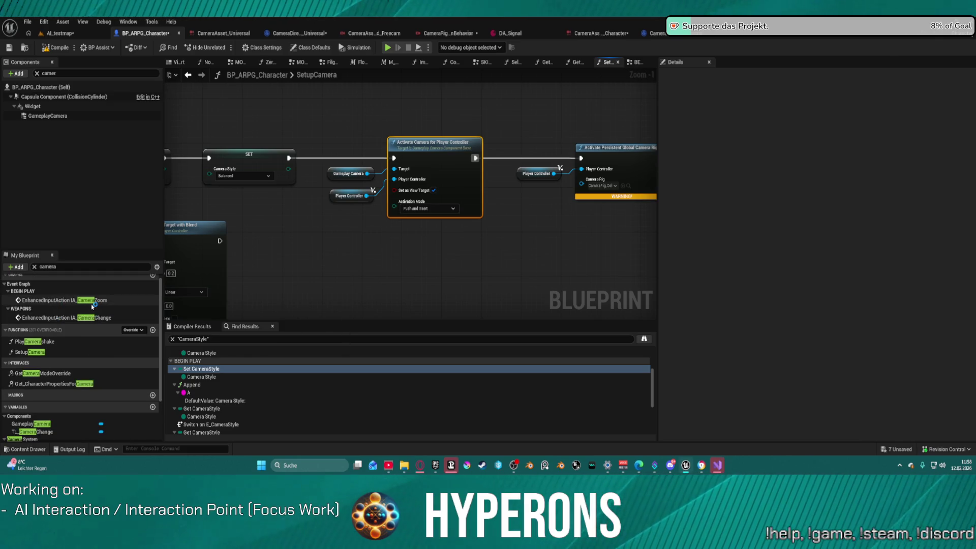
scroll(63, 385, "down", 3)
double_click(63, 390)
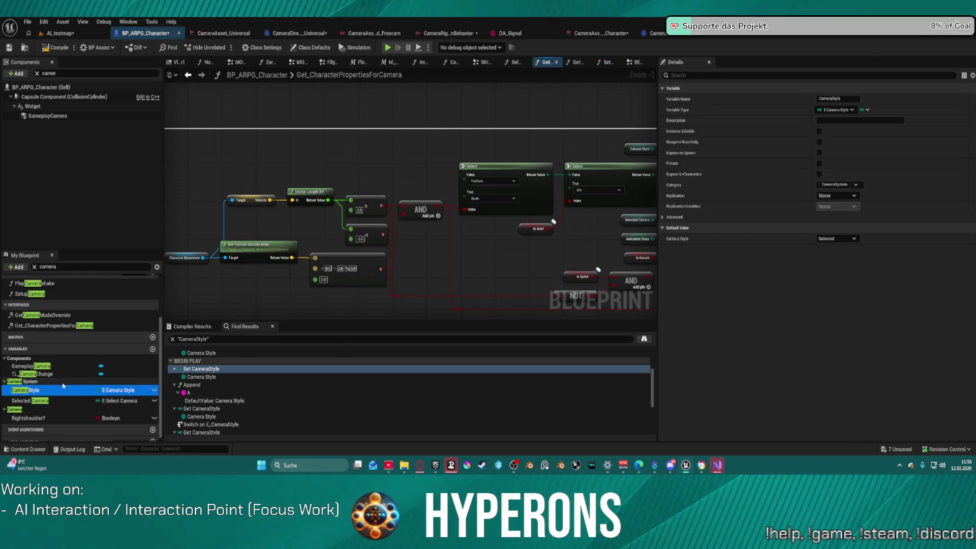
scroll(312, 246, "down", 2)
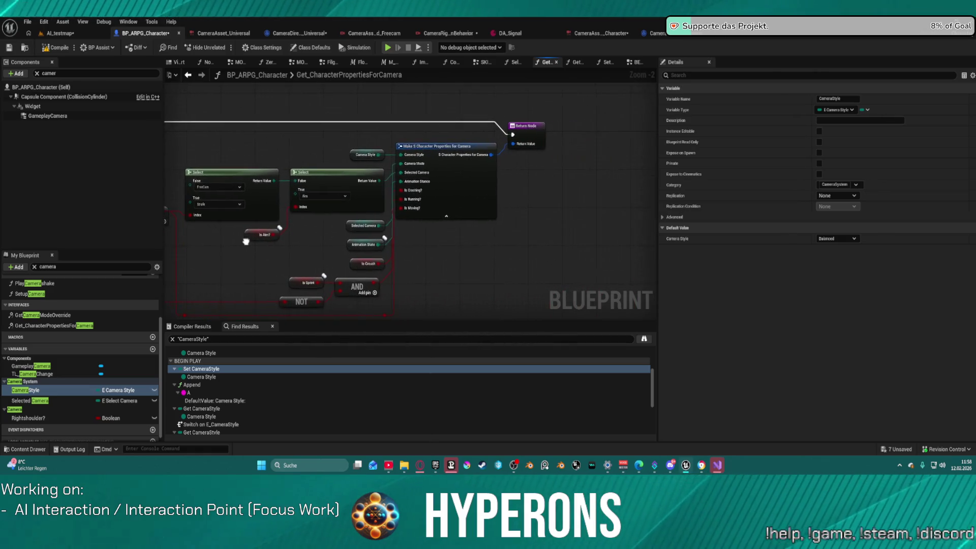
scroll(600, 206, "up", 1)
mouse_move(600, 205)
left_mouse_down()
mouse_move(562, 226)
mouse_move(448, 211)
mouse_move(334, 213)
mouse_move(514, 200)
mouse_move(310, 211)
mouse_move(519, 203)
mouse_move(588, 215)
left_mouse_up()
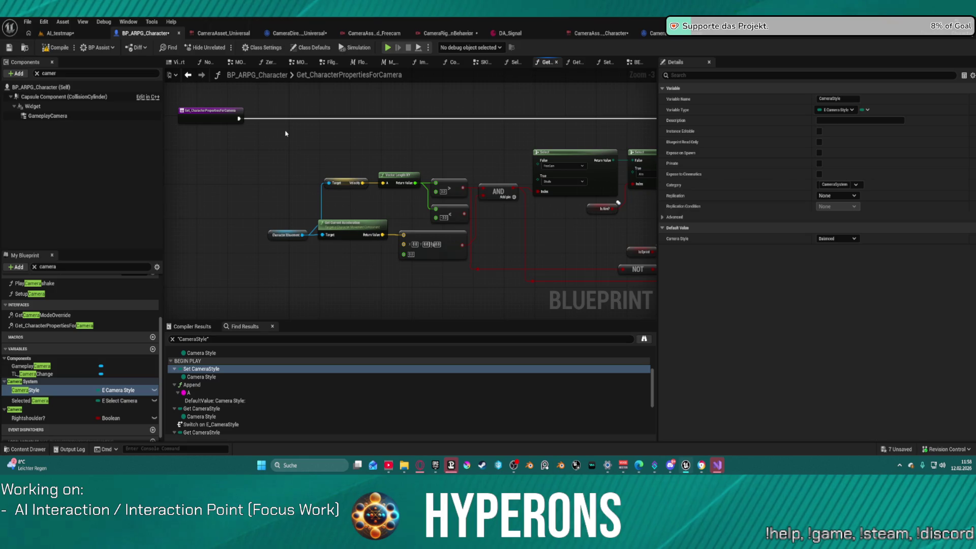
left_click(283, 33)
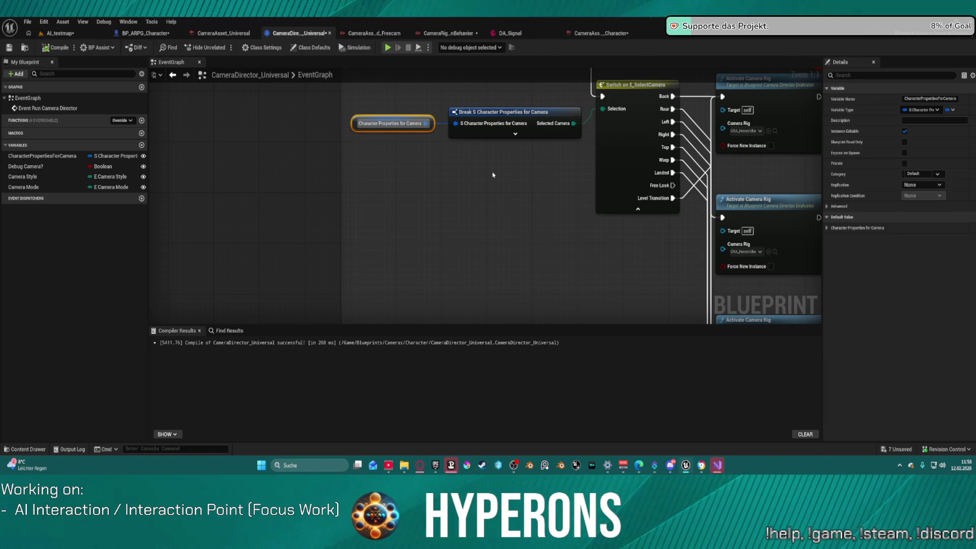
Step: Zoom over the Camera Director's event chain and show its Class Defaults
scroll(442, 168, "down", 10)
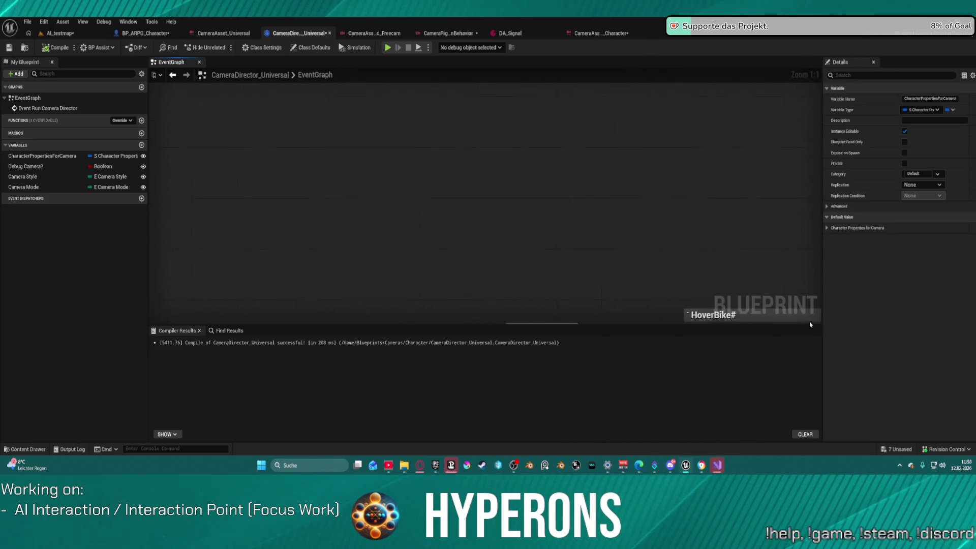
scroll(504, 231, "up", 9)
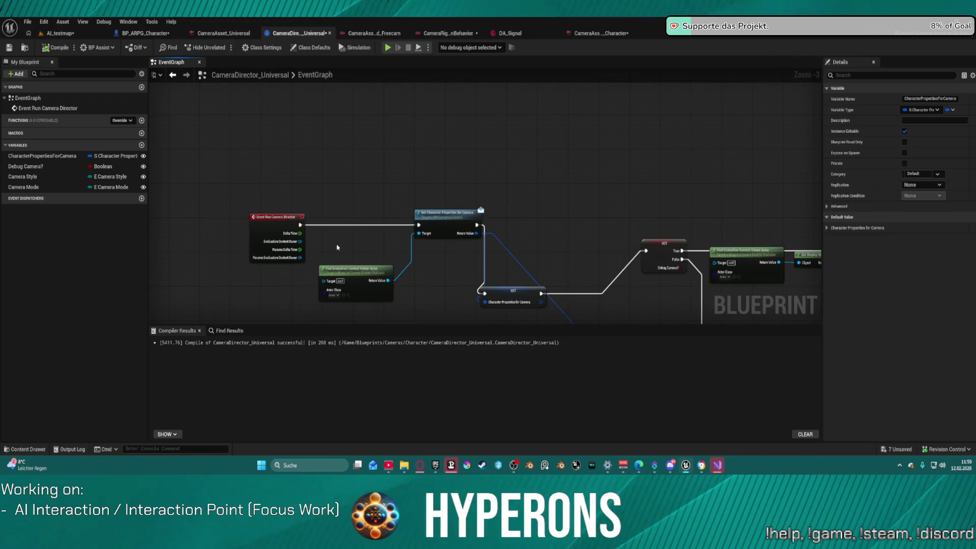
scroll(337, 247, "up", 3)
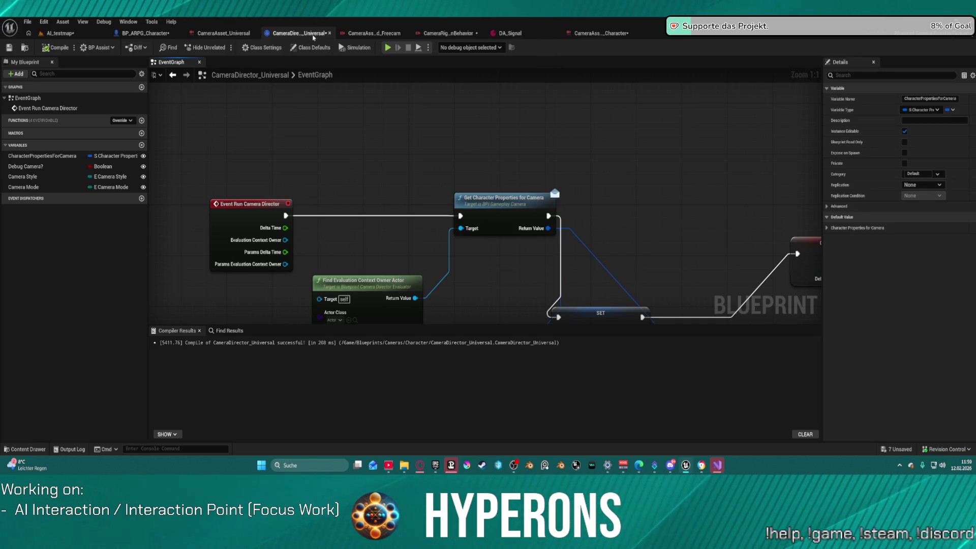
left_click(309, 50)
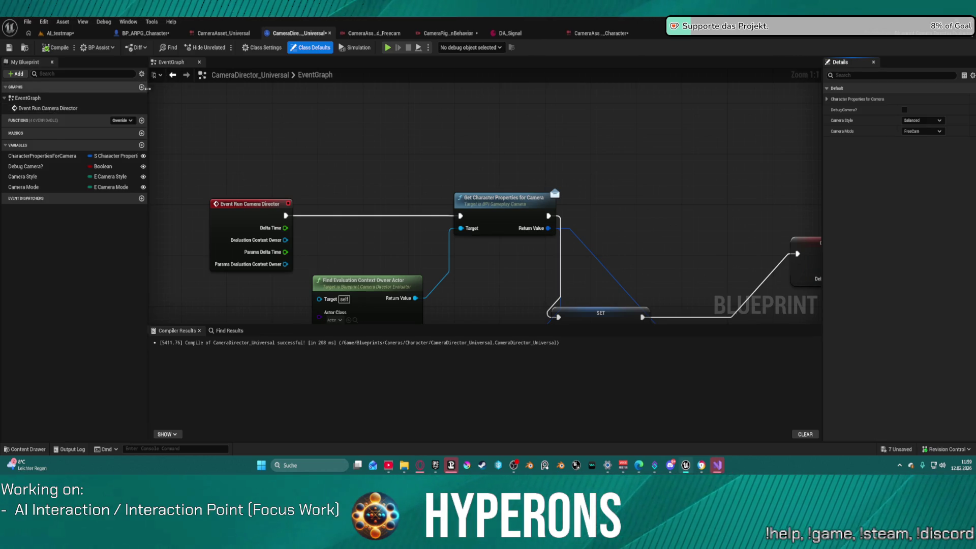
Step: Check the list of overridable functions, then go back to BP_ARPG_Character
left_click(131, 121)
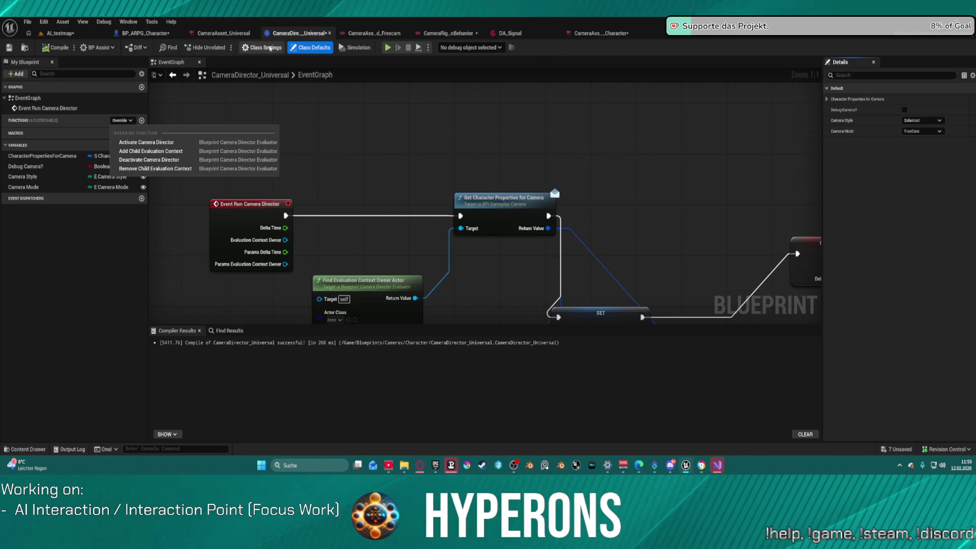
left_click(298, 48)
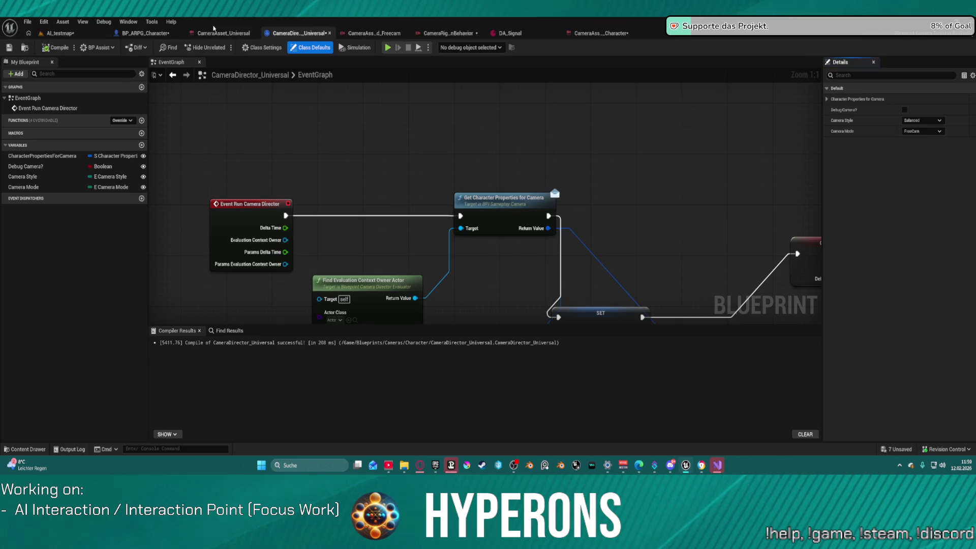
left_click(146, 33)
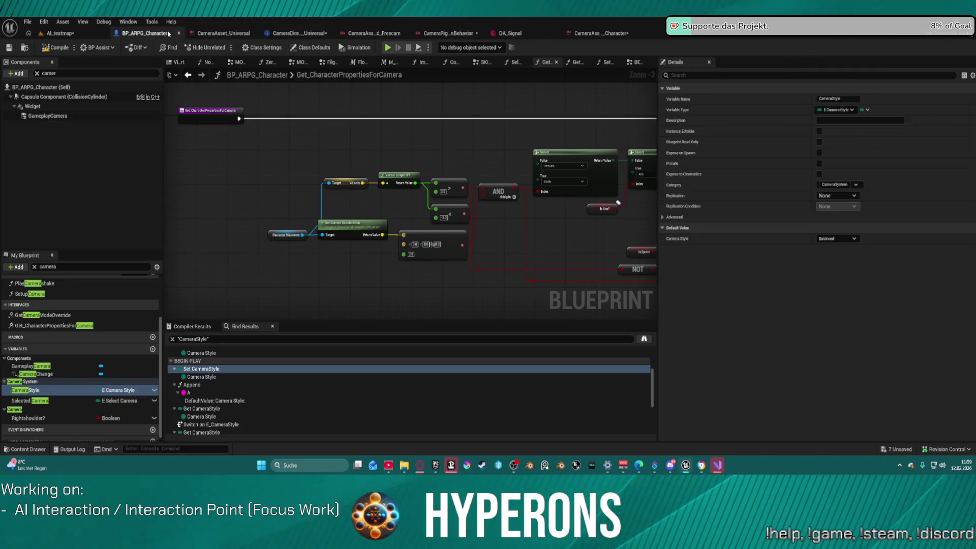
Step: Show the GameplayCamera's Details and toggle its Component Tick and Cooking sections
left_click(48, 116)
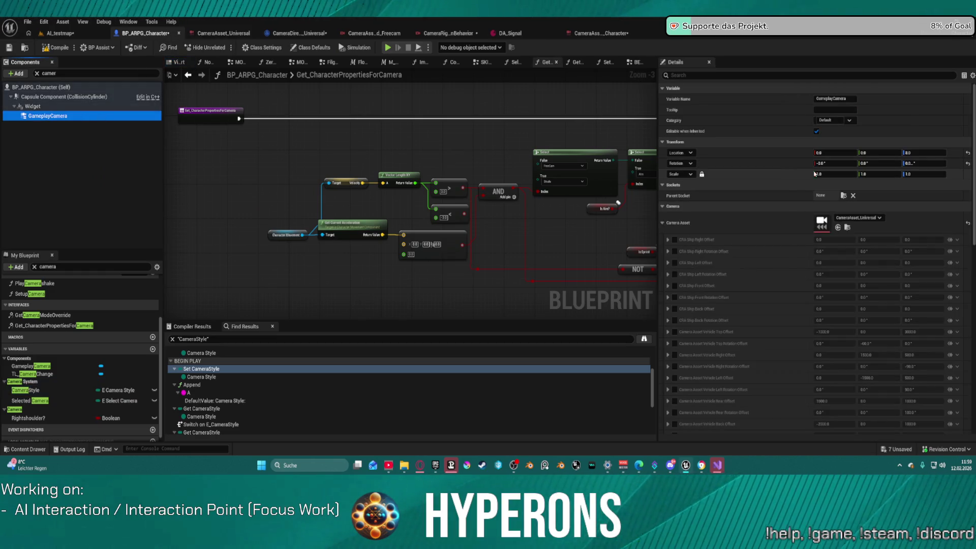
scroll(883, 217, "down", 10)
scroll(883, 217, "down", 5)
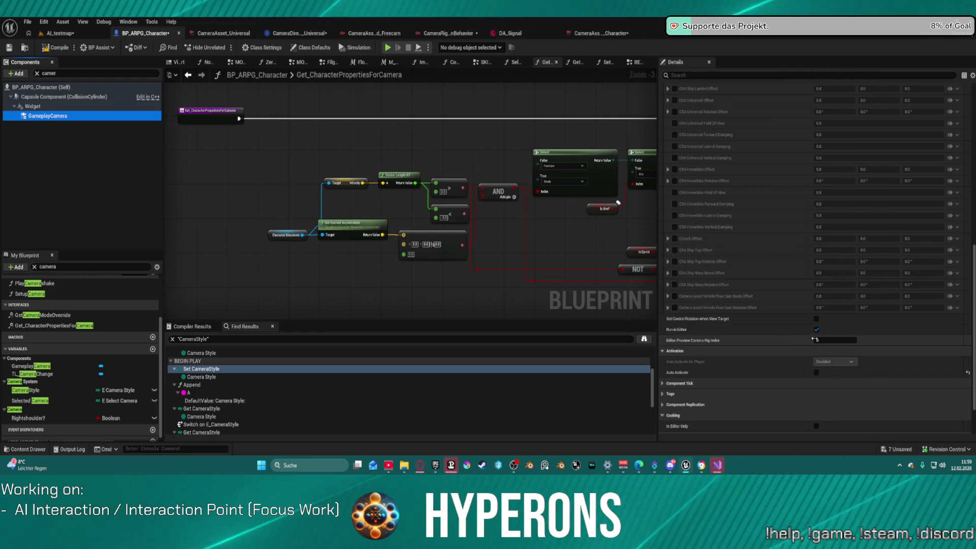
scroll(830, 343, "down", 3)
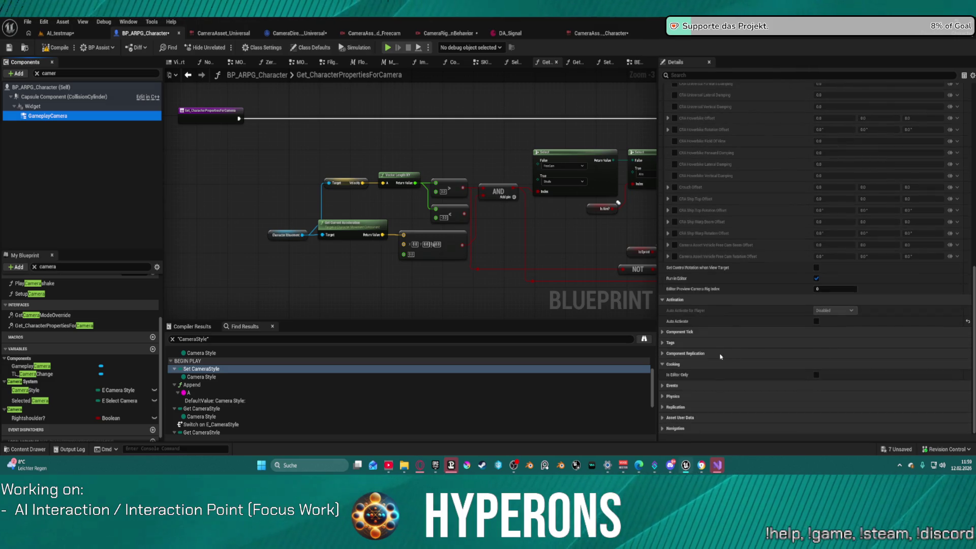
left_click(662, 332)
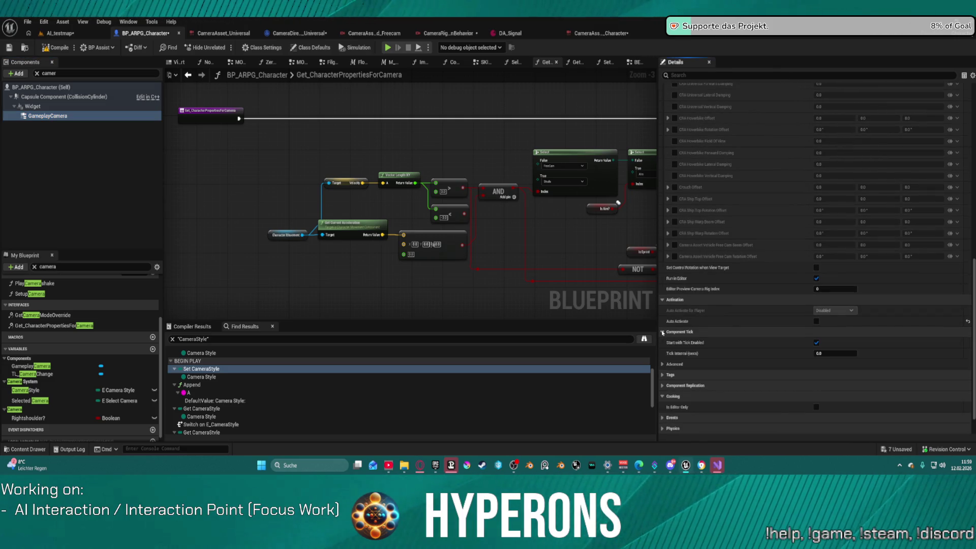
left_click(662, 333)
left_click(662, 363)
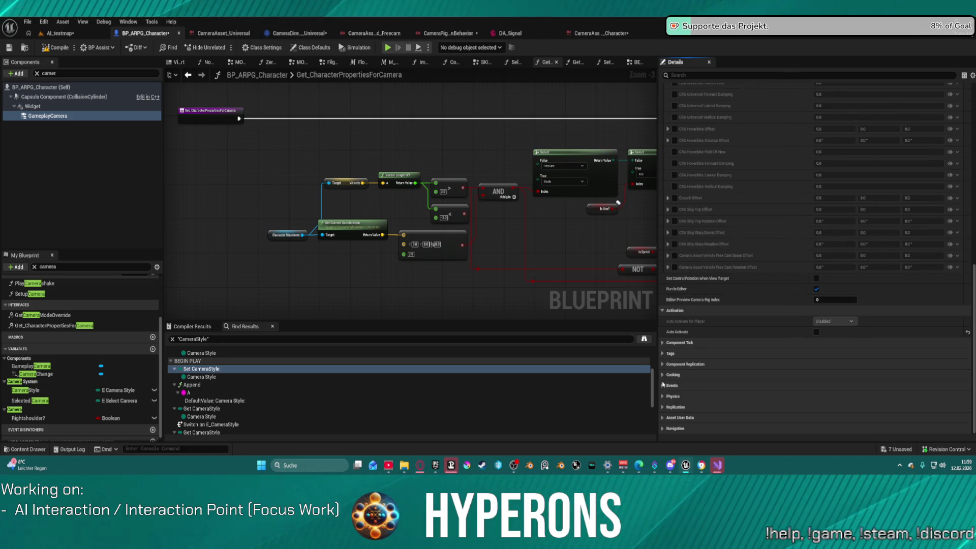
Step: Expand and collapse the Events, Component Replication and Component Tick sections, then open the Edit menu
left_click(663, 385)
left_click(663, 386)
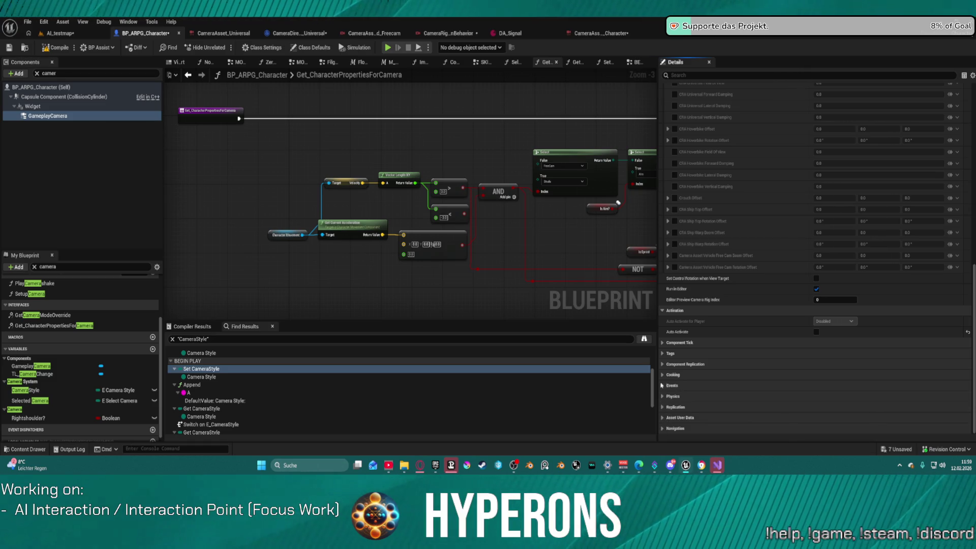
left_click(662, 364)
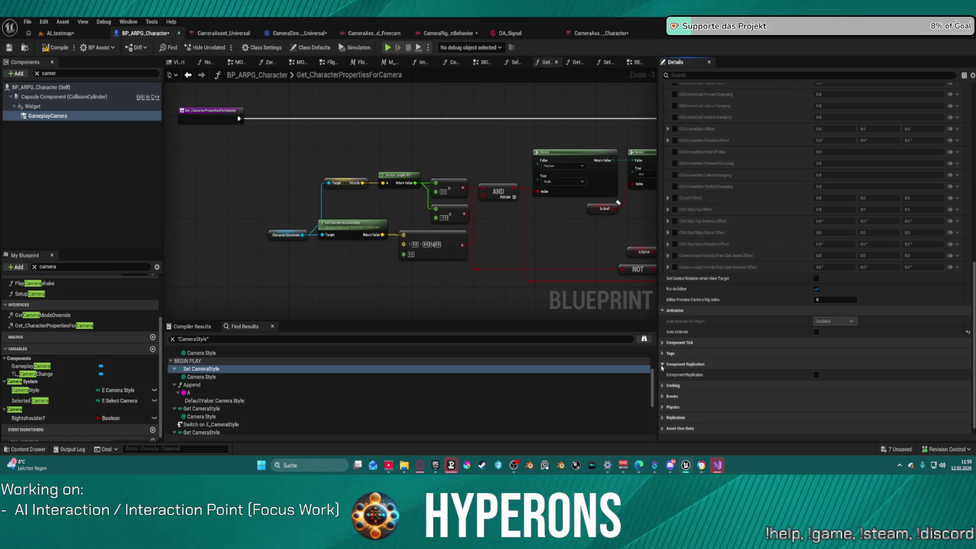
left_click(662, 364)
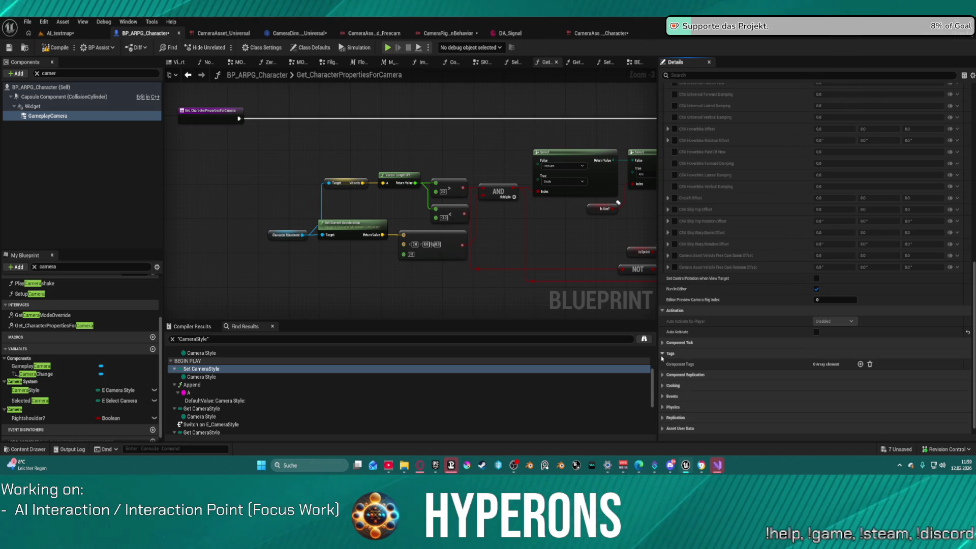
left_click(662, 343)
left_click(662, 343)
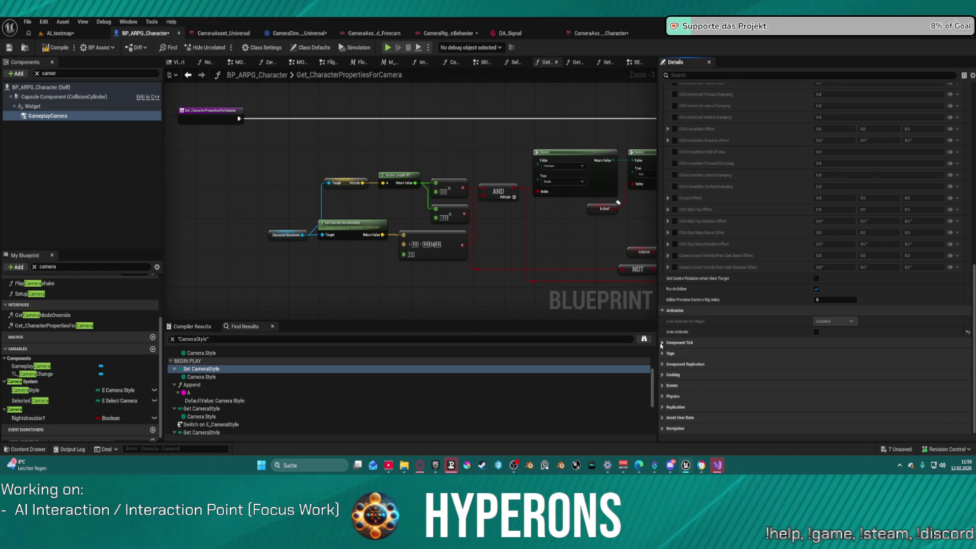
left_click(44, 22)
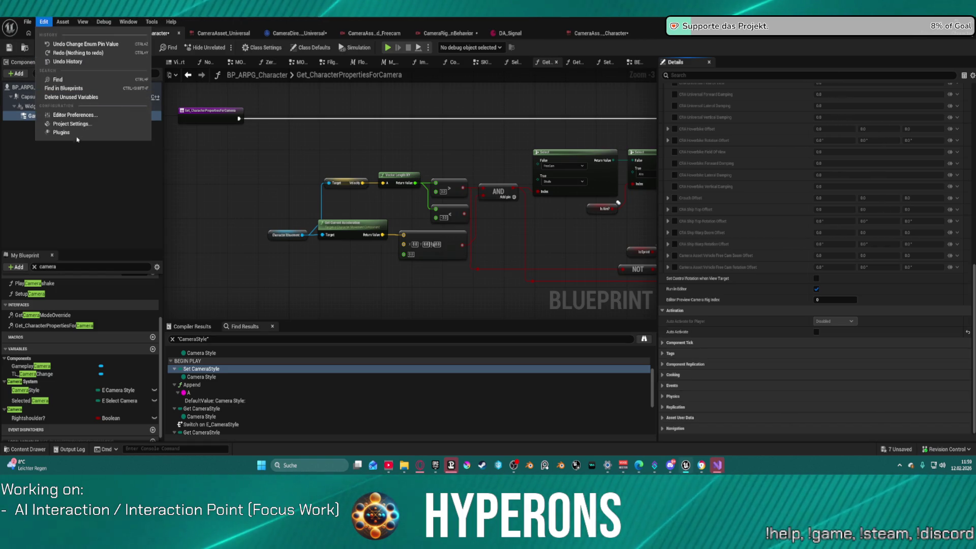
Step: Open Project Settings, scroll the category list, and reposition the settings window
left_click(129, 124)
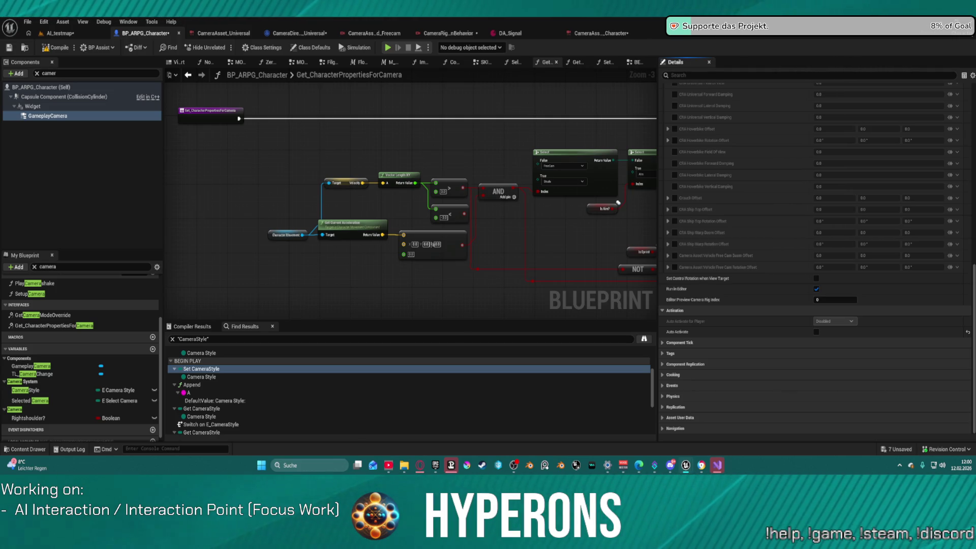
scroll(303, 268, "down", 5)
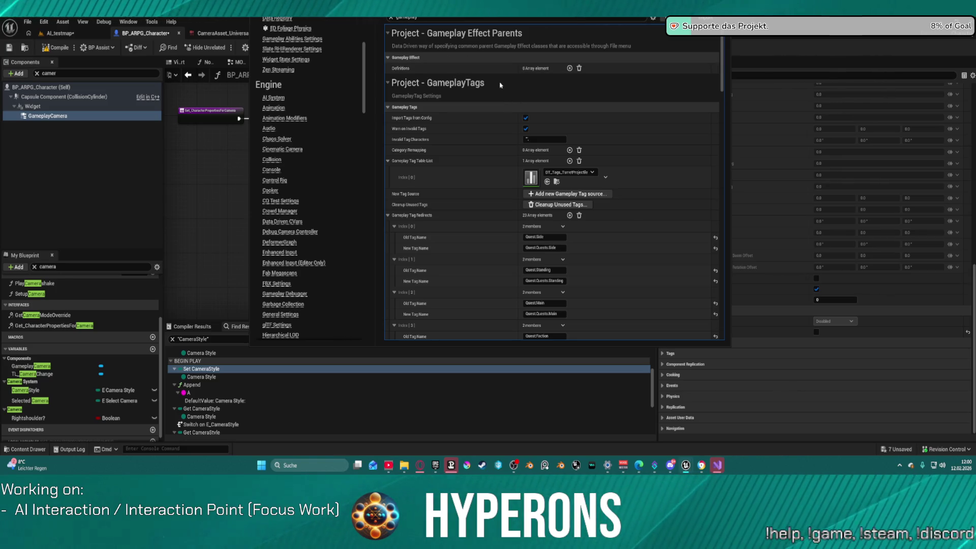
scroll(358, 85, "up", 1)
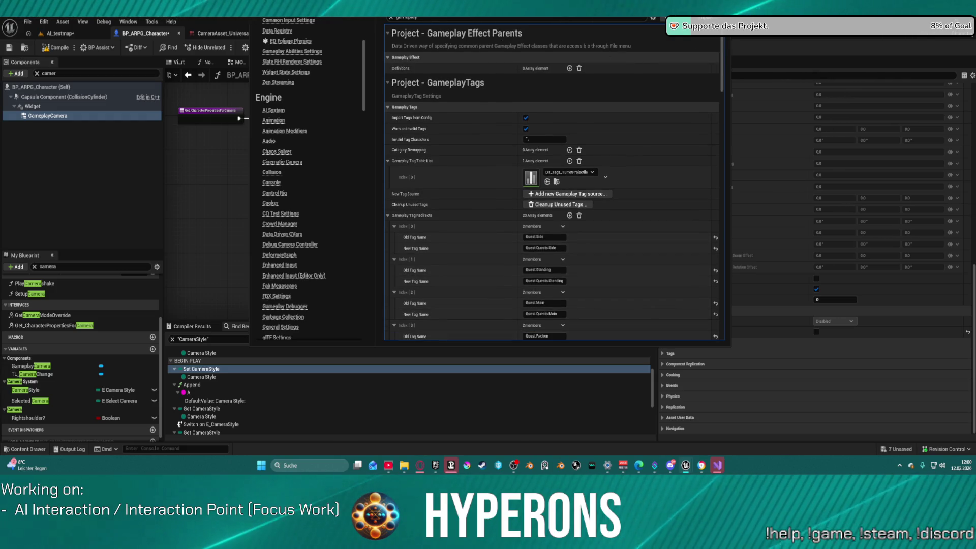
mouse_move(362, 1)
left_mouse_down()
mouse_move(362, 60)
mouse_move(288, 75)
left_mouse_up()
left_click(373, 90)
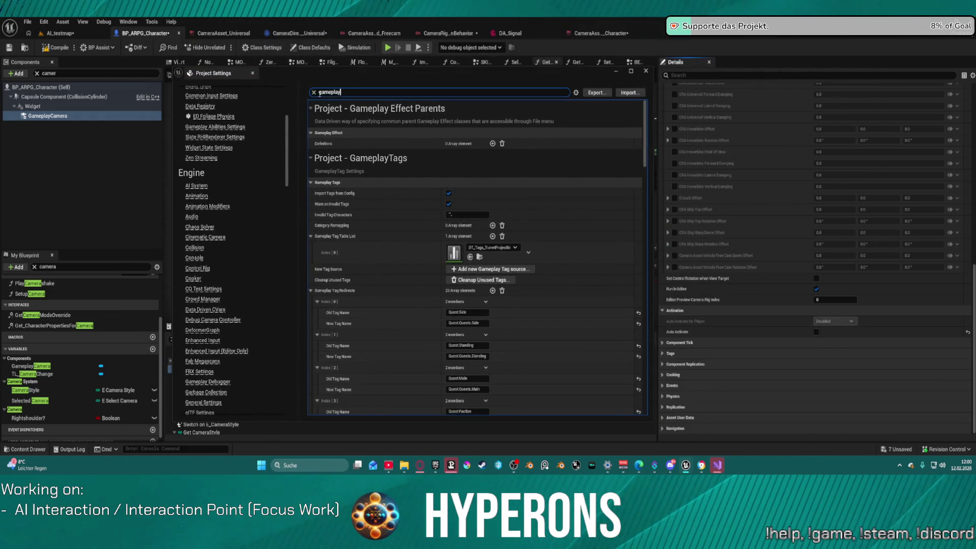
Step: Search the settings for 'me', scroll through the results, then close Project Settings
type(" camer")
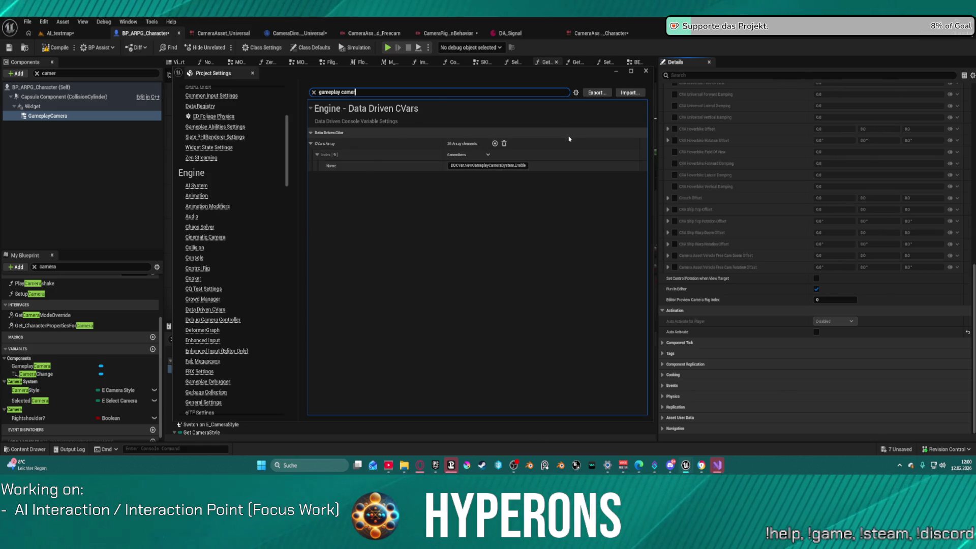
scroll(277, 324, "down", 3)
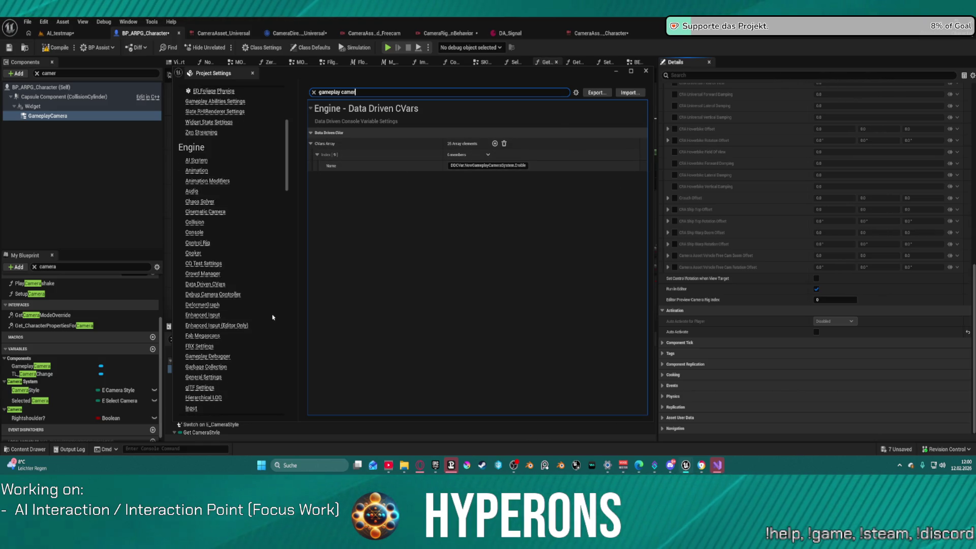
scroll(277, 259, "up", 2)
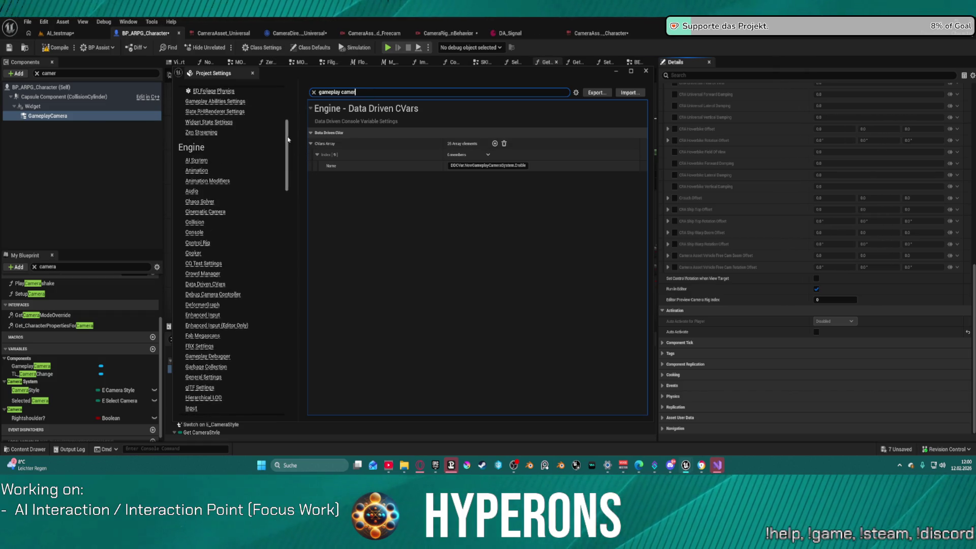
scroll(285, 151, "up", 7)
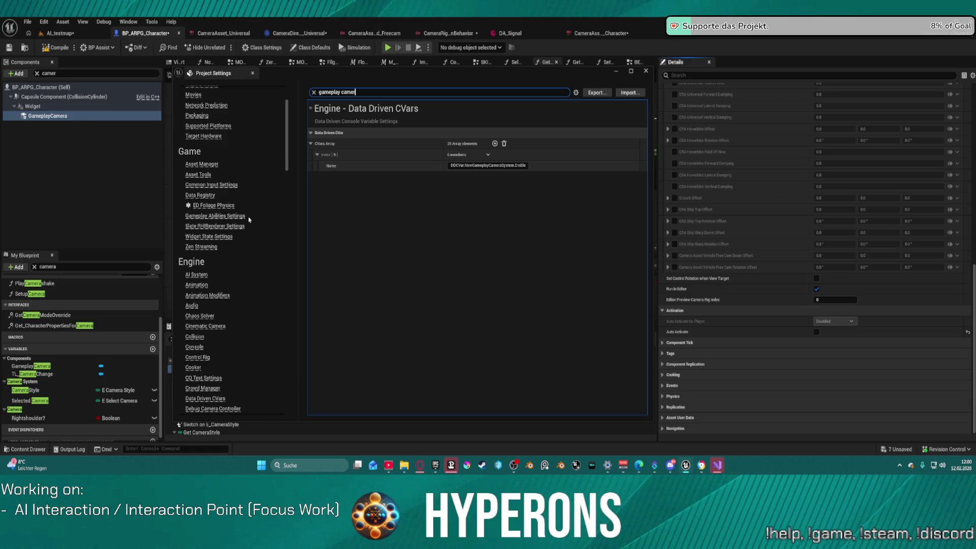
scroll(250, 218, "up", 4)
scroll(249, 215, "up", 1)
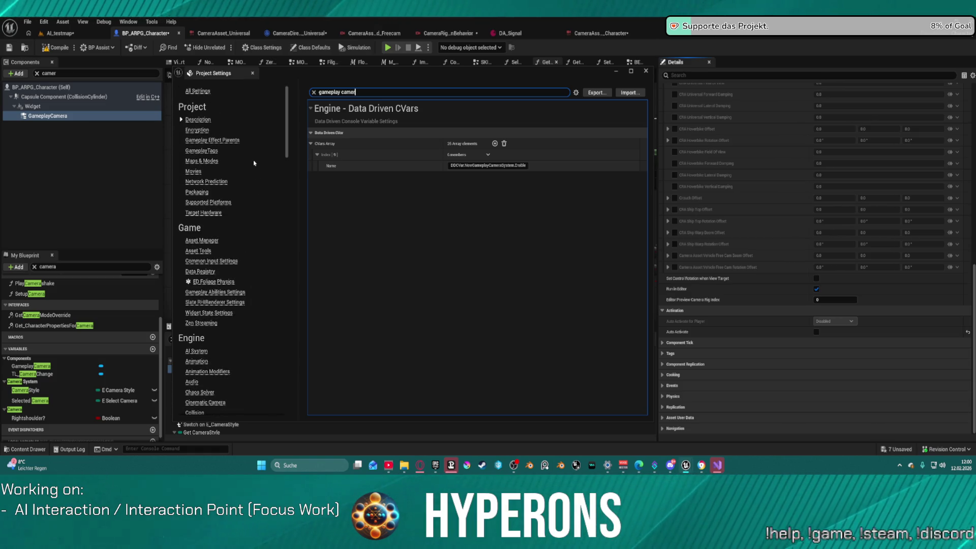
scroll(261, 185, "down", 20)
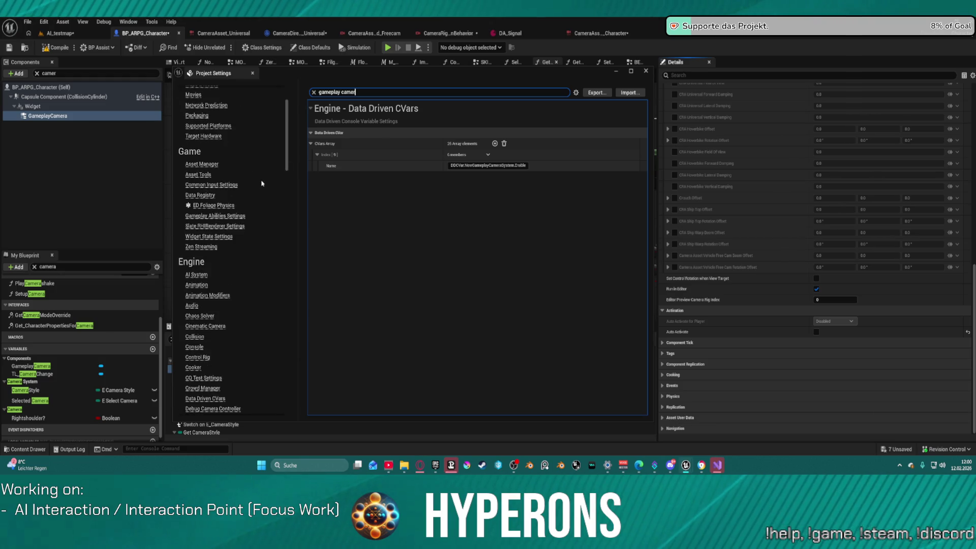
scroll(277, 218, "down", 15)
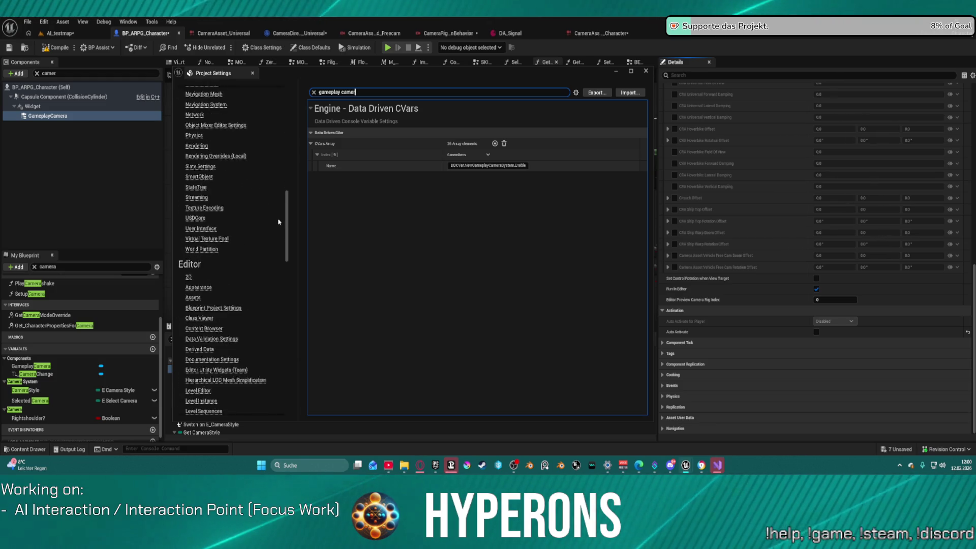
scroll(251, 246, "down", 20)
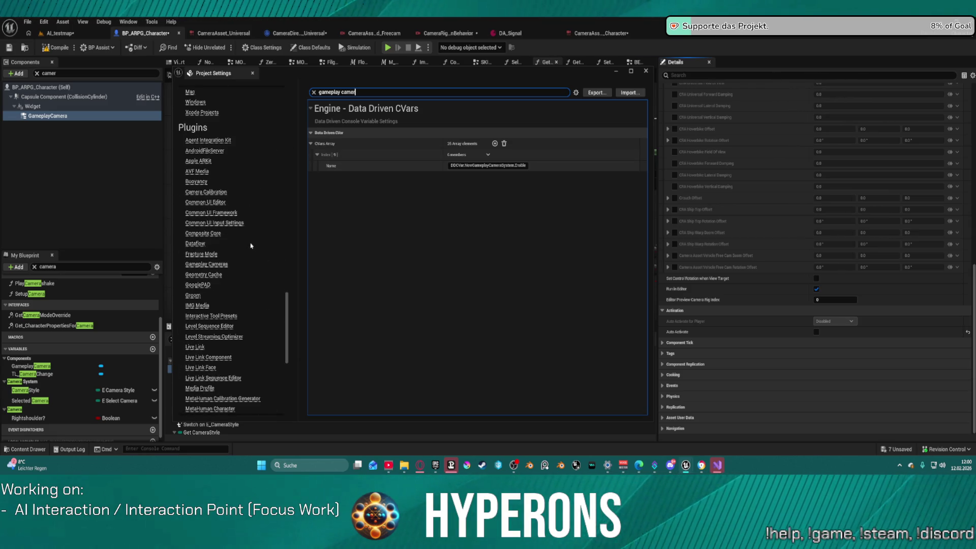
scroll(251, 245, "down", 20)
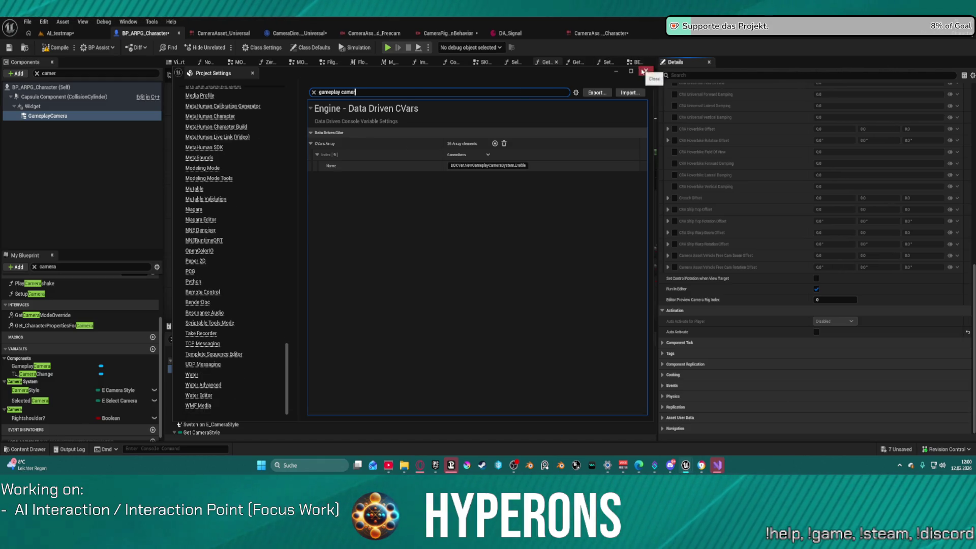
left_click(643, 72)
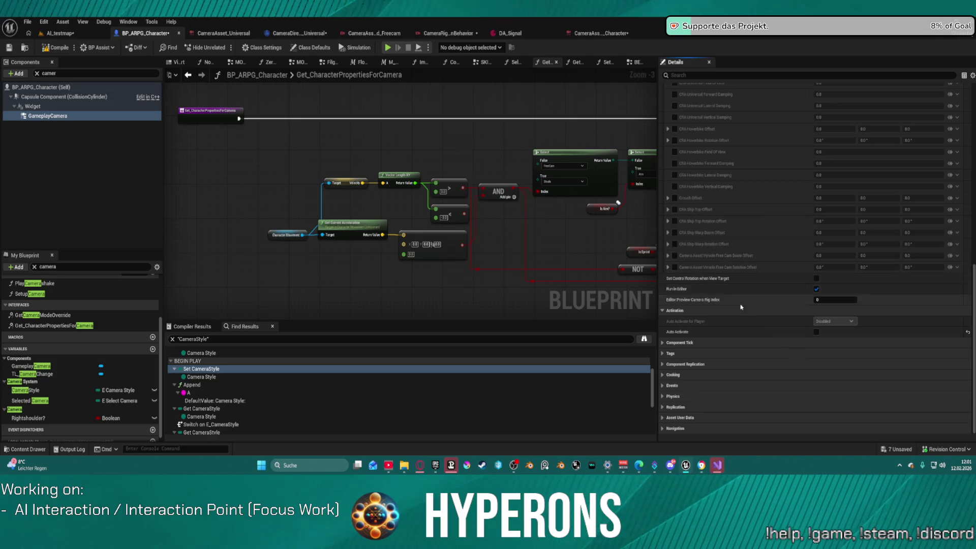
Step: In SetupCamera, set Activate Camera for Player Controller's Activation Mode to Insert or Push
left_click(201, 369)
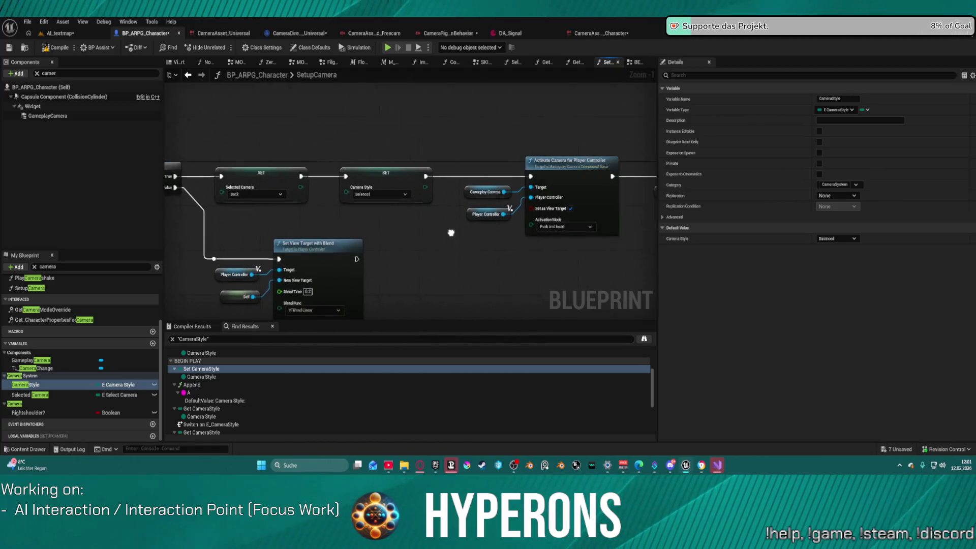
mouse_move(497, 235)
left_mouse_down()
mouse_move(593, 234)
mouse_move(269, 221)
left_mouse_up()
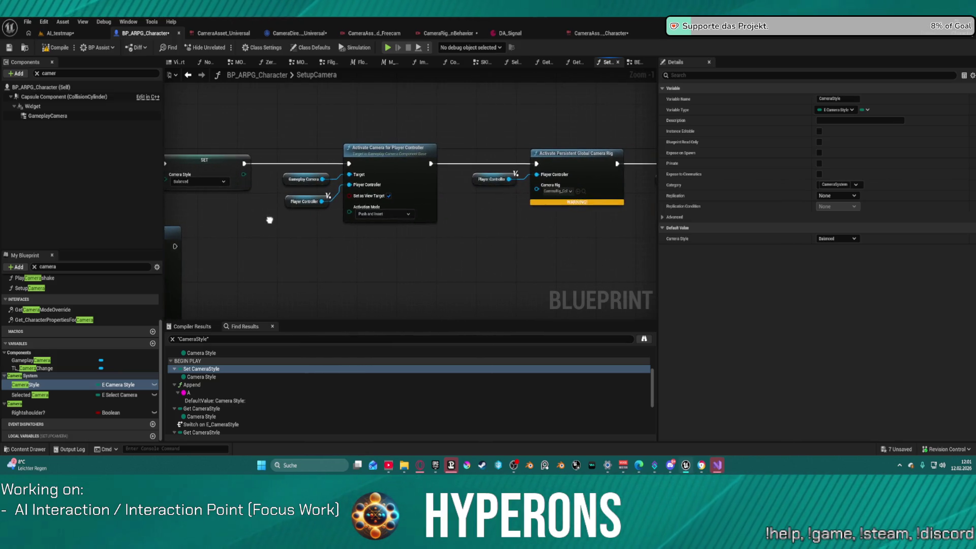
left_click(412, 167)
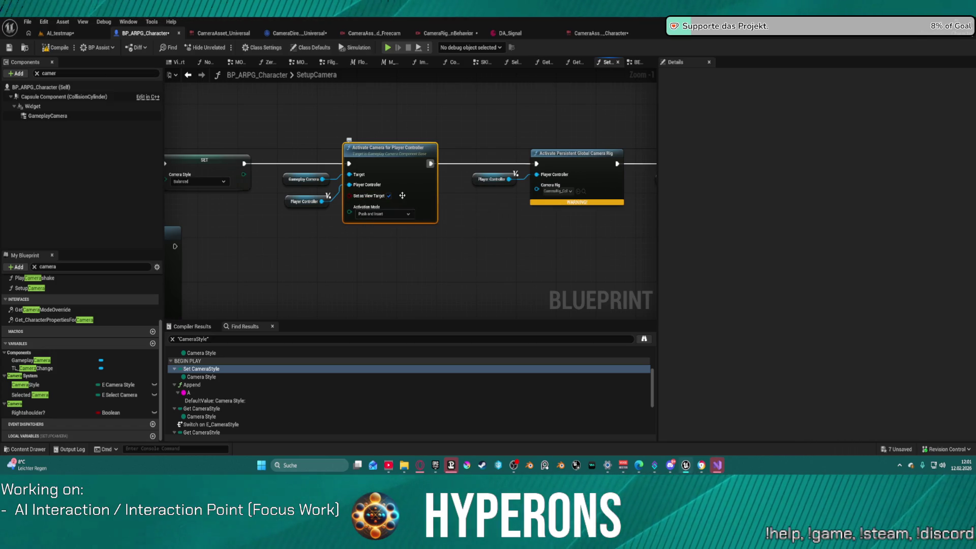
left_click(399, 214)
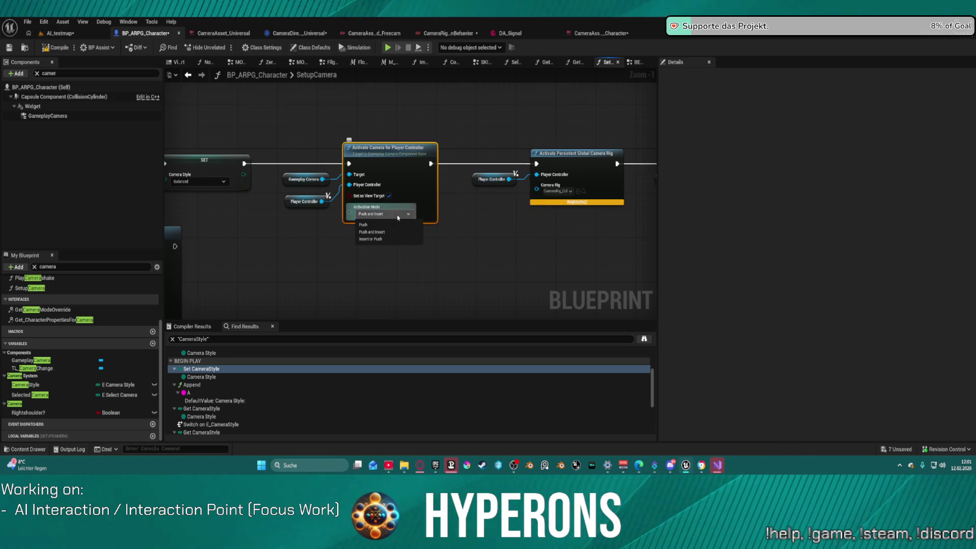
left_click(412, 239)
Step: Pan over the whole SetupCamera chain, then switch to the CameraDirector_Universal blueprint
mouse_move(516, 224)
left_mouse_down()
mouse_move(307, 228)
mouse_move(542, 217)
left_mouse_up()
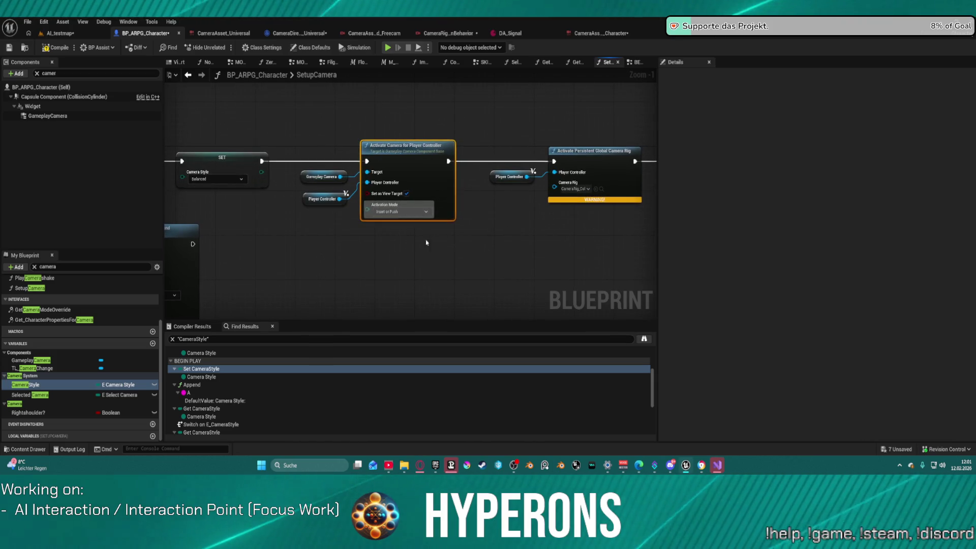
scroll(619, 227, "down", 3)
mouse_move(406, 213)
left_mouse_down()
mouse_move(366, 185)
mouse_move(402, 189)
mouse_move(477, 166)
left_mouse_up()
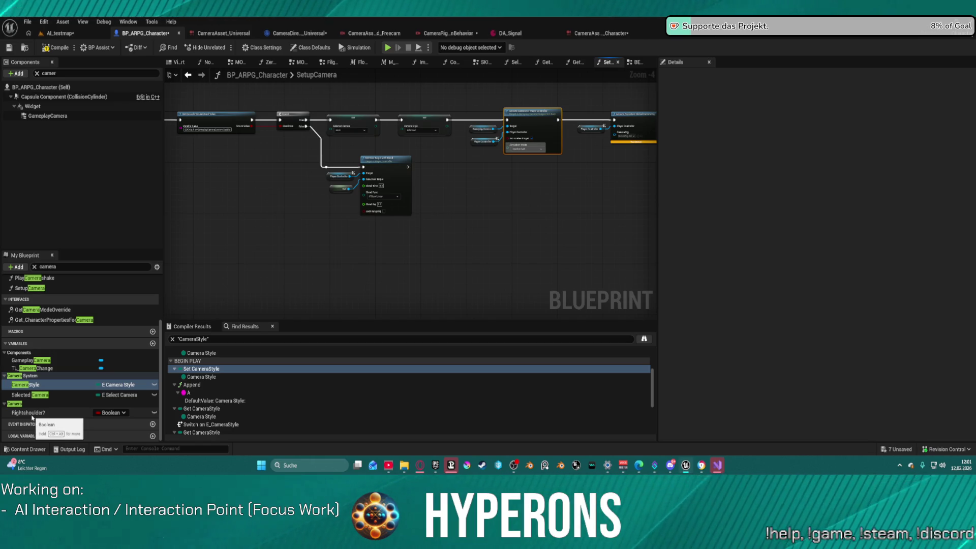
scroll(81, 356, "up", 3)
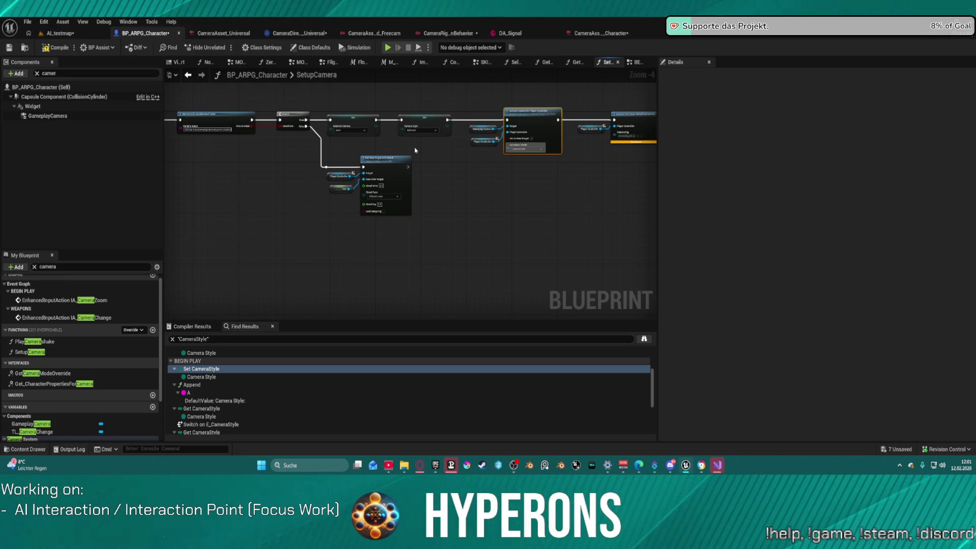
left_click(307, 35)
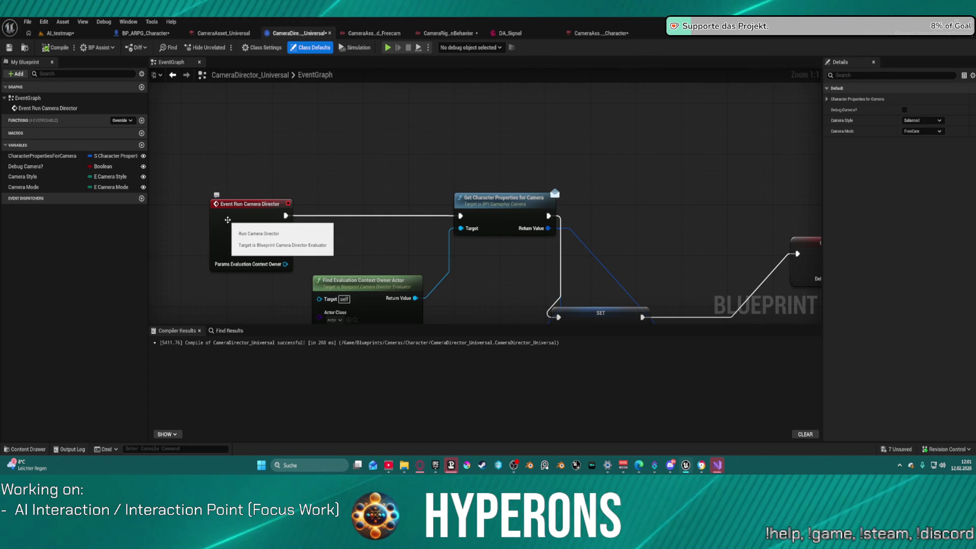
Step: Add a Print String node wired between Event Run Camera Director and Get Character Properties
scroll(213, 203, "down", 5)
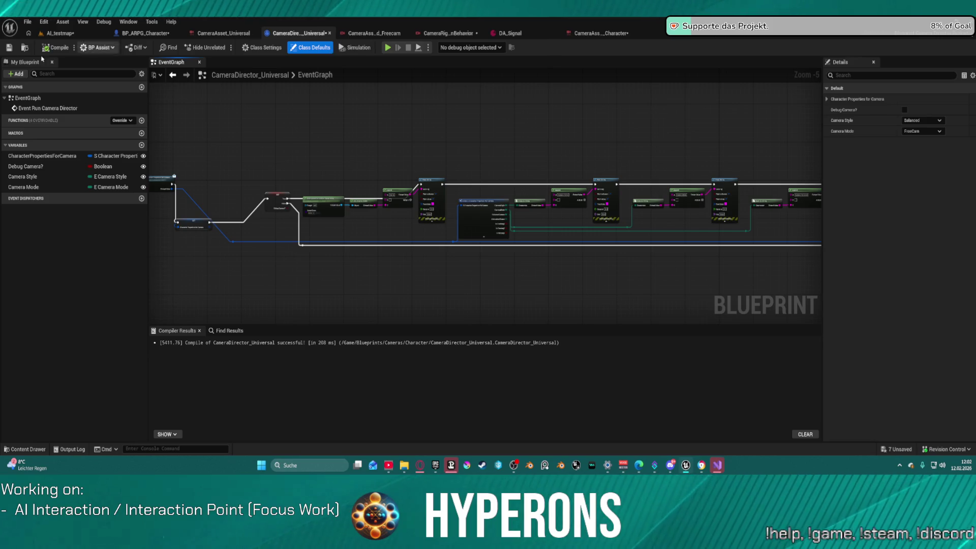
scroll(519, 131, "up", 5)
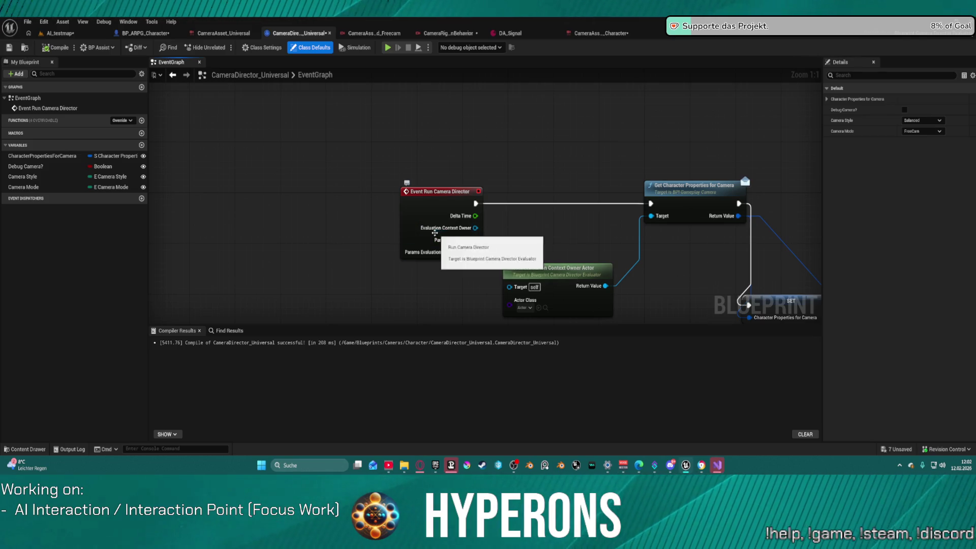
left_click_drag(480, 216, 397, 203)
right_click(447, 208)
type("print")
key("Down")
key("Down")
key("Return")
left_click_drag(451, 216, 390, 191)
left_click_drag(503, 216, 651, 203)
Step: Set Print String's Duration to 0.0, tidy the nodes, and return to AL_testmap
mouse_move(465, 224)
left_mouse_down()
mouse_move(470, 205)
mouse_move(390, 203)
left_mouse_up()
left_click(484, 230)
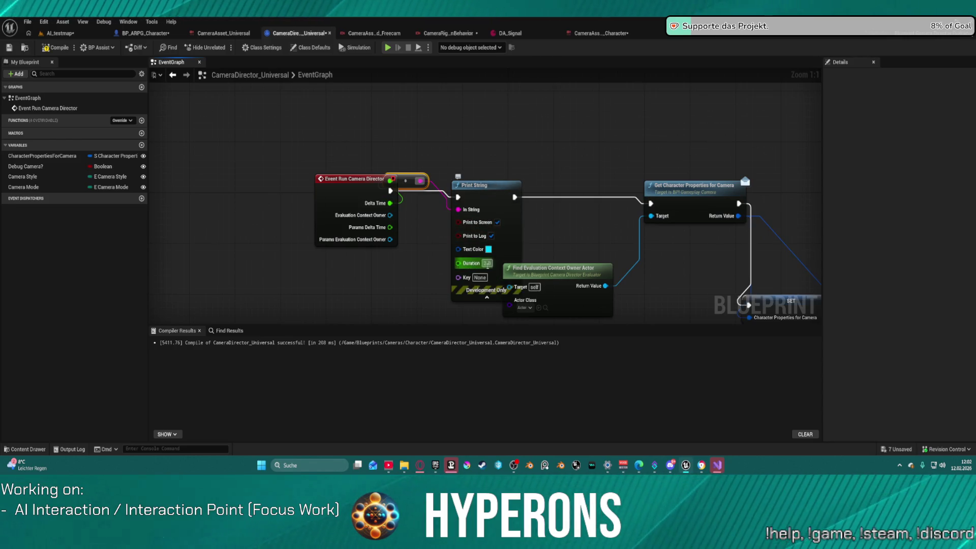
left_click(486, 262)
type("0")
key("Return")
key("f")
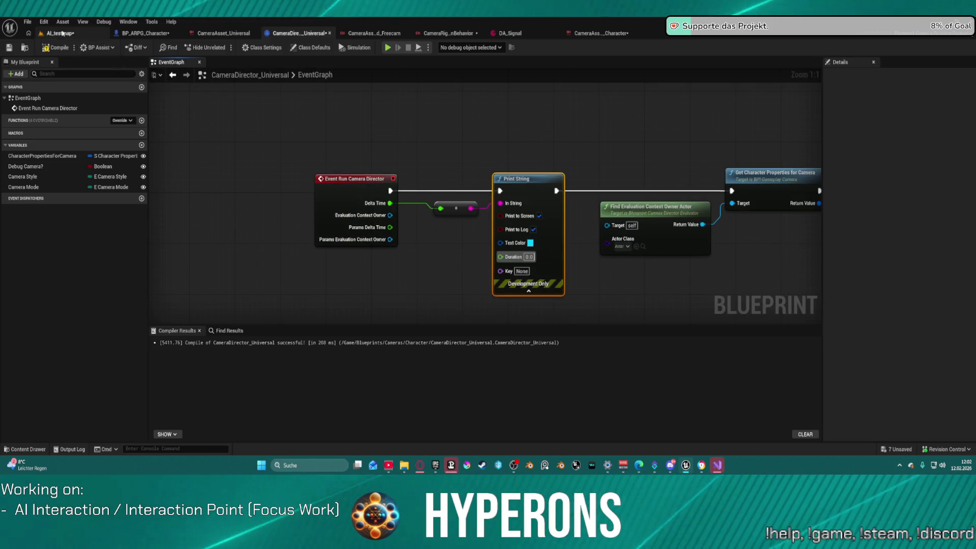
left_click(60, 33)
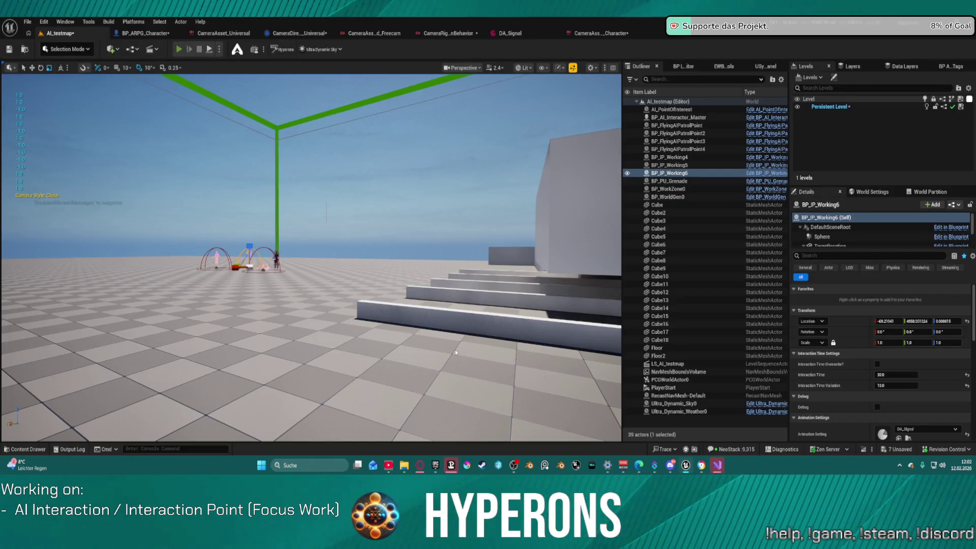
Step: Play-test the level, check the camera rig's Parameters panel, then return to CameraDirector_Universal
key("alt+p")
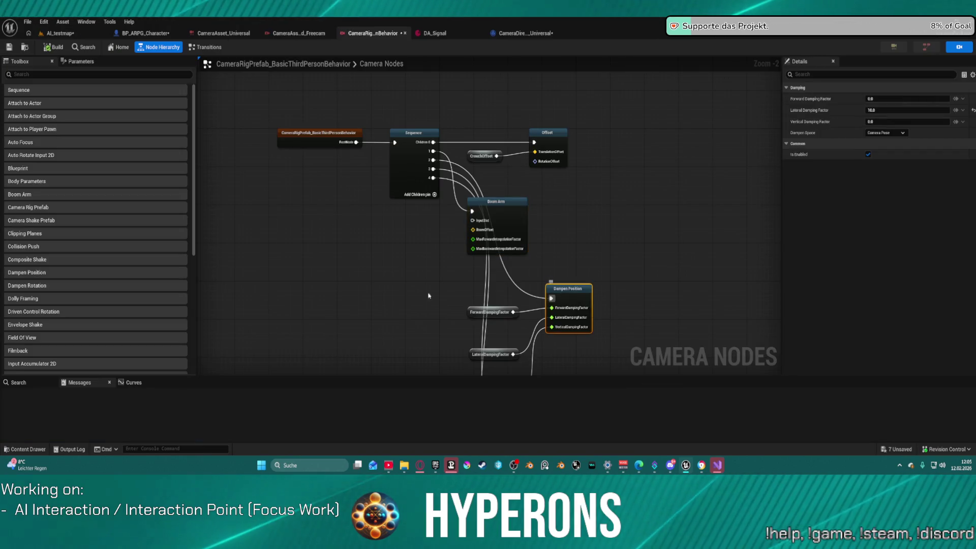
left_click(80, 61)
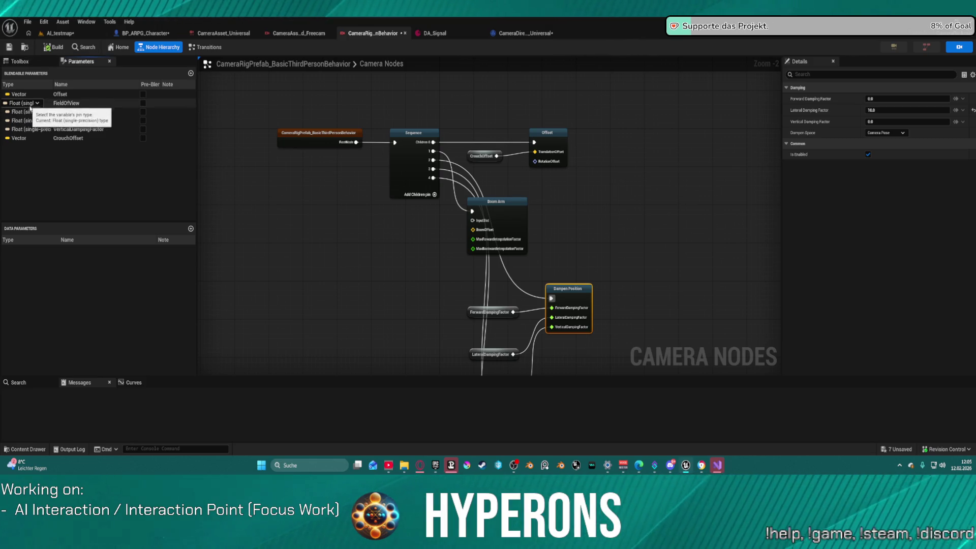
left_click(523, 33)
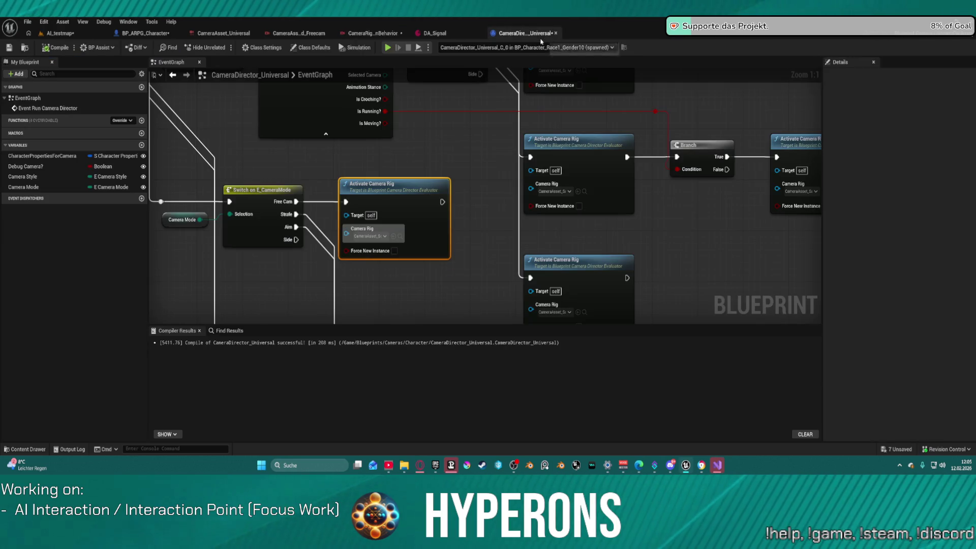
Step: Add a Set Default Camera Rig Parameters node above the Activate Camera Rig node
scroll(641, 239, "down", 5)
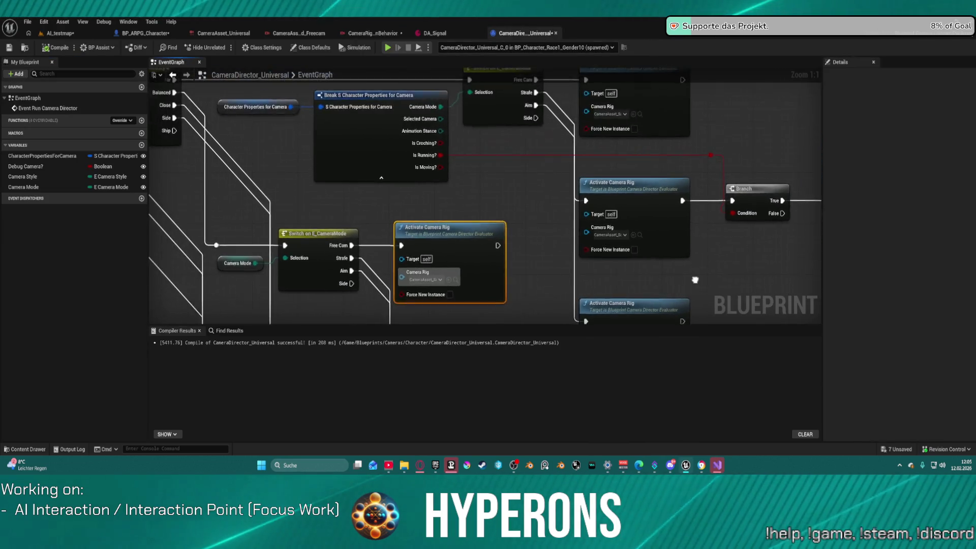
mouse_move(616, 265)
left_mouse_down()
mouse_move(878, 321)
mouse_move(773, 306)
left_mouse_up()
scroll(632, 268, "up", 3)
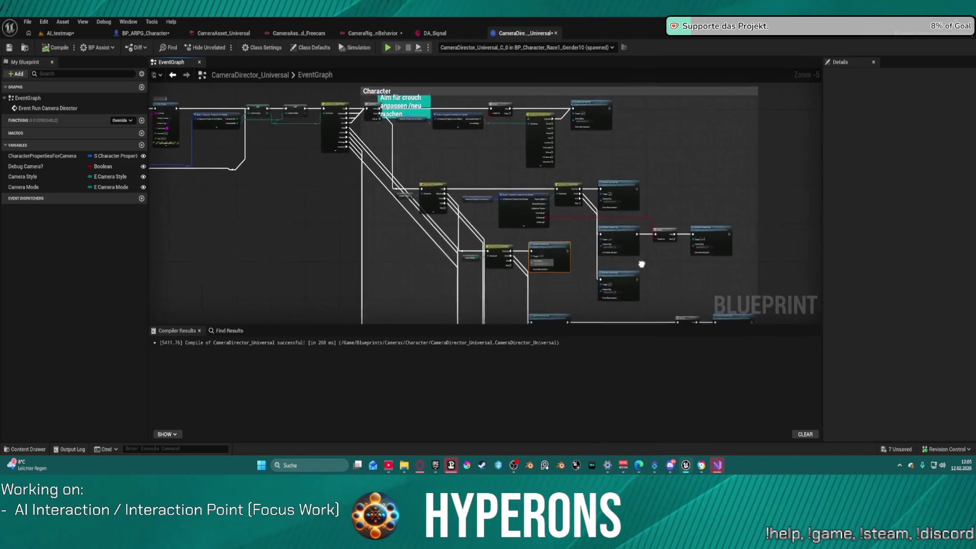
mouse_move(585, 254)
left_mouse_down()
mouse_move(642, 257)
mouse_move(642, 241)
left_mouse_up()
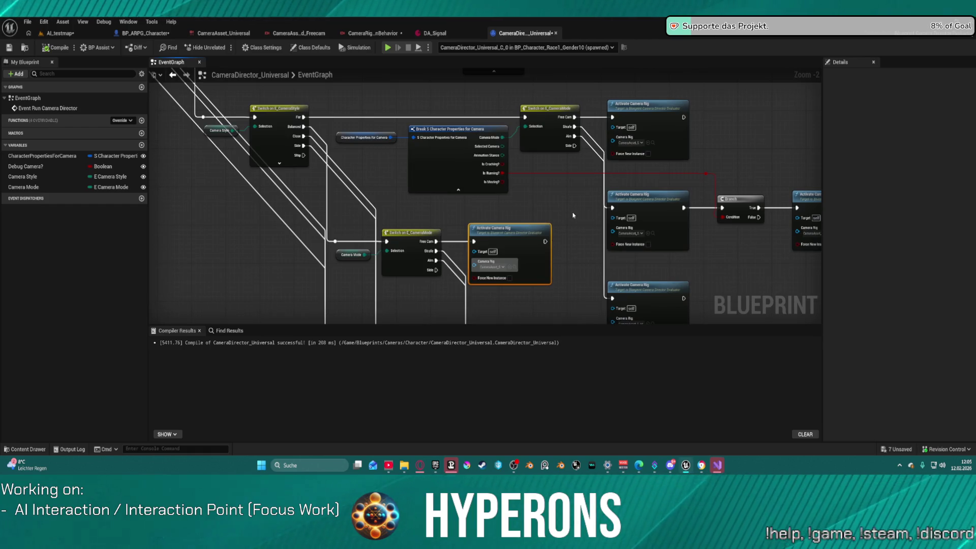
right_click(551, 204)
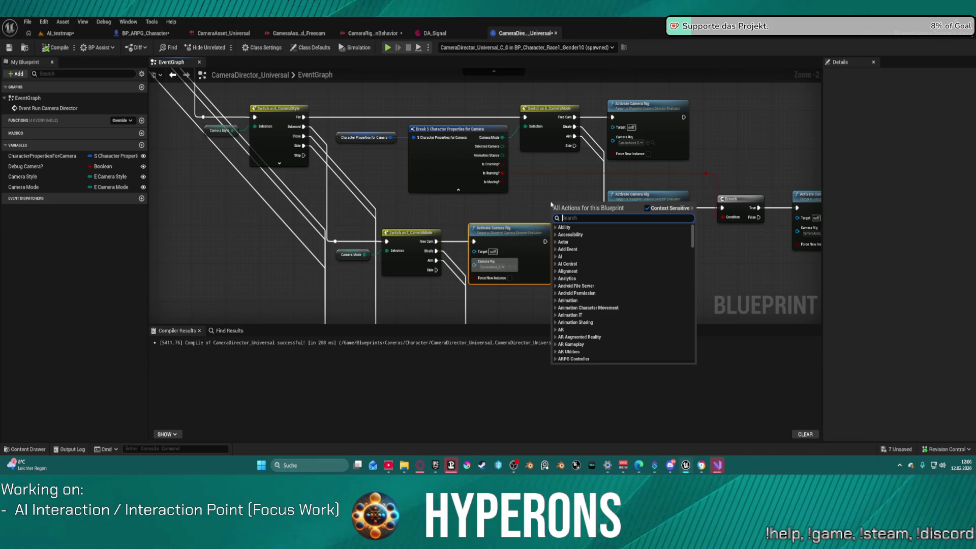
type("came")
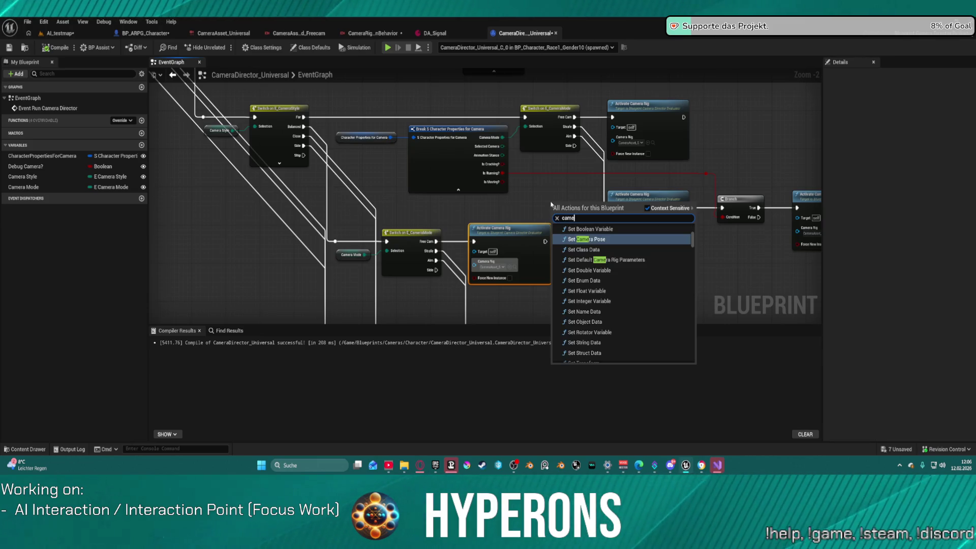
type("ra")
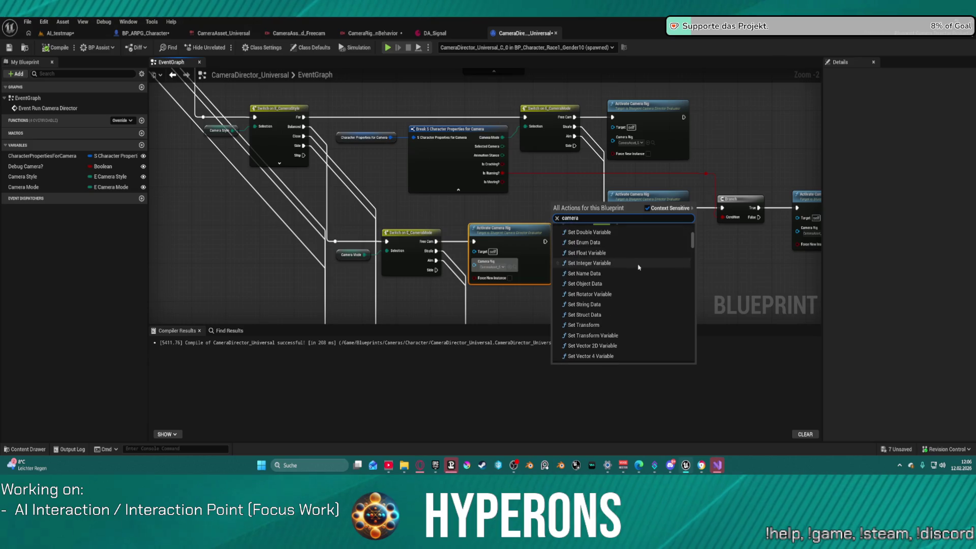
type(" rig")
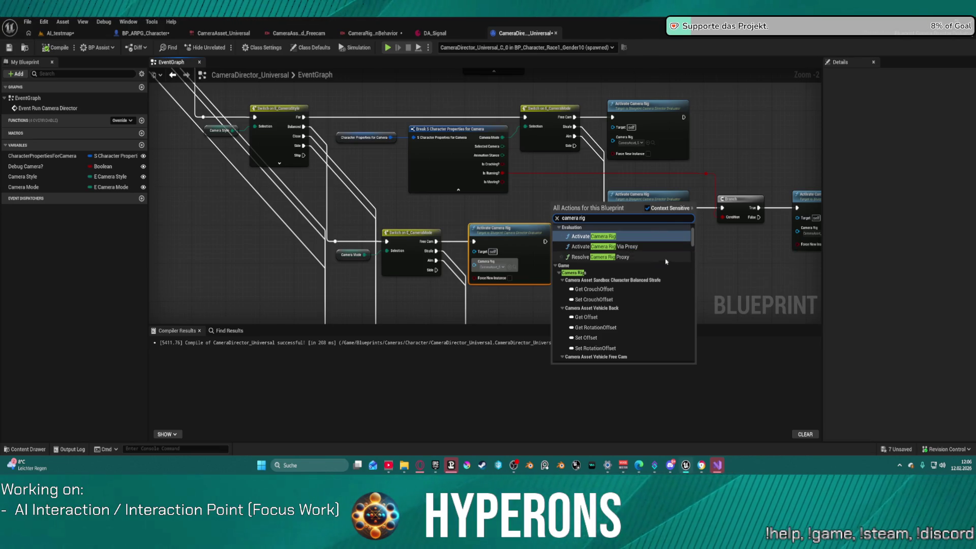
scroll(637, 291, "up", 3)
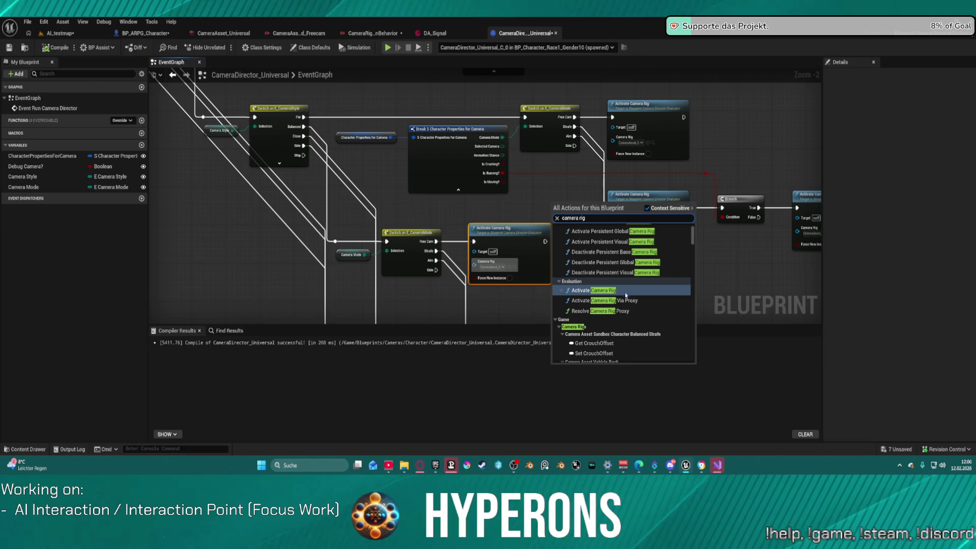
scroll(610, 303, "up", 2)
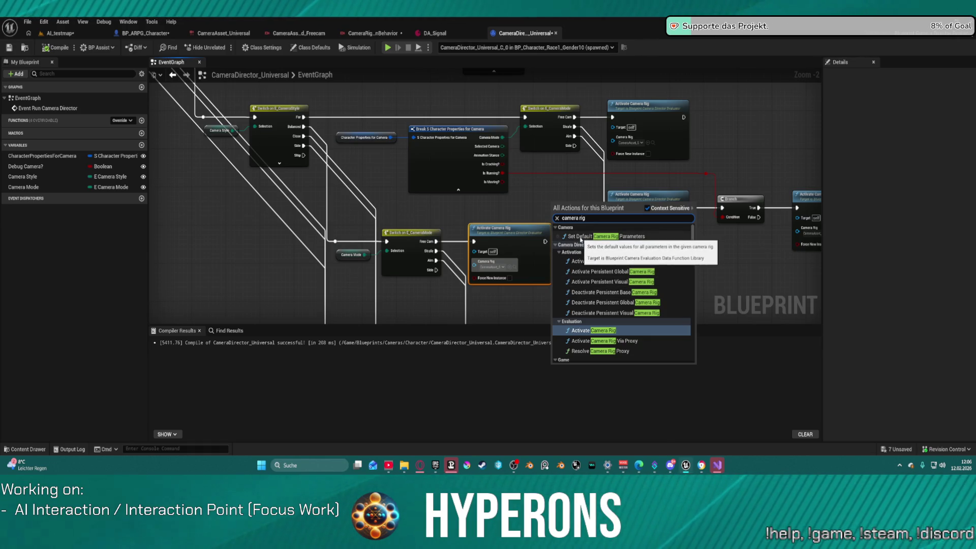
left_click(581, 239)
left_click_drag(588, 213, 579, 180)
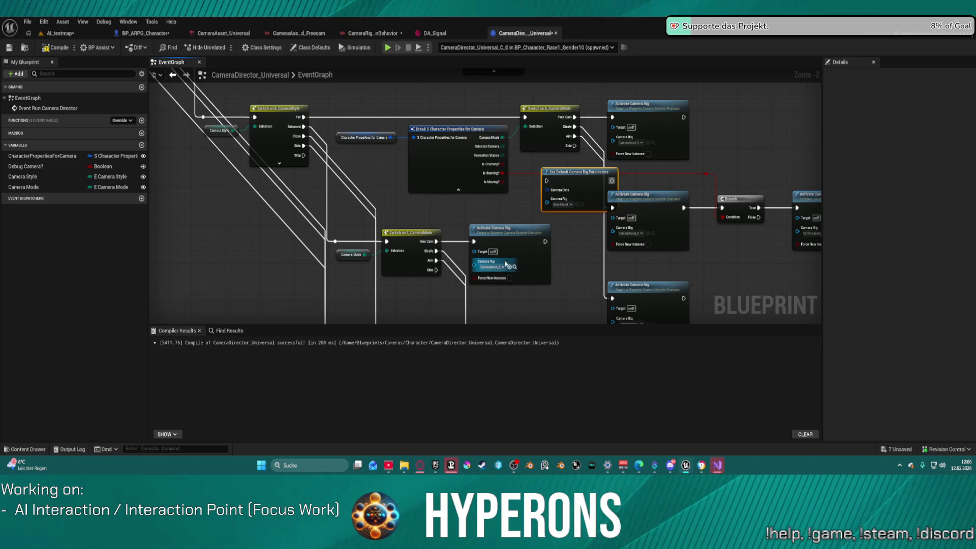
Step: Copy the Camera Rig value from Activate Camera Rig onto the new node
key("ctrl+c")
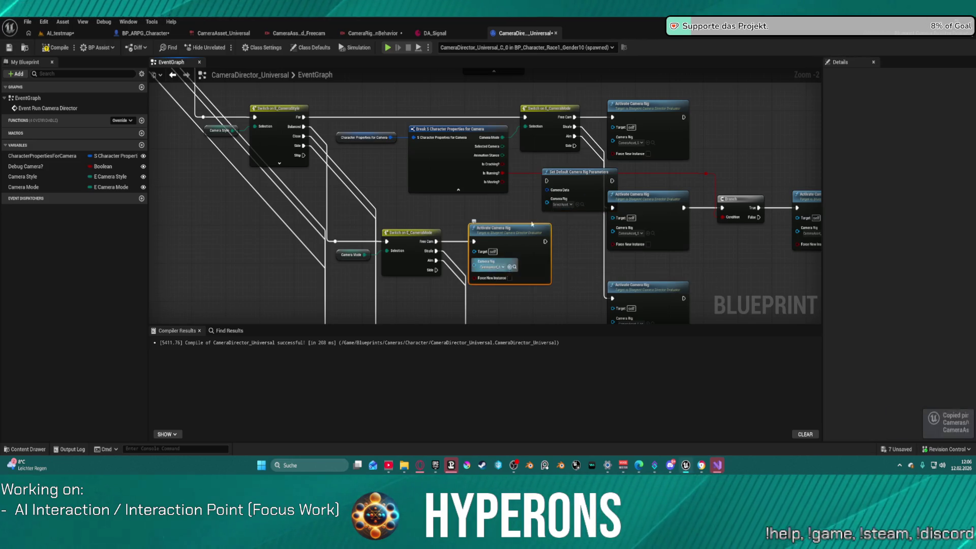
key("ctrl+v")
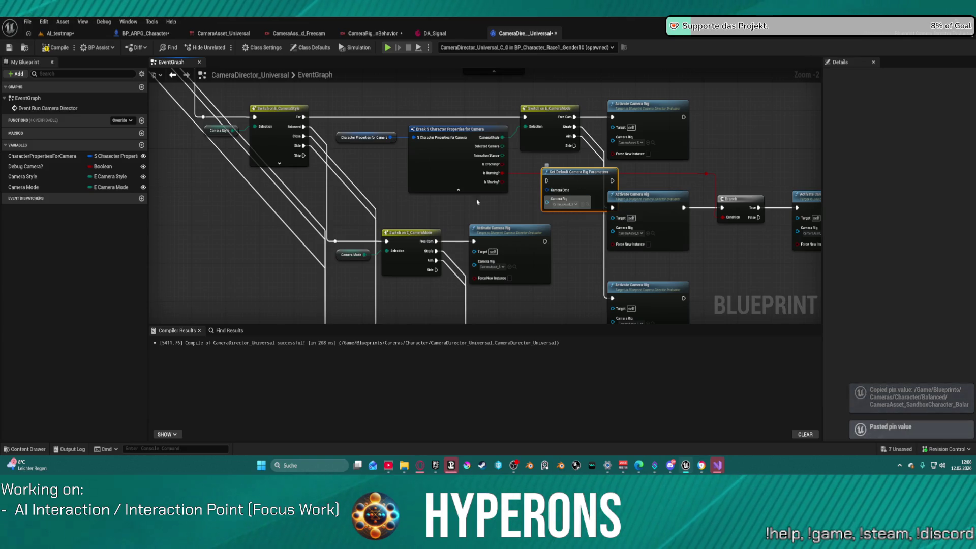
left_click_drag(497, 196, 449, 212)
Step: Move the Character Properties for Camera getter lower and add a Make Camera Evaluation Data node for Camera Data
mouse_move(400, 141)
left_mouse_down()
mouse_move(407, 161)
mouse_move(381, 172)
mouse_move(503, 189)
mouse_move(473, 193)
mouse_move(554, 193)
mouse_move(501, 203)
left_mouse_up()
key("Escape")
type("brea")
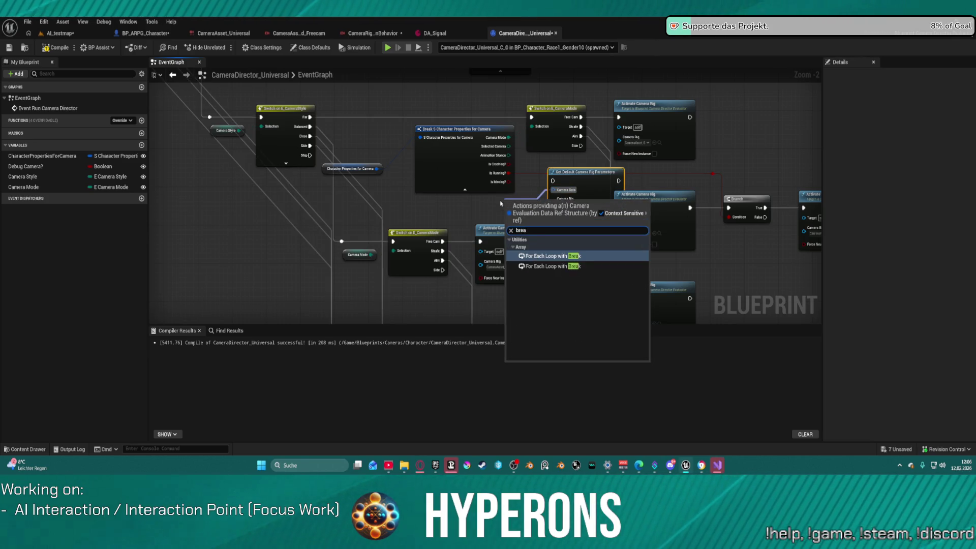
key("BackSpace")
key("BackSpace")
key("BackSpace")
type("mak")
key("Return")
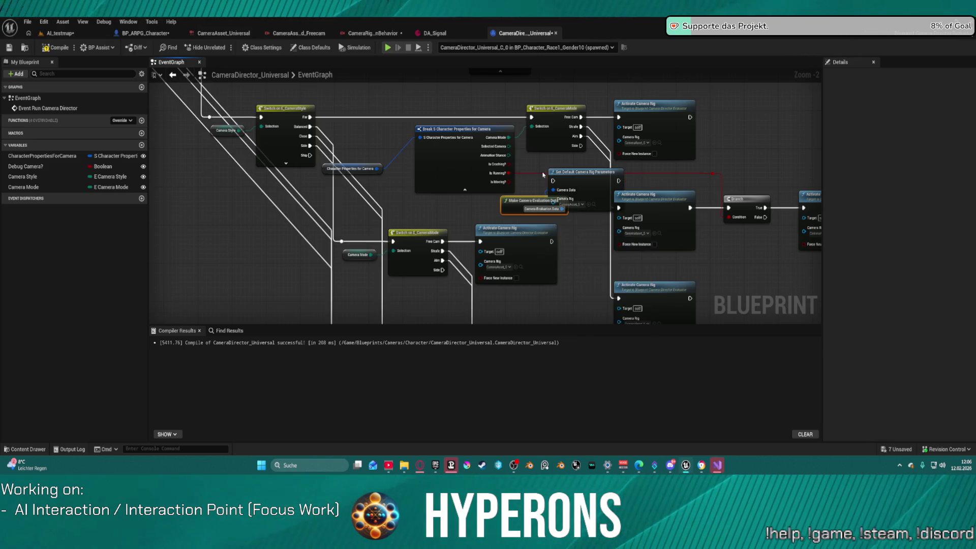
left_click_drag(516, 200, 447, 203)
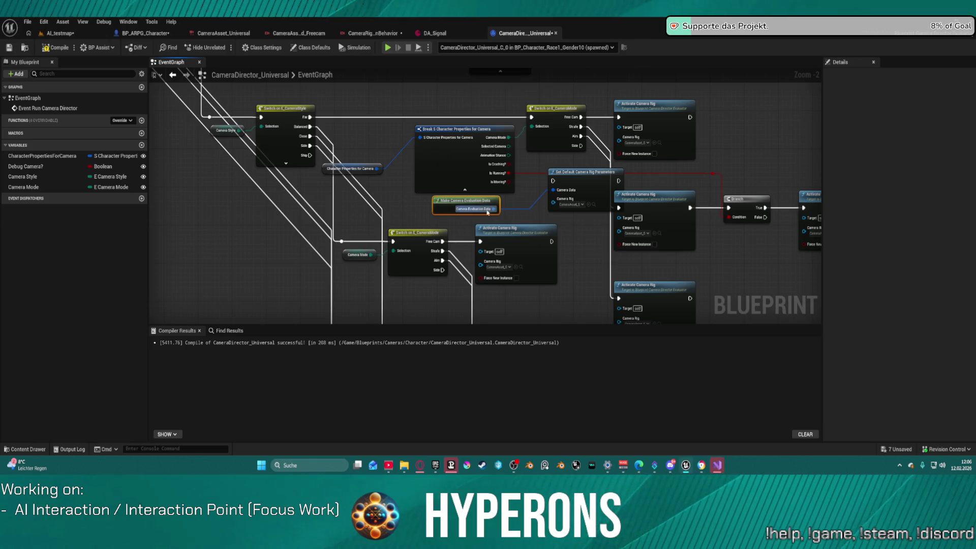
Step: Browse the action list for 'camer data' and 'data' nodes, closing it without adding anything
right_click(454, 210)
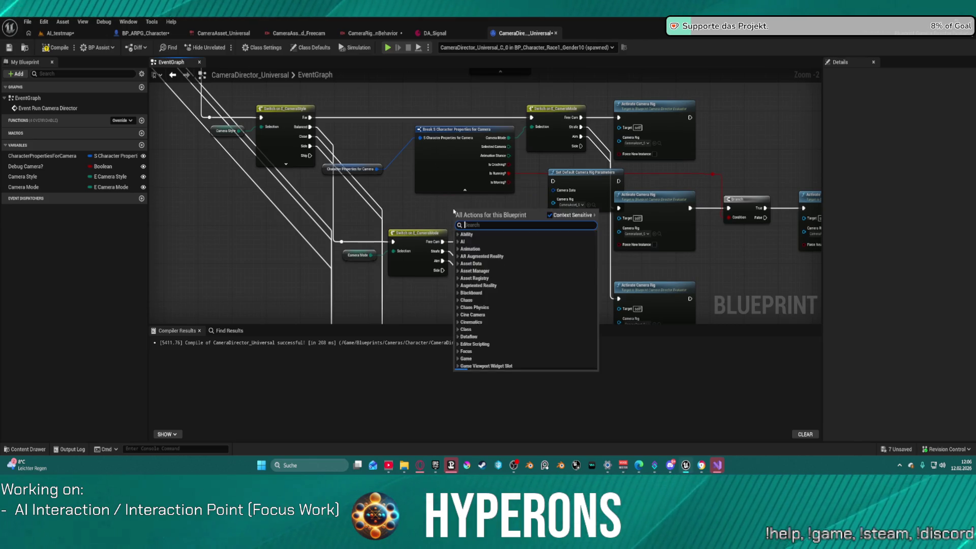
type("camer data")
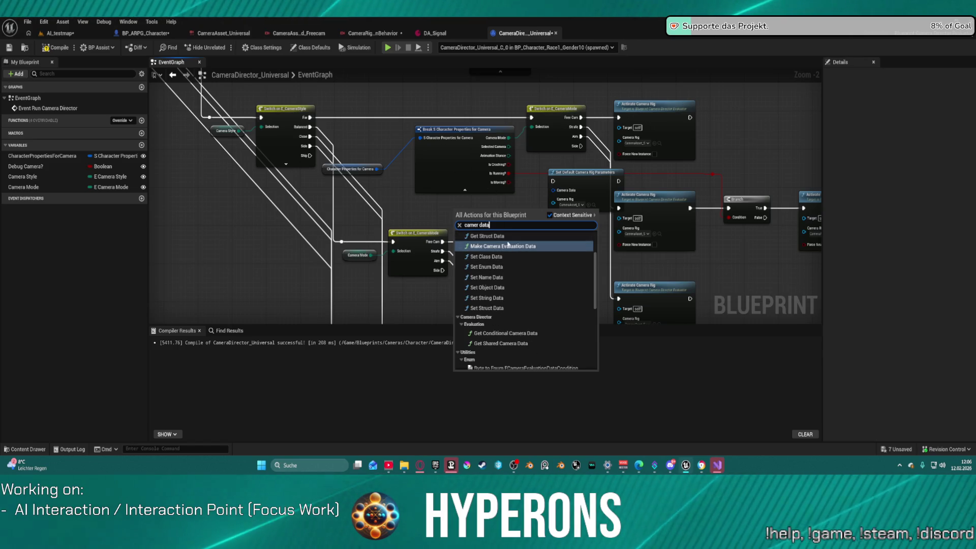
scroll(516, 268, "up", 1)
scroll(516, 274, "up", 2)
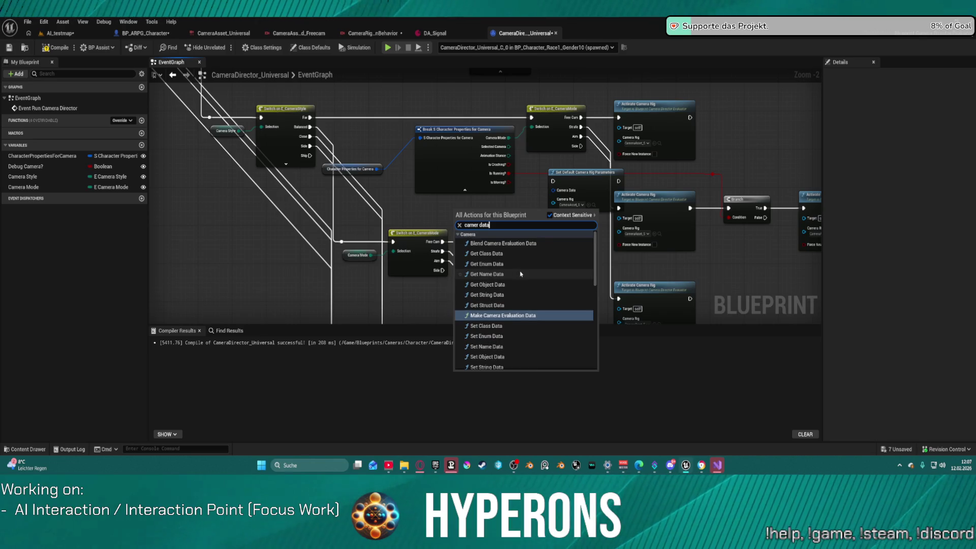
scroll(544, 288, "down", 5)
scroll(539, 293, "up", 5)
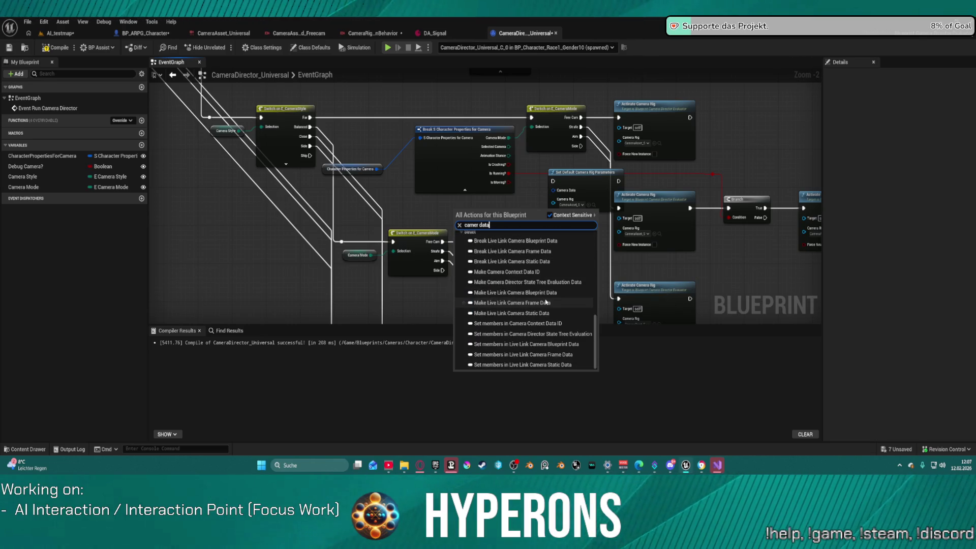
scroll(536, 297, "up", 2)
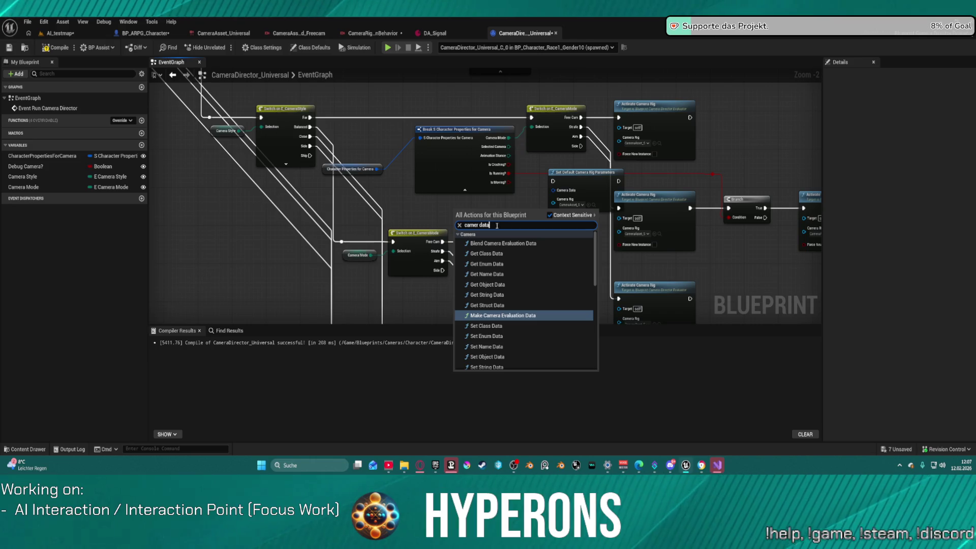
type("data")
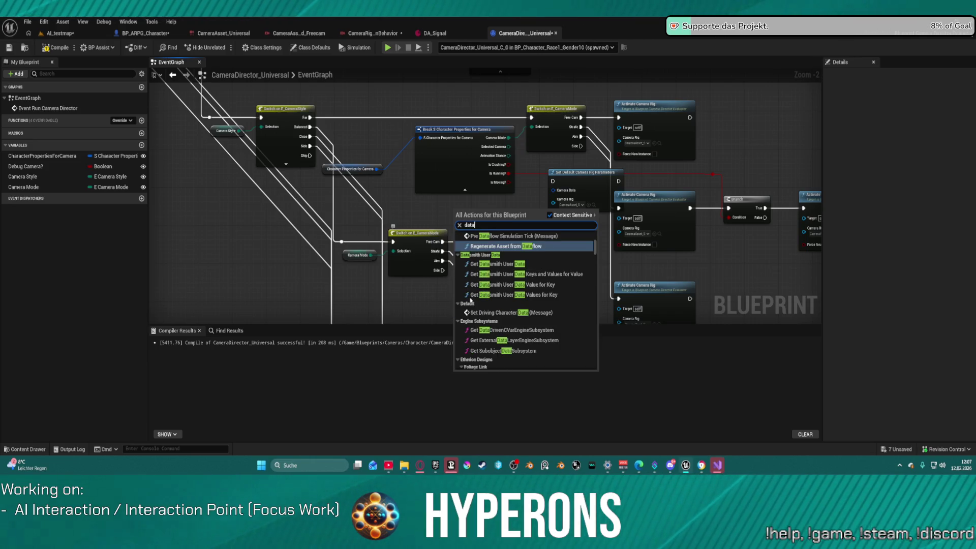
left_click_drag(599, 252, 590, 372)
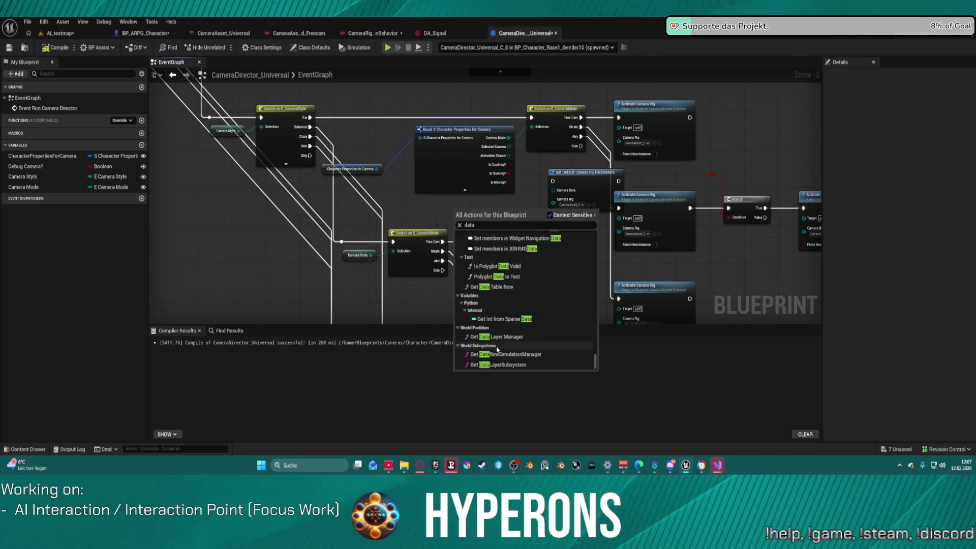
scroll(497, 349, "up", 8)
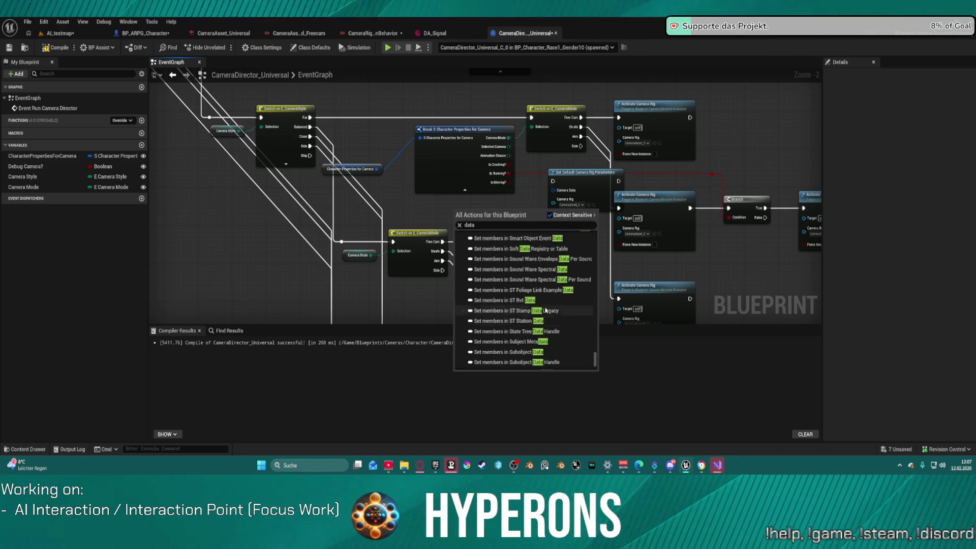
scroll(568, 340, "up", 5)
left_click_drag(592, 358, 594, 303)
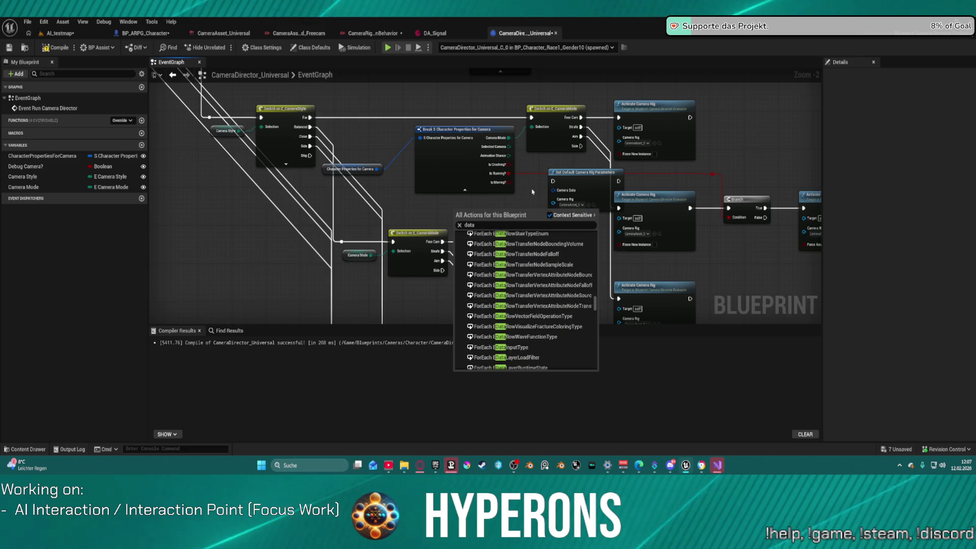
left_click(377, 138)
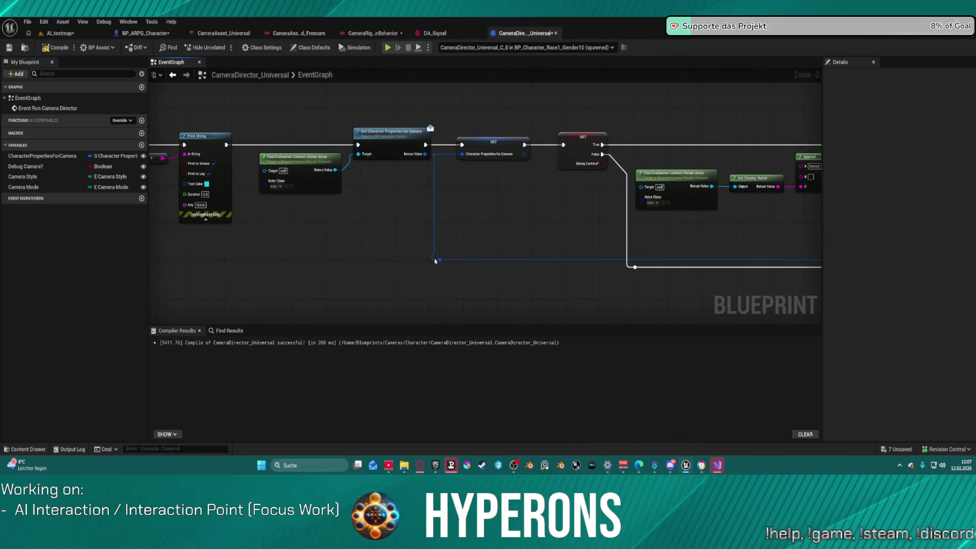
Step: Follow the wires between nodes to find what connects to Camera Data
double_click(436, 260)
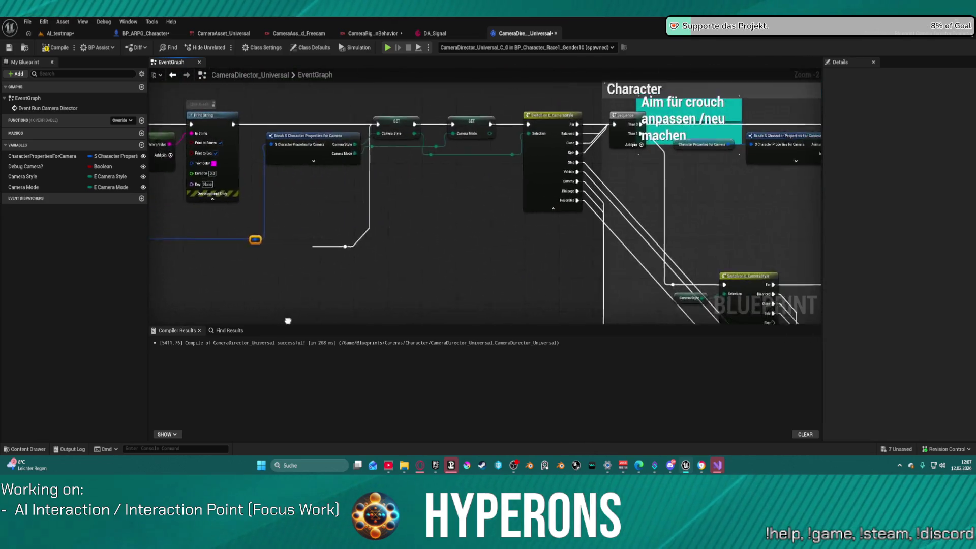
double_click(216, 246)
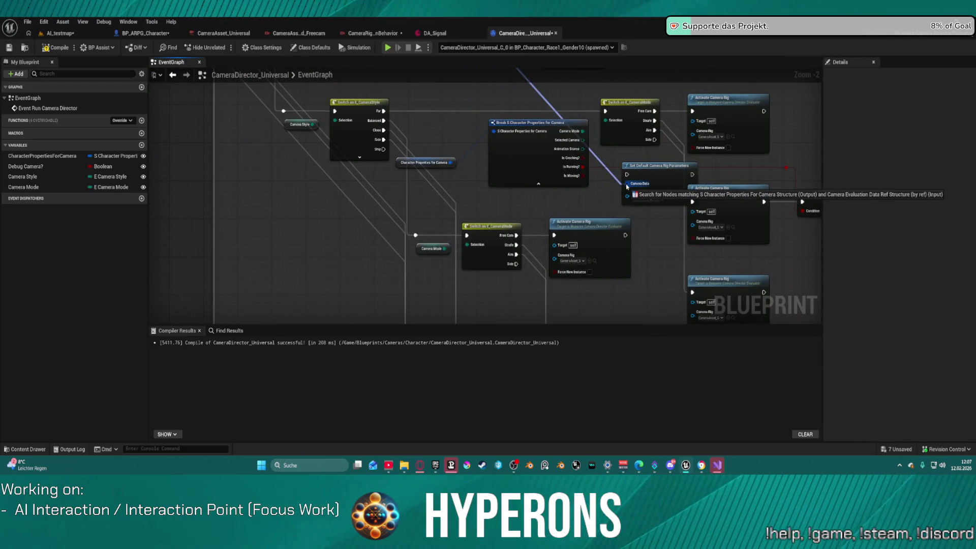
mouse_move(627, 187)
left_mouse_down()
mouse_move(431, 212)
mouse_move(600, 94)
left_mouse_up()
scroll(431, 212, "down", 4)
scroll(540, 216, "up", 4)
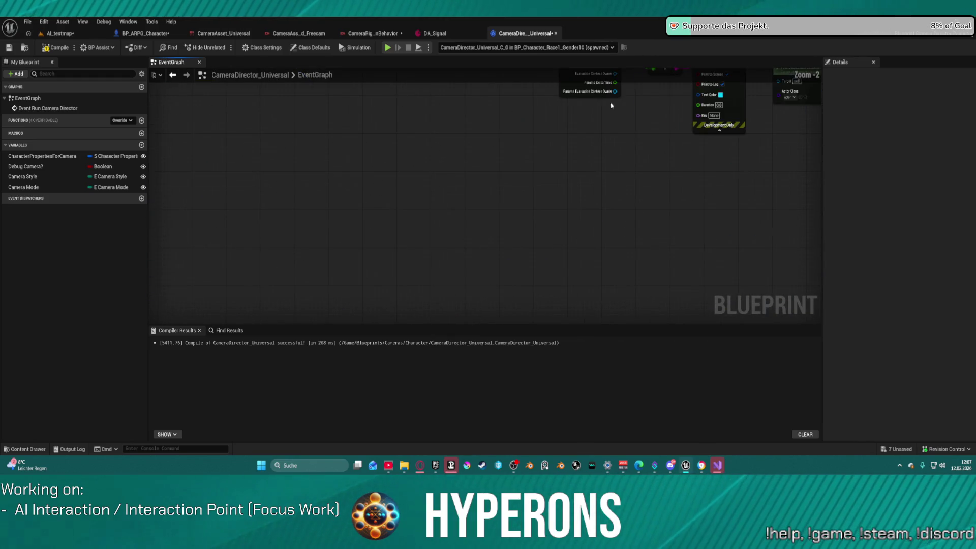
scroll(536, 197, "up", 2)
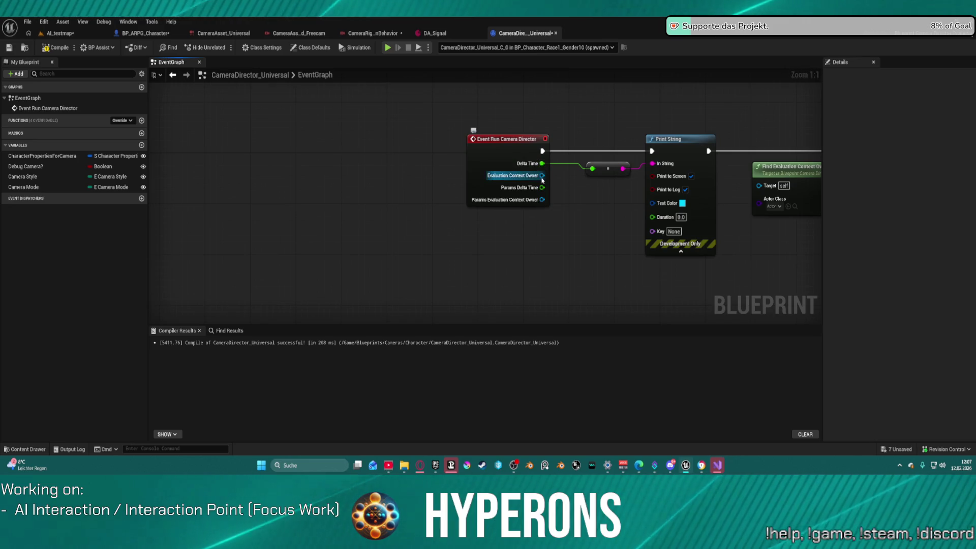
Step: Search 'data' actions from the Params Evaluation Context Owner, then view the Switch on E_CameraStyle nodes
left_click_drag(543, 200, 577, 258)
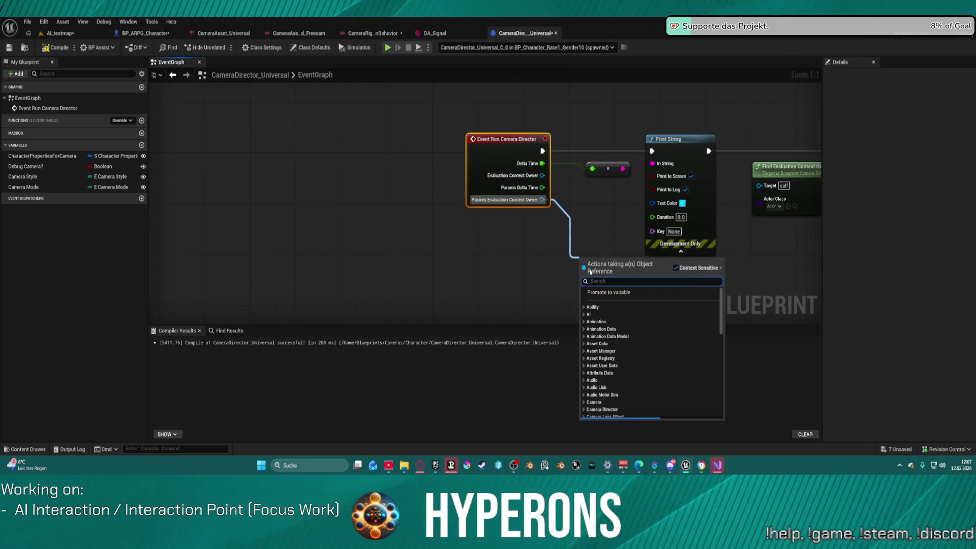
type("data")
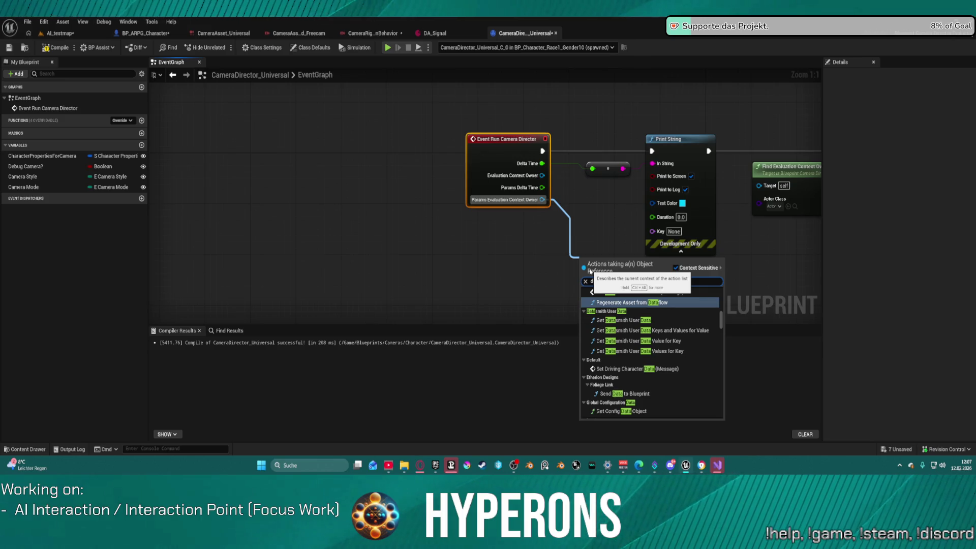
scroll(684, 322, "down", 5)
left_click_drag(722, 323, 716, 419)
mouse_move(775, 277)
left_mouse_down()
mouse_move(672, 220)
mouse_move(554, 235)
mouse_move(383, 220)
left_mouse_up()
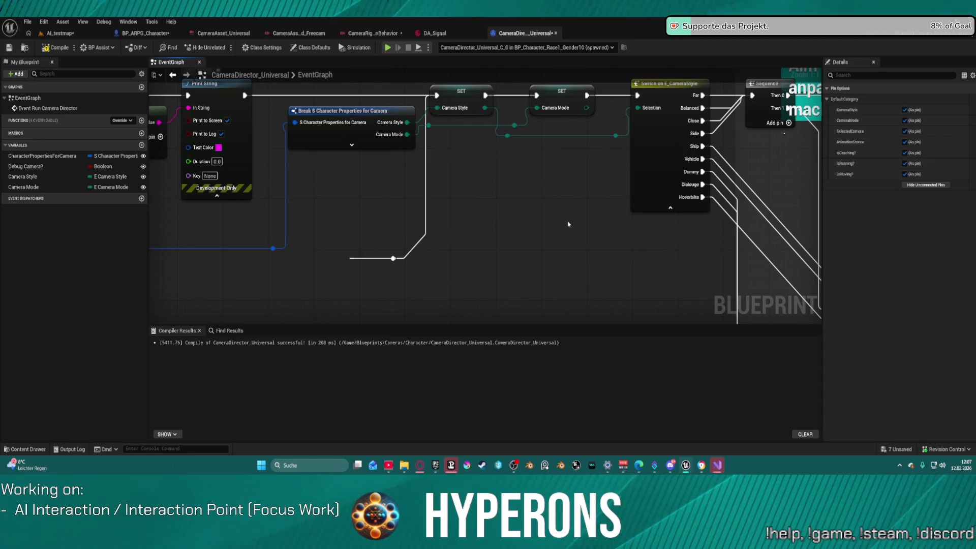
left_click_drag(569, 224, 435, 224)
mouse_move(609, 219)
left_mouse_down()
mouse_move(433, 119)
mouse_move(494, 95)
left_mouse_up()
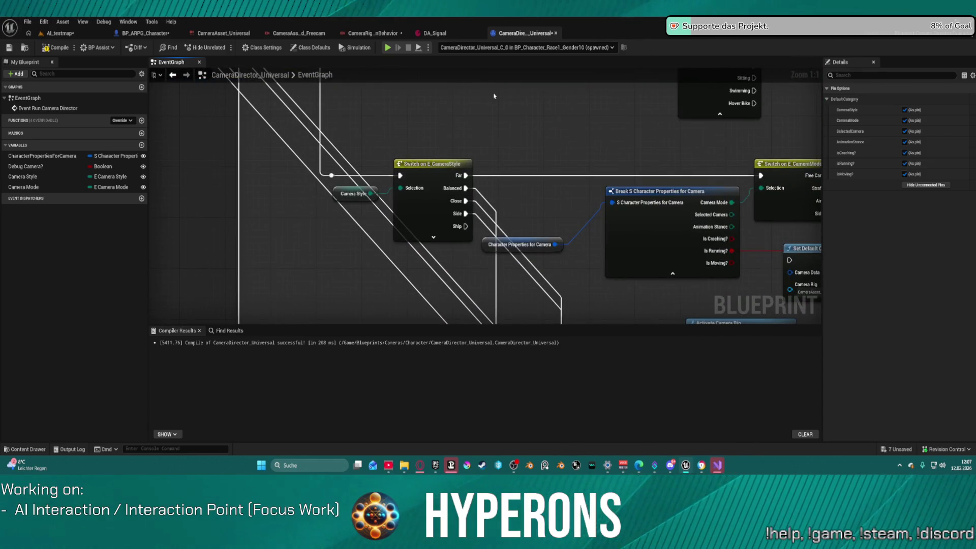
right_click(494, 95)
type("camera")
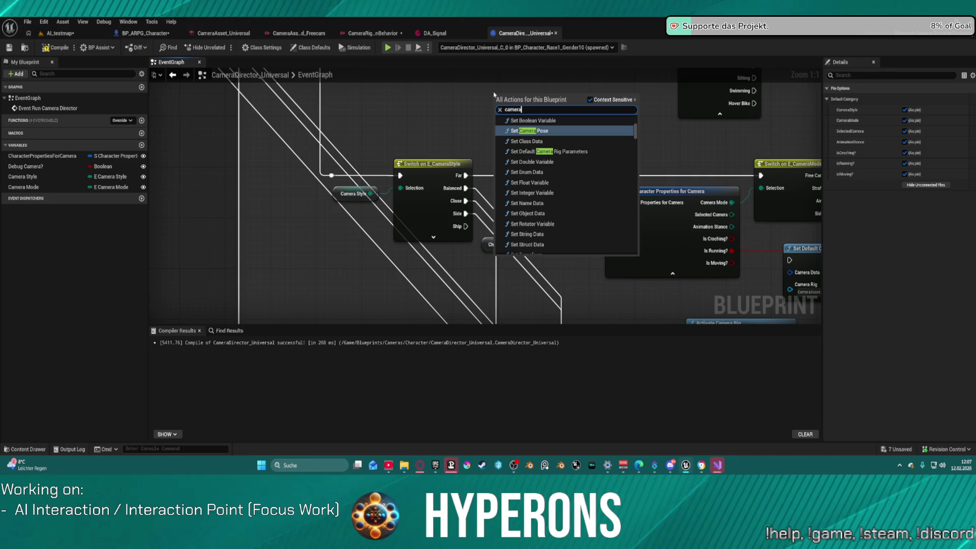
scroll(614, 126, "up", 1)
scroll(604, 158, "up", 3)
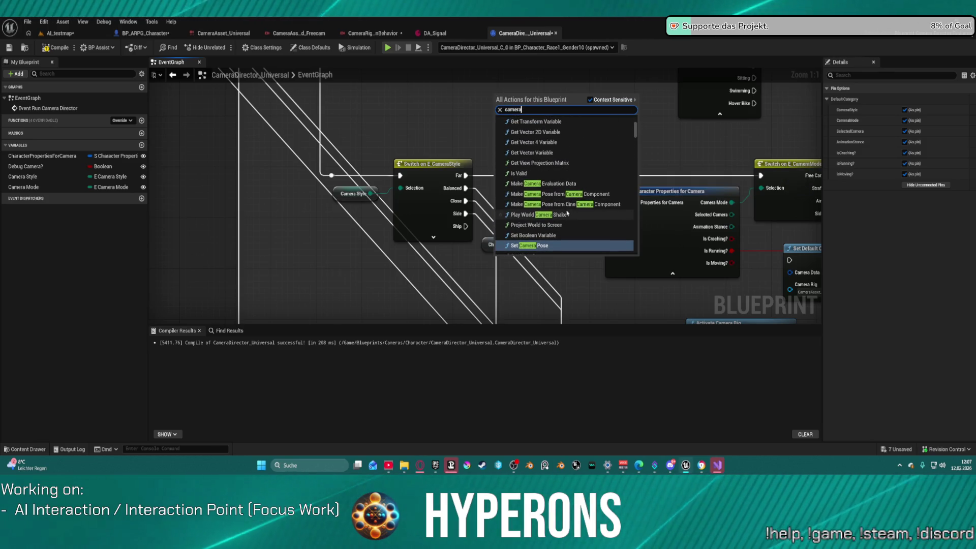
scroll(613, 157, "up", 2)
scroll(612, 168, "down", 2)
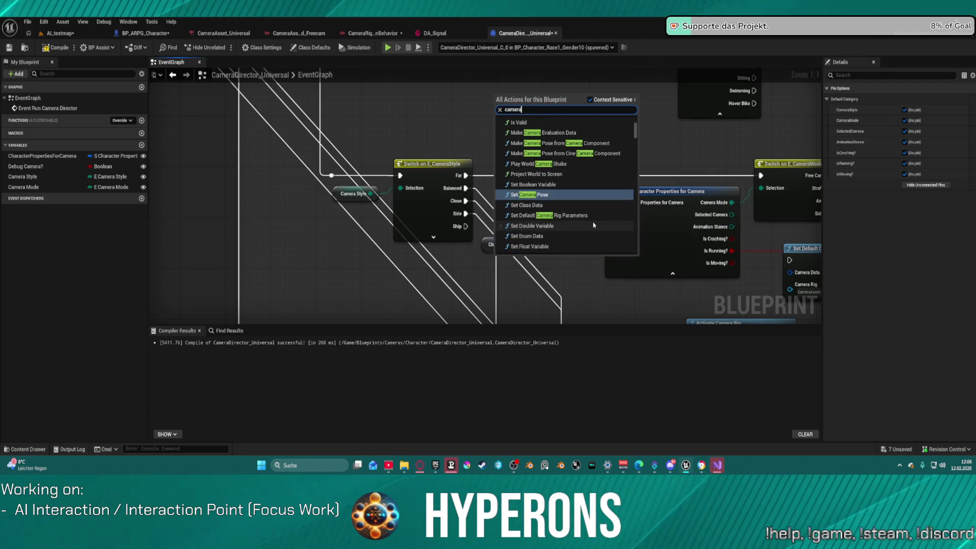
scroll(598, 208, "up", 4)
scroll(599, 203, "down", 4)
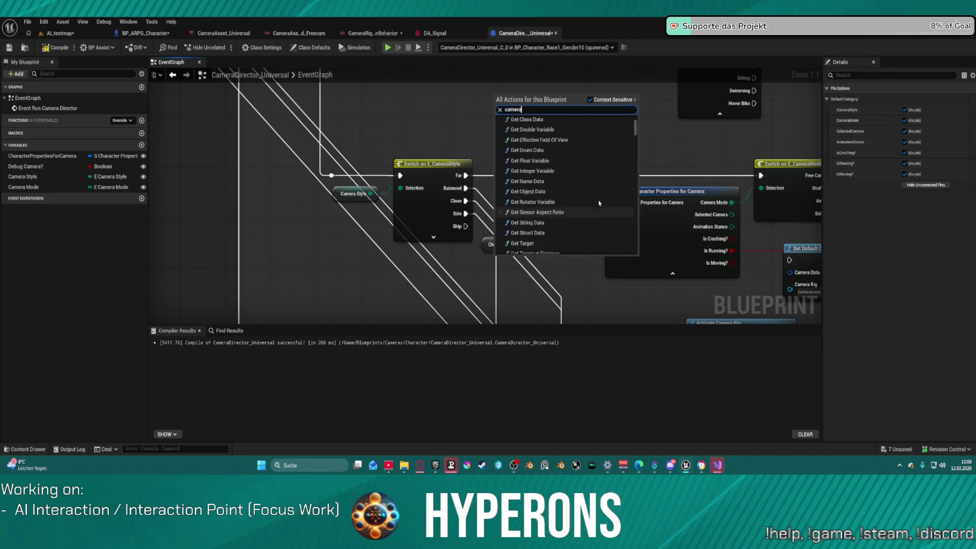
left_click(536, 173)
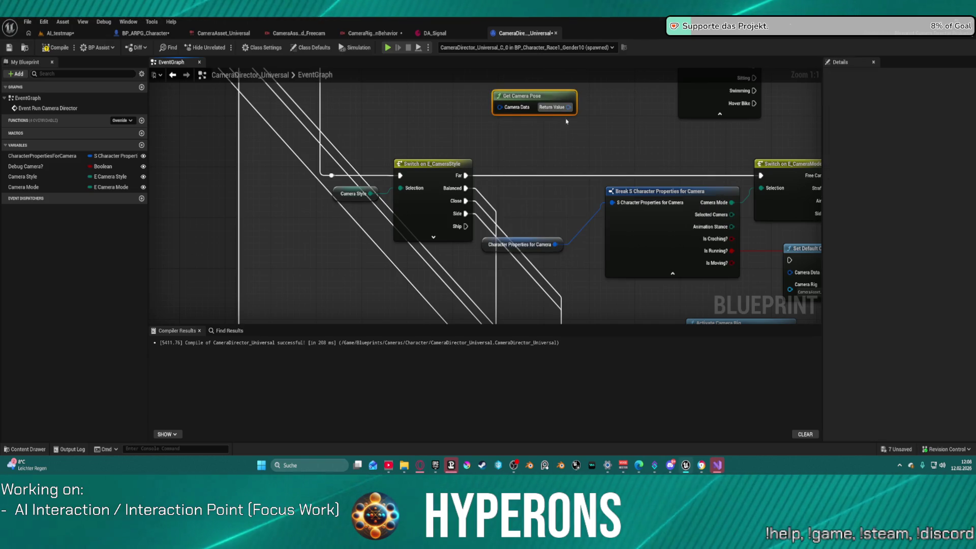
mouse_move(569, 107)
left_mouse_down()
mouse_move(531, 187)
mouse_move(607, 255)
mouse_move(755, 216)
mouse_move(682, 99)
mouse_move(468, 214)
mouse_move(478, 222)
mouse_move(456, 212)
left_mouse_up()
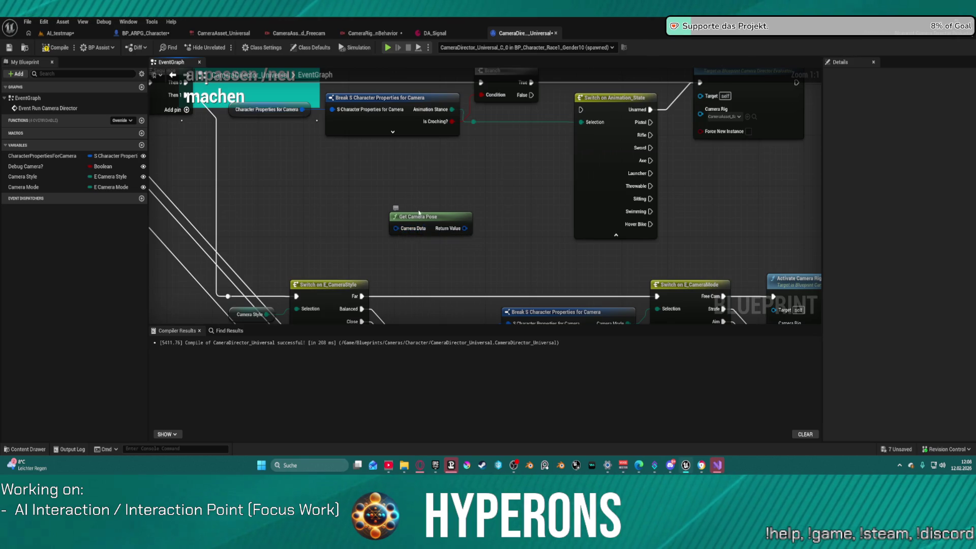
key("Delete")
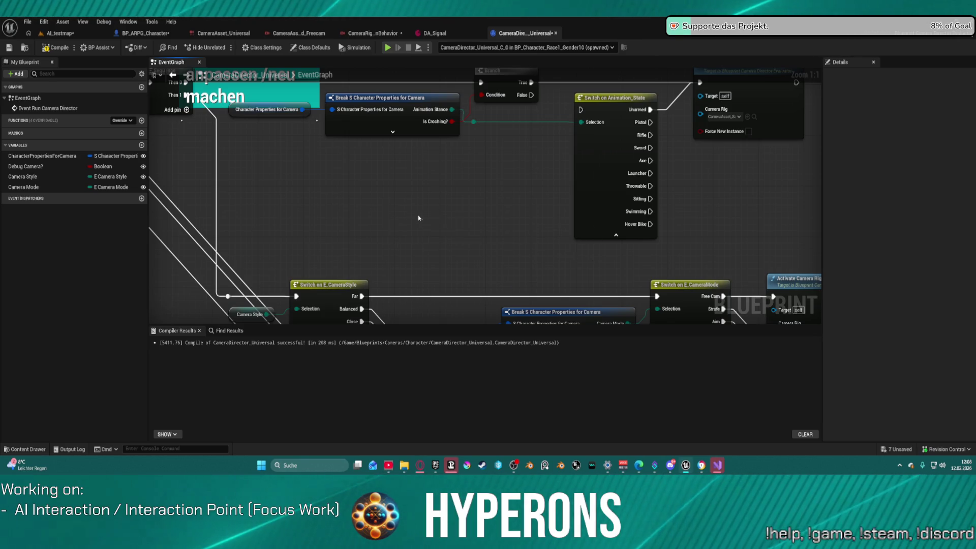
right_click(420, 219)
type("camera")
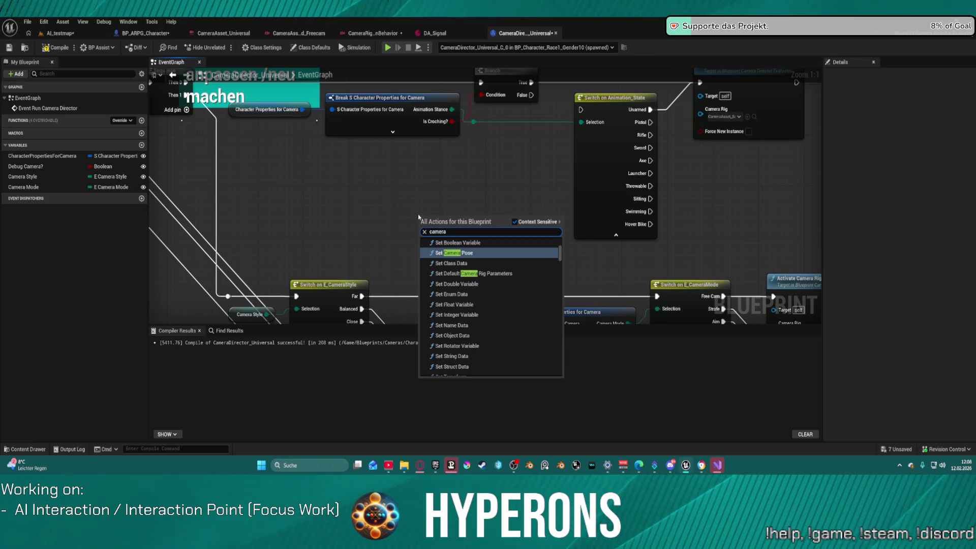
left_click(502, 274)
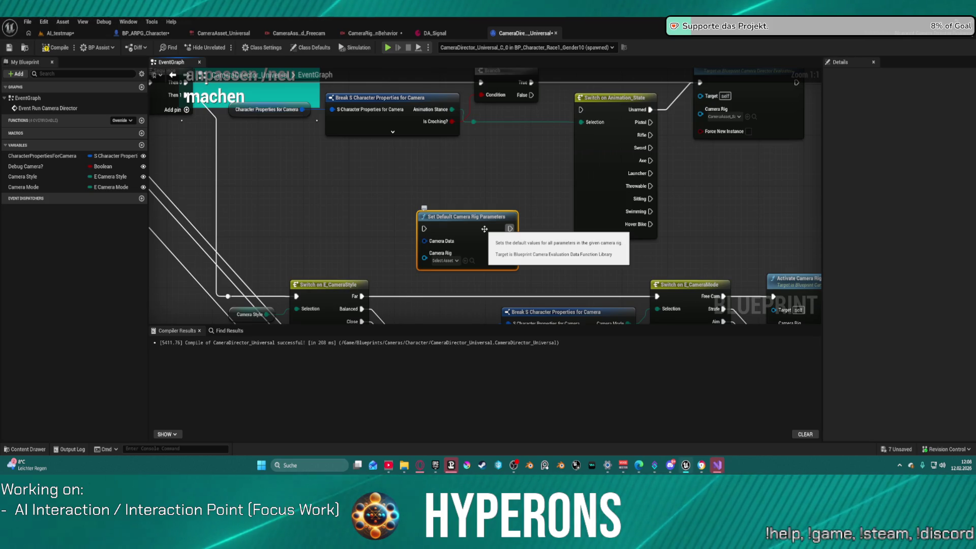
key("Delete")
left_click_drag(497, 238, 457, 96)
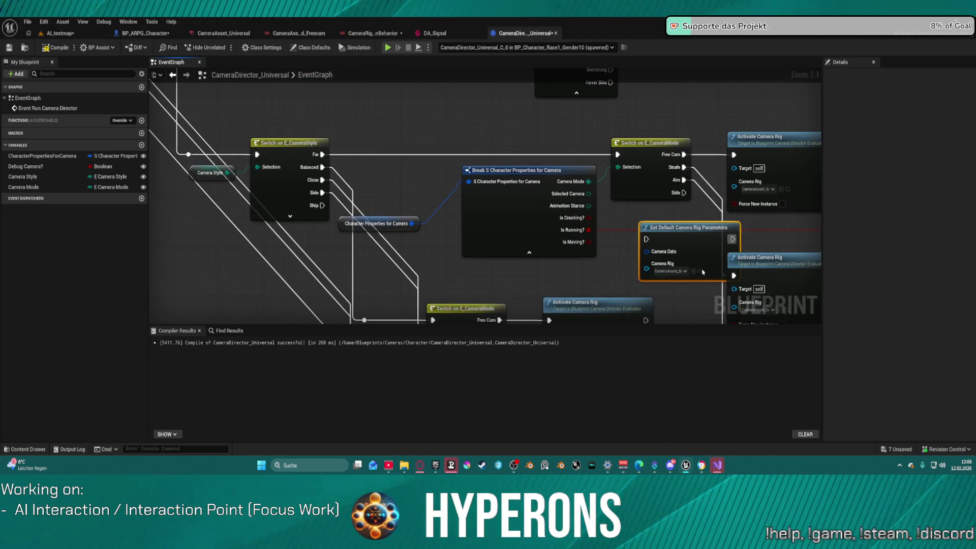
left_click_drag(647, 252, 612, 262)
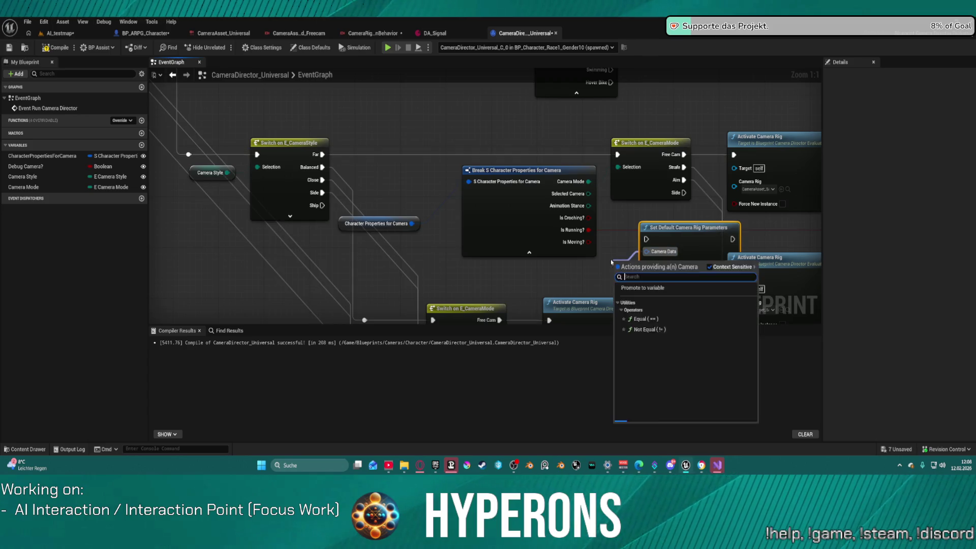
type("make")
key("Return")
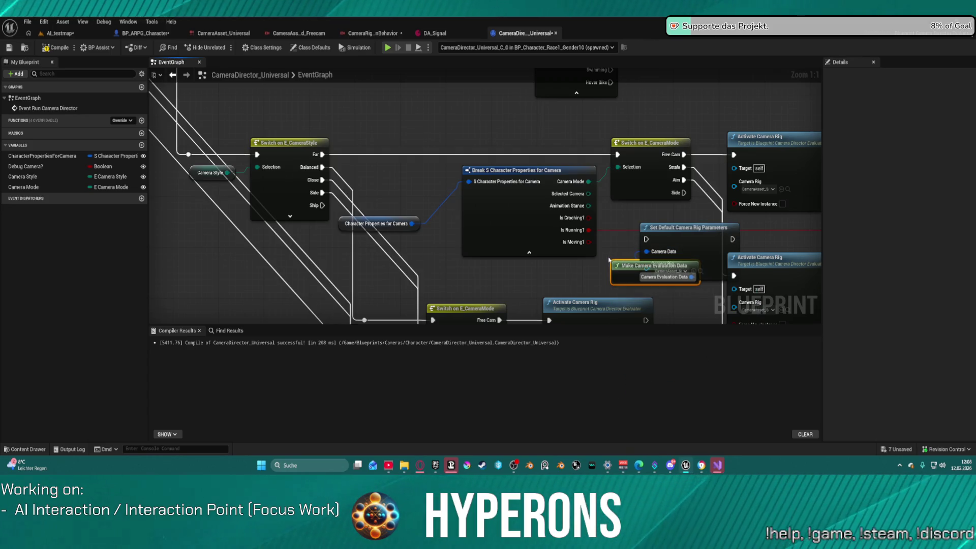
key("Delete")
mouse_move(701, 239)
left_mouse_down()
mouse_move(660, 235)
mouse_move(602, 185)
left_mouse_up()
key("Delete")
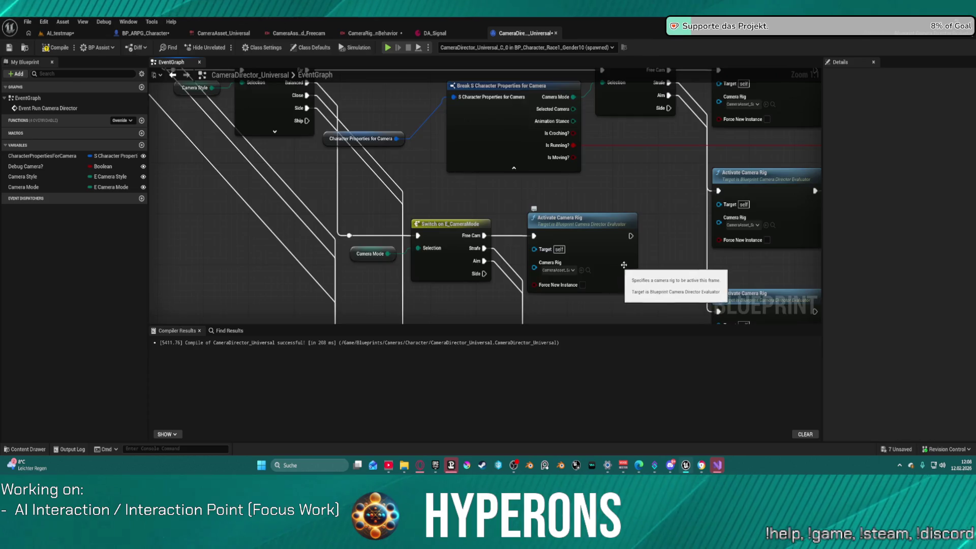
Step: Delete the stacked duplicate Activate Camera Rig nodes, reposition the remaining one, and start a play test
scroll(599, 272, "down", 4)
scroll(563, 139, "up", 4)
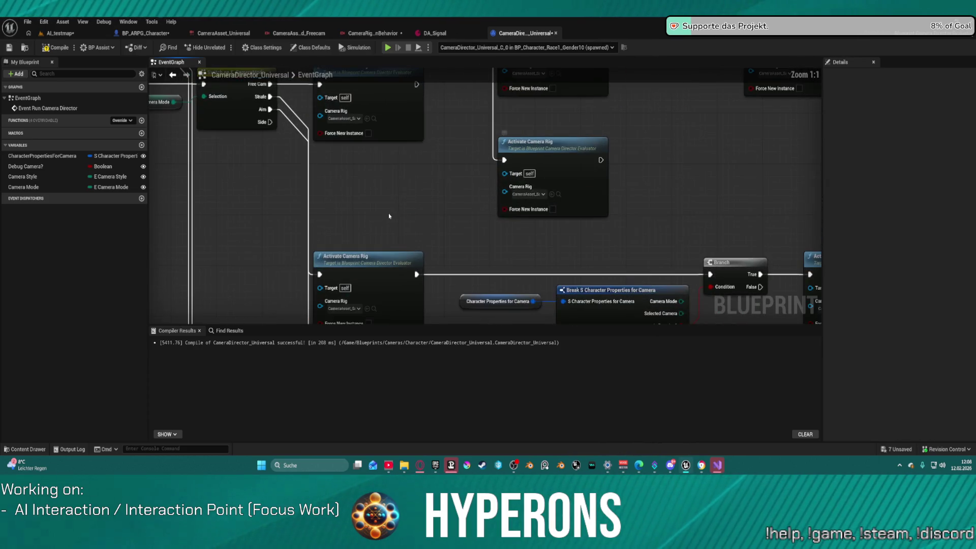
mouse_move(388, 214)
left_mouse_down()
mouse_move(424, 320)
mouse_move(429, 126)
mouse_move(447, 119)
left_mouse_up()
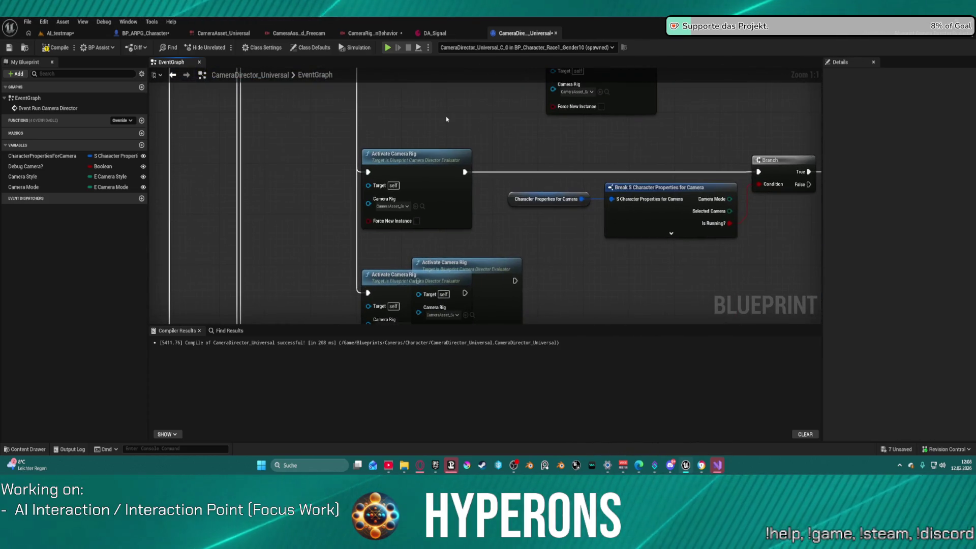
right_click(447, 145)
left_click_drag(447, 155, 467, 126)
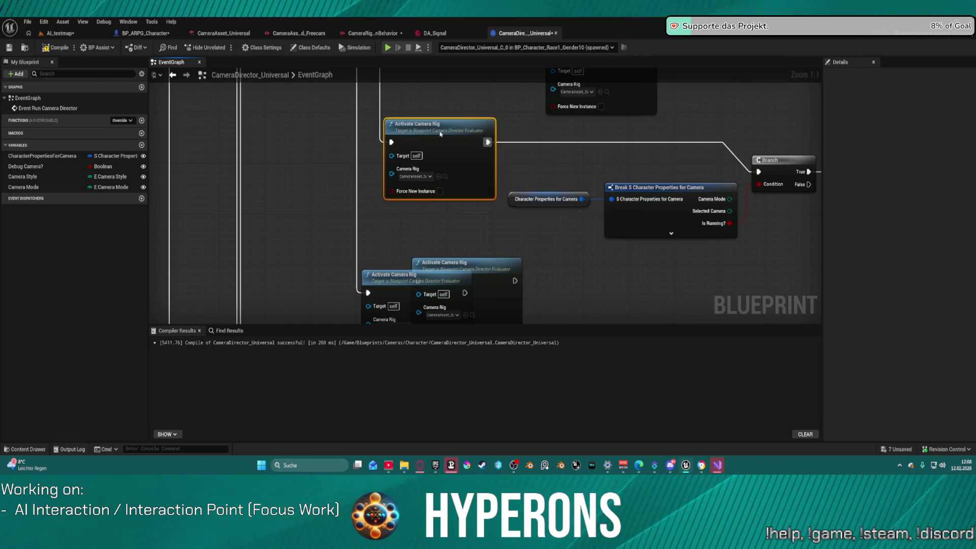
left_click_drag(419, 206, 443, 135)
mouse_move(508, 206)
left_mouse_down()
mouse_move(401, 176)
mouse_move(474, 182)
left_mouse_up()
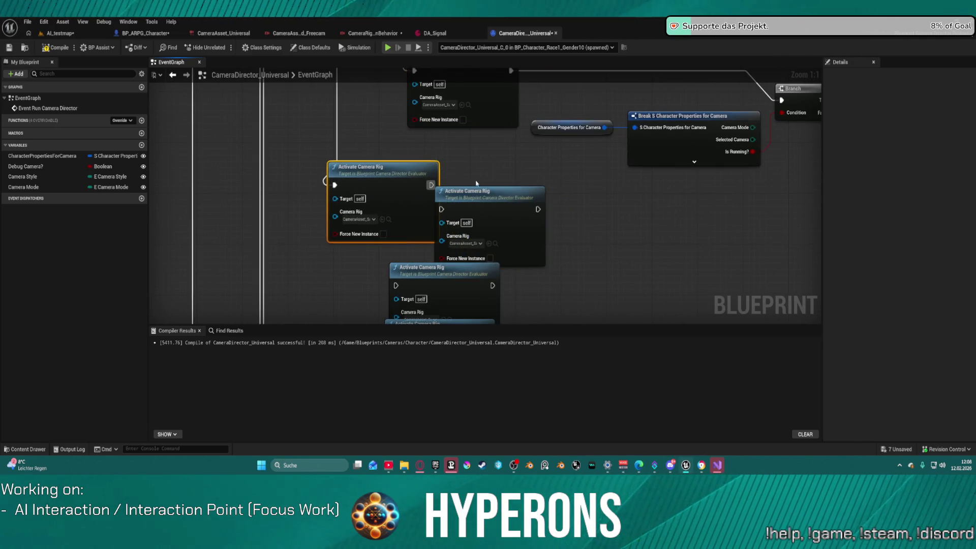
left_click(496, 203)
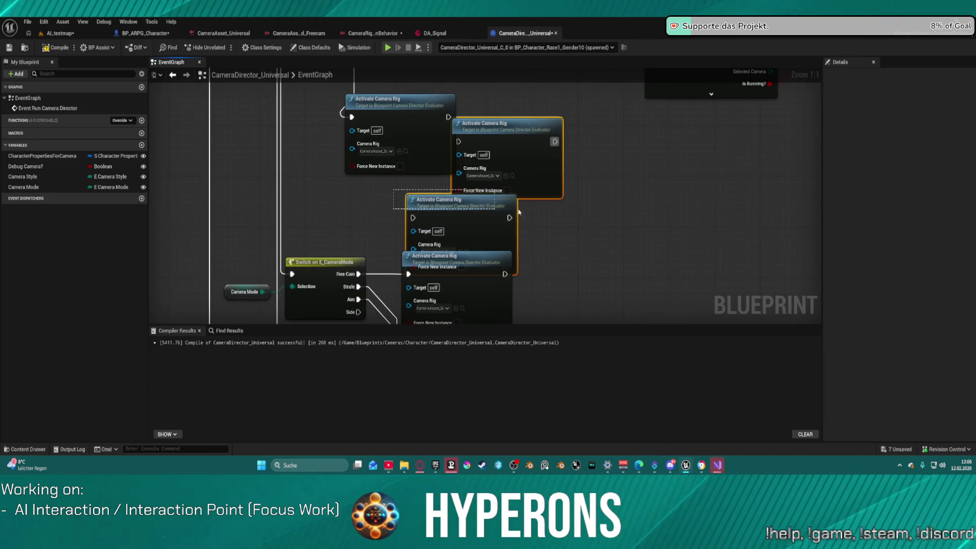
key("Delete")
mouse_move(405, 127)
left_mouse_down()
mouse_move(457, 146)
mouse_move(495, 139)
left_mouse_up()
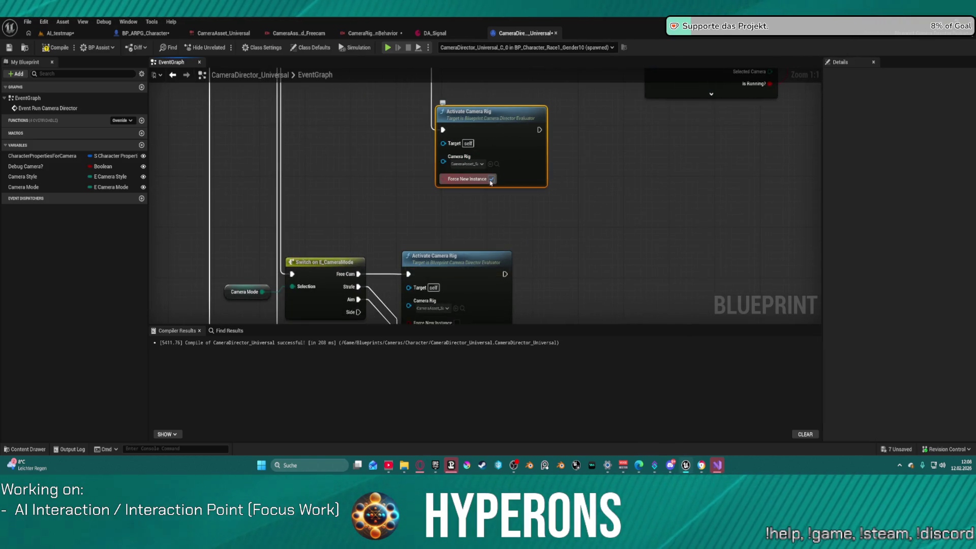
left_click(60, 33)
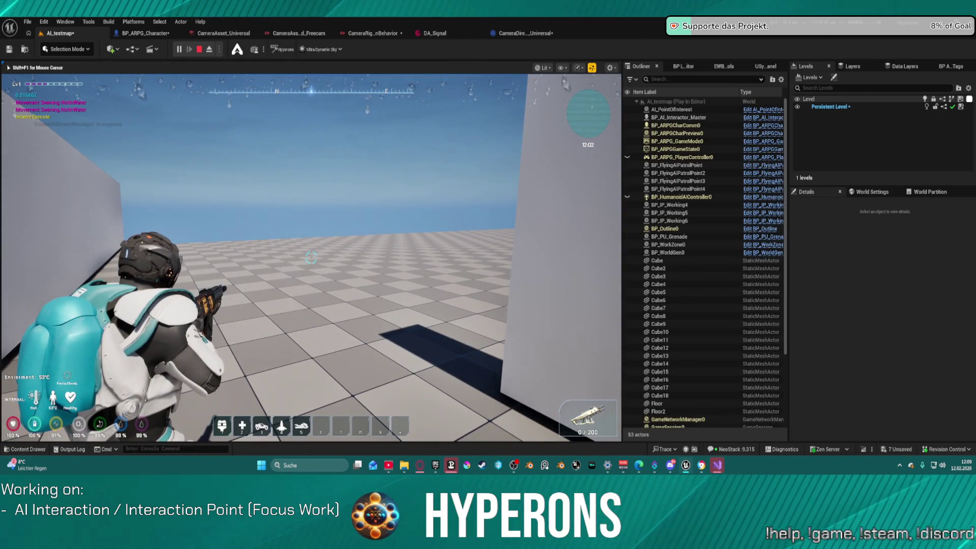
Step: Stop the play test, check the BasicThirdPersonBehavior rig's Toolbox, then return to CameraDirector_Universal
key("Escape")
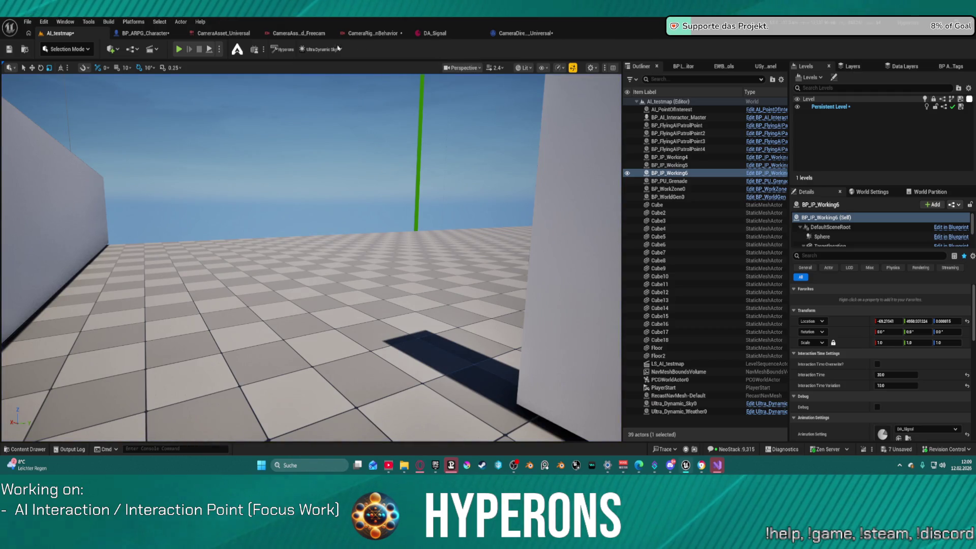
left_click(359, 33)
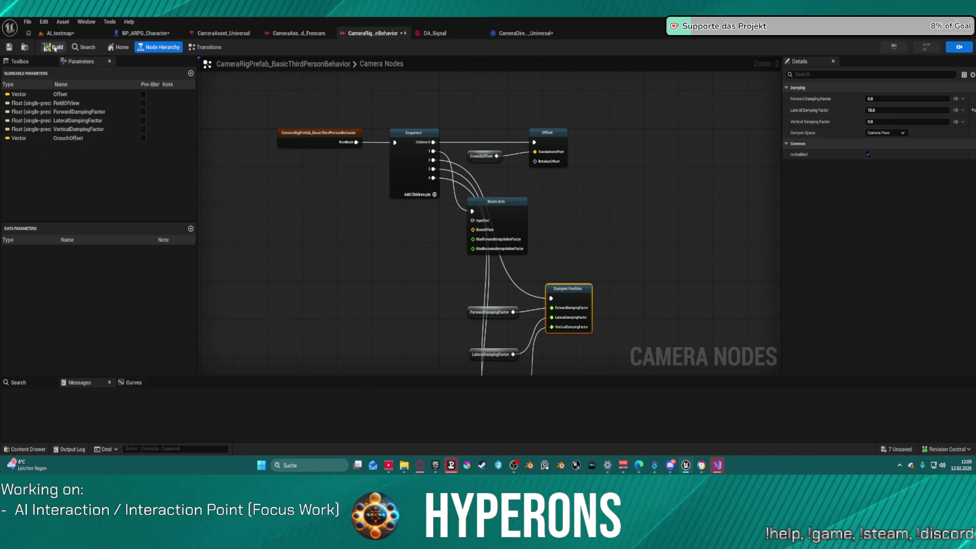
left_click(20, 61)
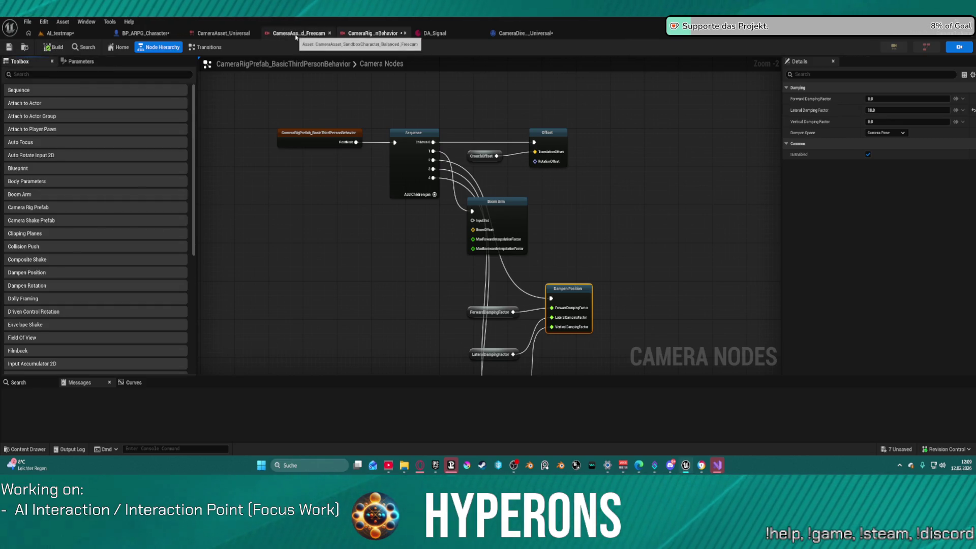
left_click(524, 33)
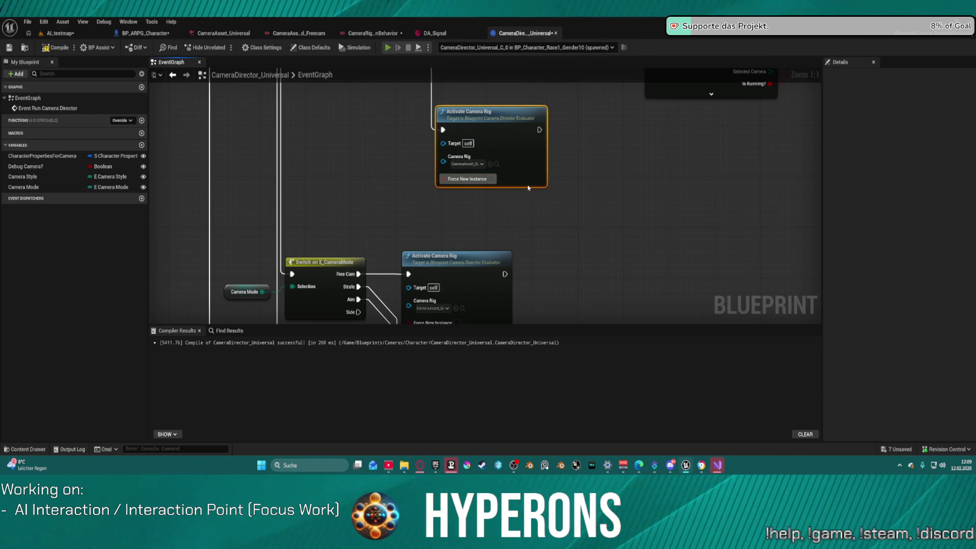
key("alt+p")
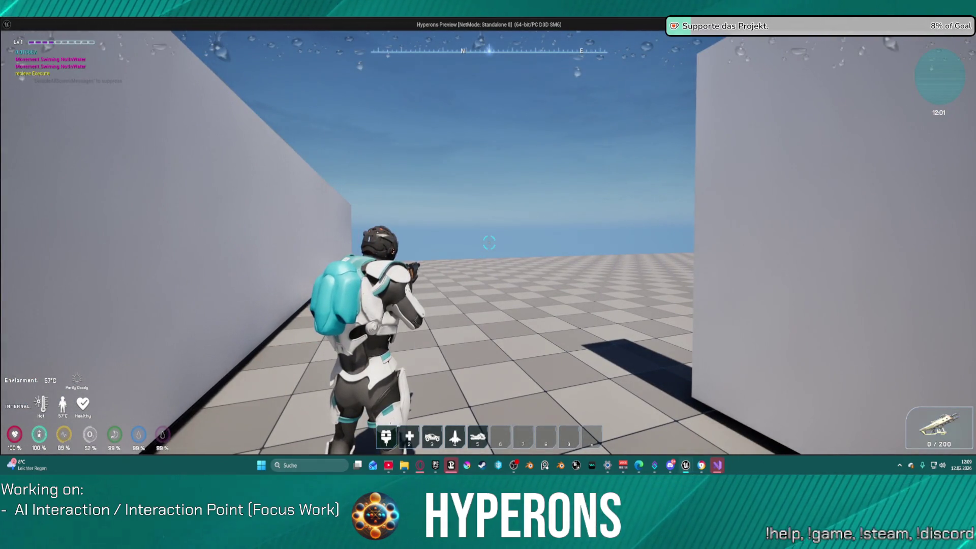
key("alt+Tab")
key("Escape")
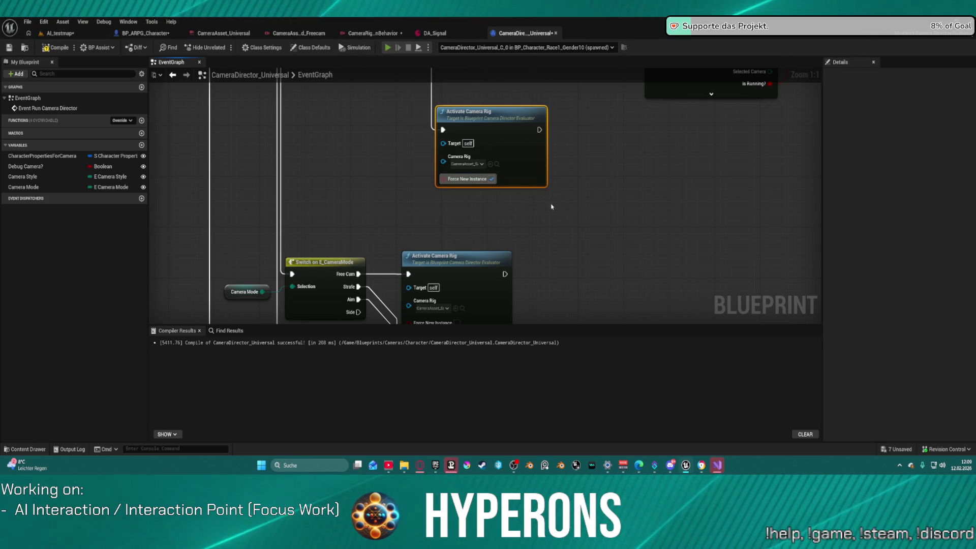
key("alt+p")
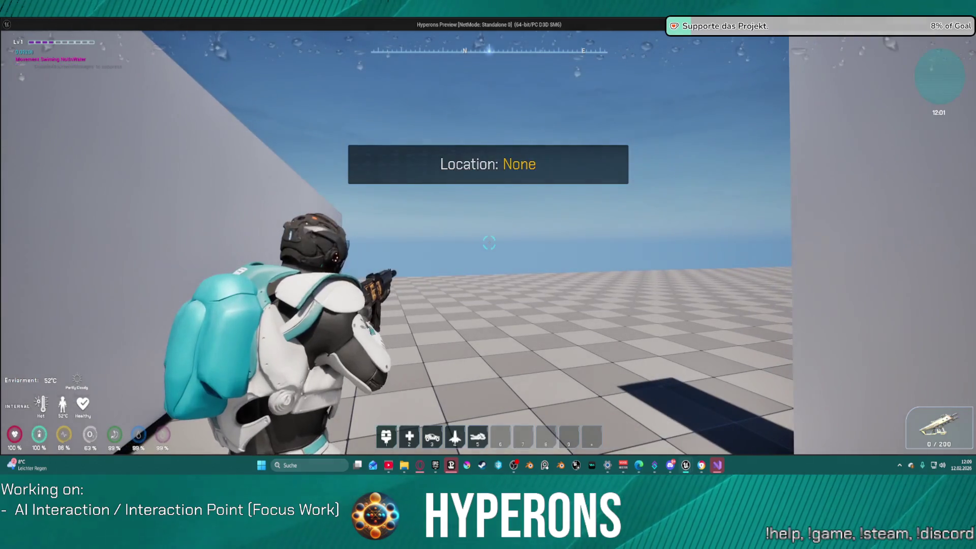
key("Escape")
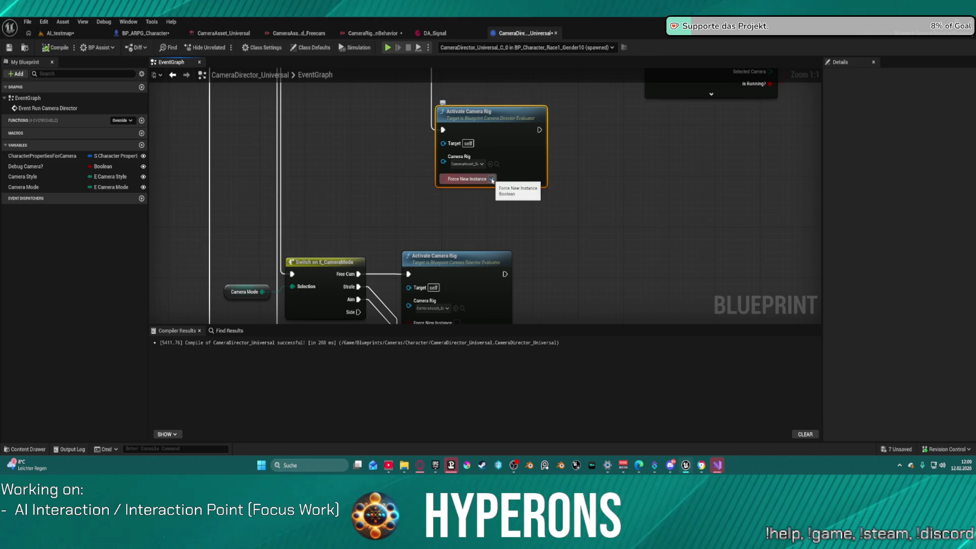
scroll(587, 168, "down", 9)
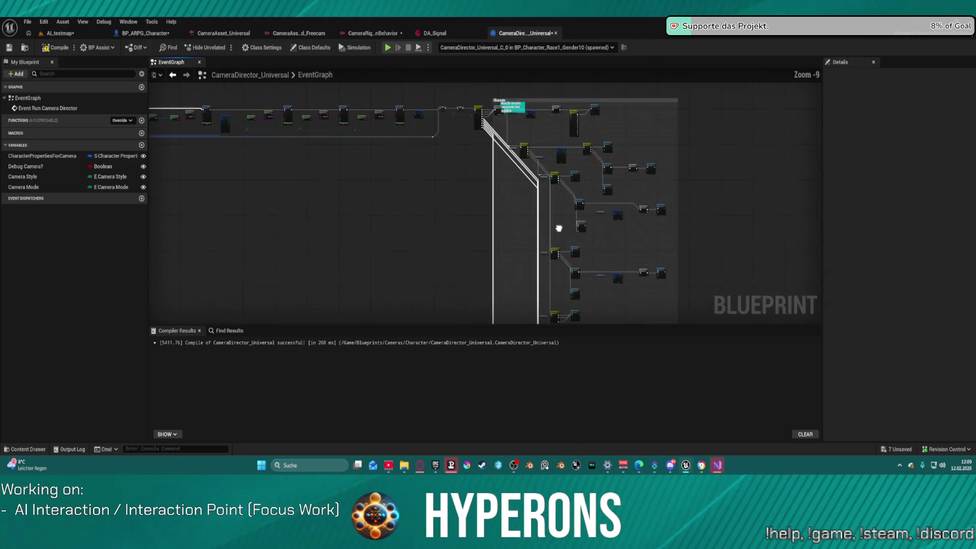
left_click_drag(558, 228, 583, 262)
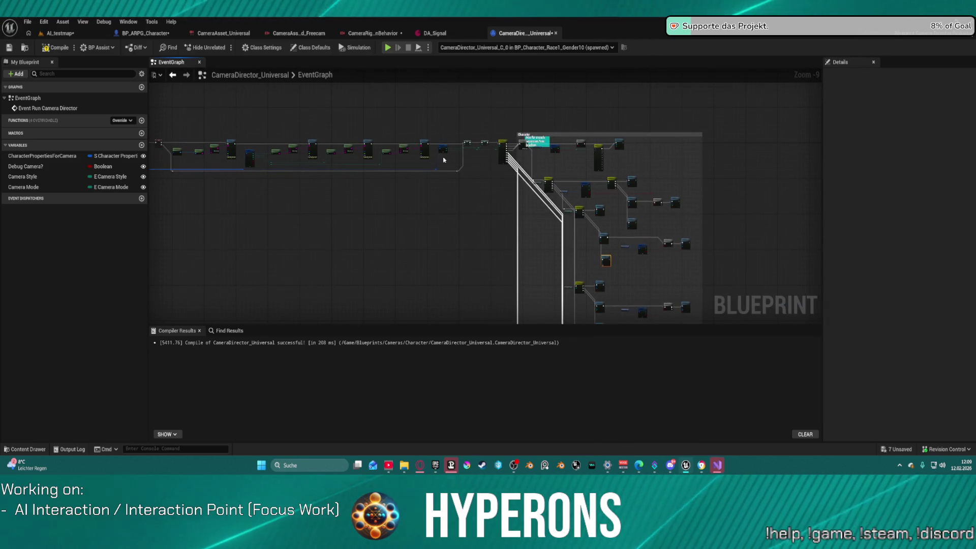
scroll(441, 158, "up", 3)
mouse_move(491, 228)
left_mouse_down()
mouse_move(553, 216)
mouse_move(905, 243)
left_mouse_up()
scroll(393, 148, "up", 2)
scroll(392, 148, "up", 4)
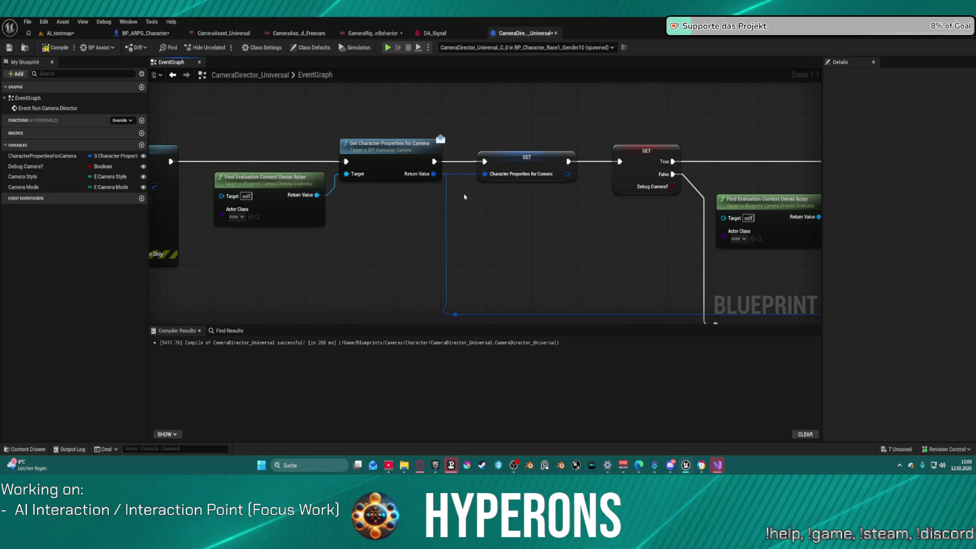
scroll(561, 208, "down", 4)
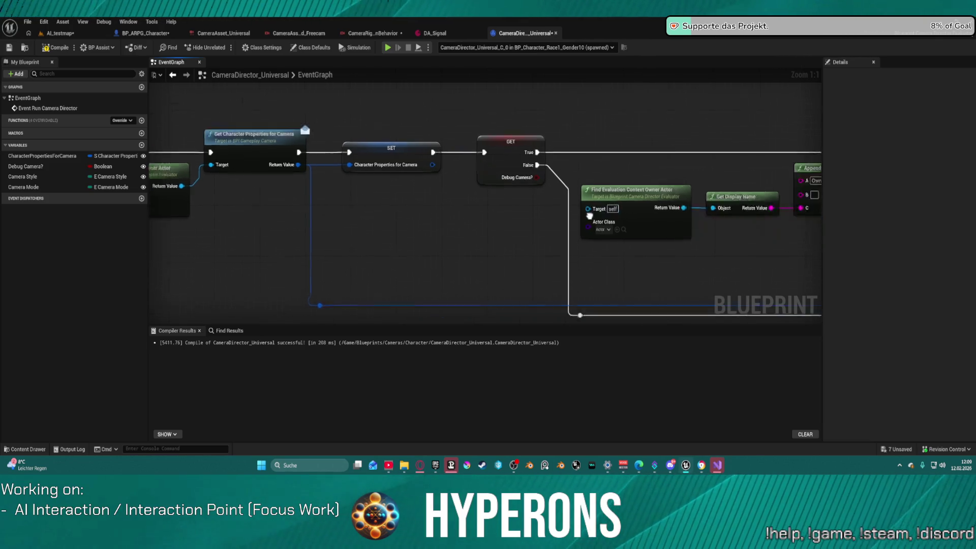
mouse_move(561, 207)
left_mouse_down()
mouse_move(706, 161)
mouse_move(511, 161)
left_mouse_up()
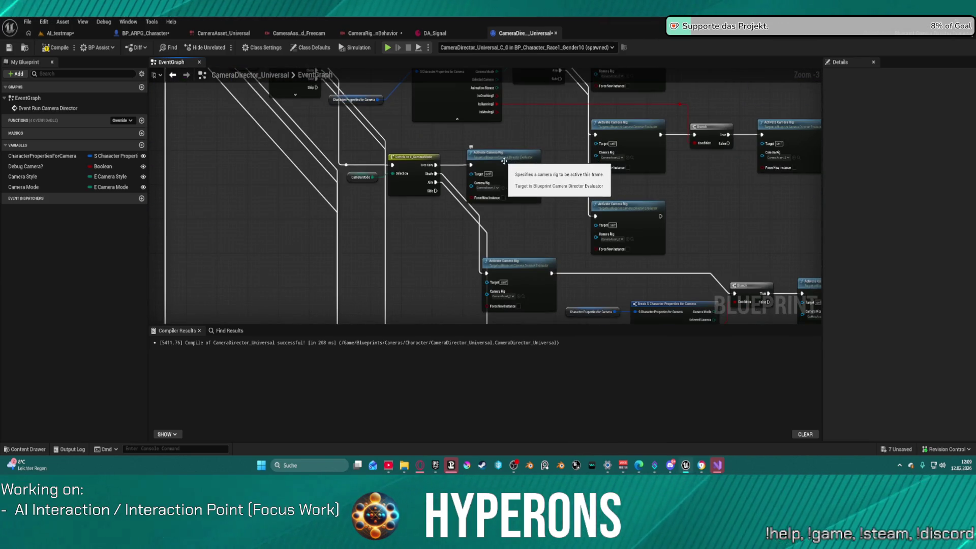
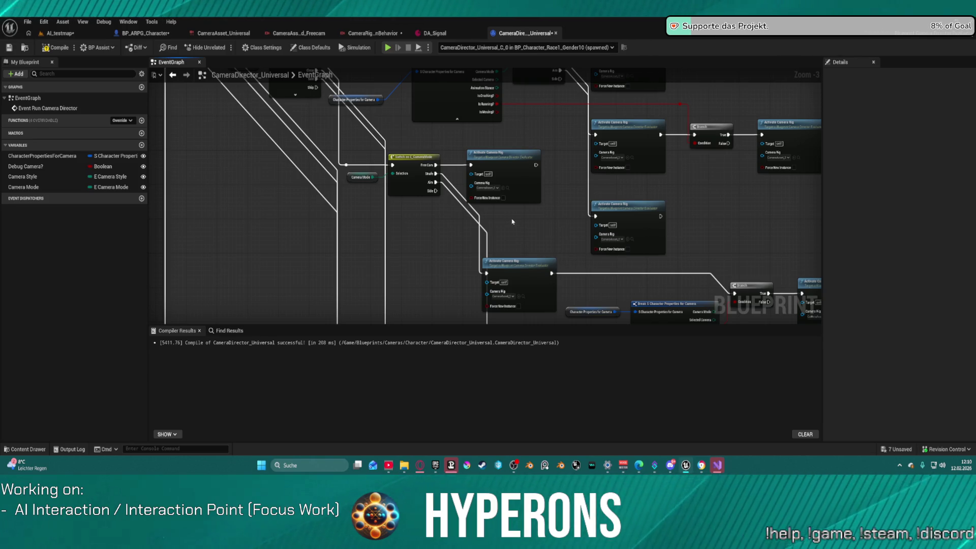
Step: Pan through the camera director graph, past the Switch nodes, to the Print String debug chain
mouse_move(685, 230)
left_mouse_down()
mouse_move(214, 224)
mouse_move(708, 216)
mouse_move(610, 163)
left_mouse_up()
scroll(622, 173, "up", 4)
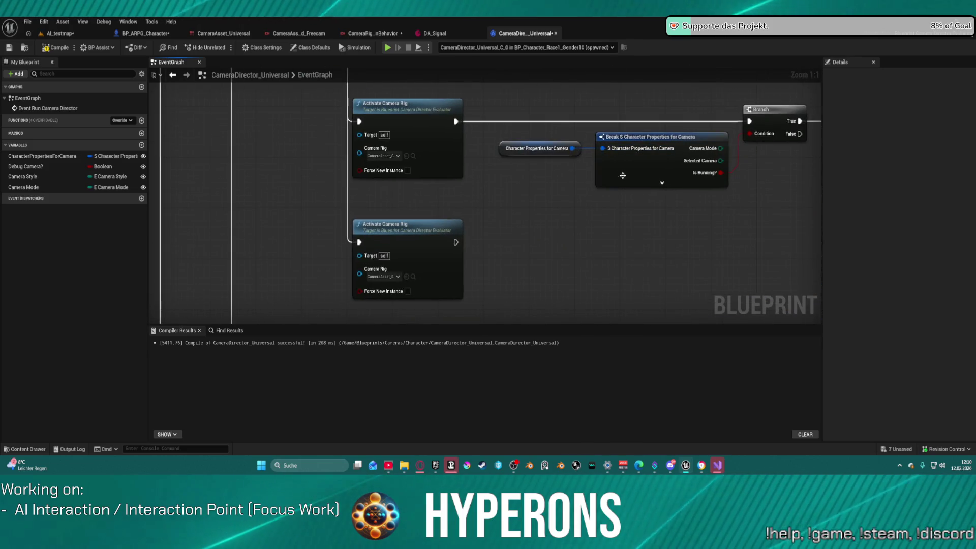
scroll(704, 260, "down", 2)
mouse_move(704, 260)
left_mouse_down()
mouse_move(711, 168)
mouse_move(704, 109)
mouse_move(637, 185)
mouse_move(602, 293)
left_mouse_up()
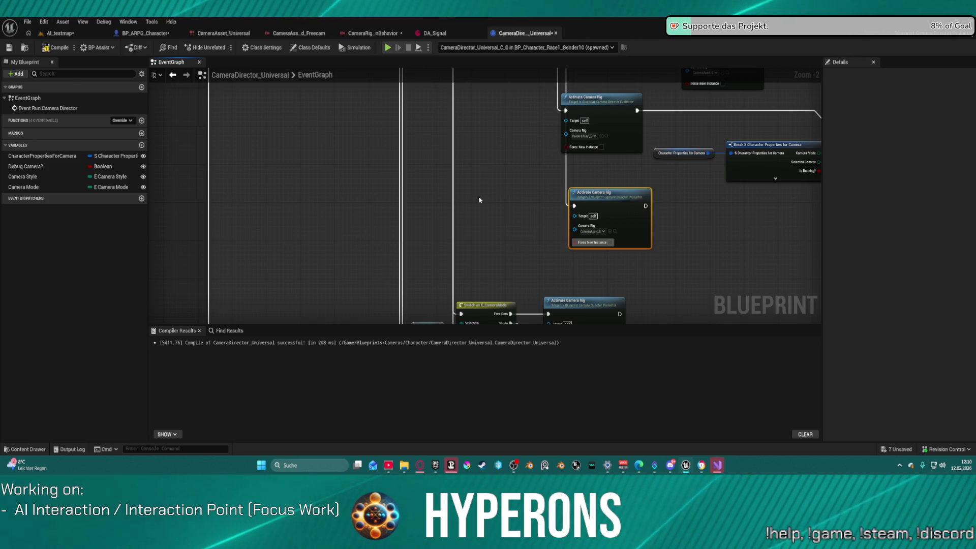
scroll(409, 171, "down", 4)
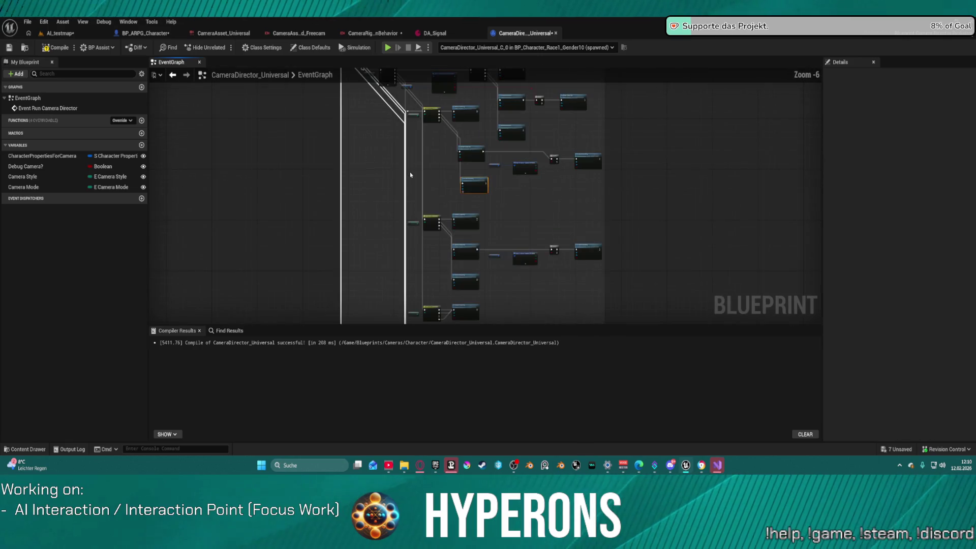
scroll(393, 222, "up", 3)
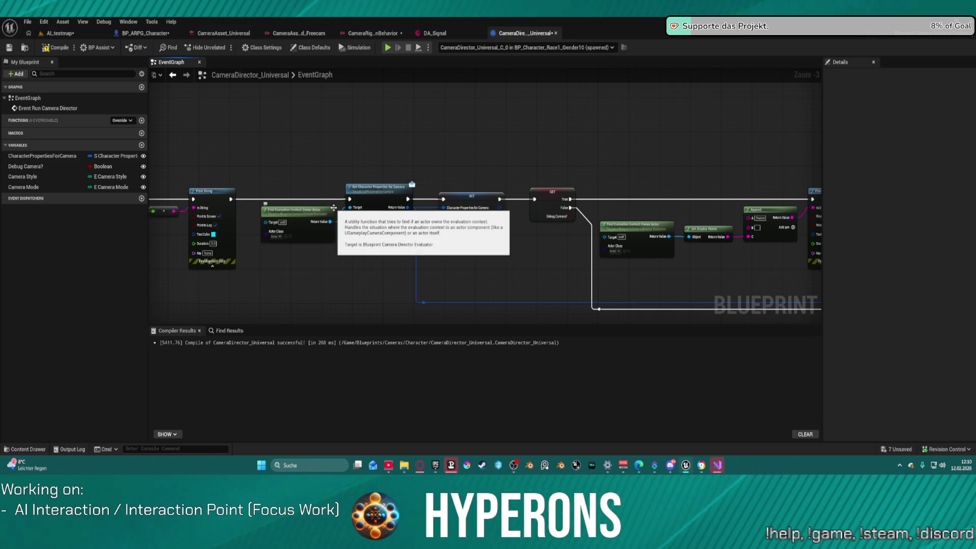
mouse_move(582, 254)
left_mouse_down()
mouse_move(442, 192)
mouse_move(277, 189)
mouse_move(327, 198)
mouse_move(306, 200)
mouse_move(575, 198)
left_mouse_up()
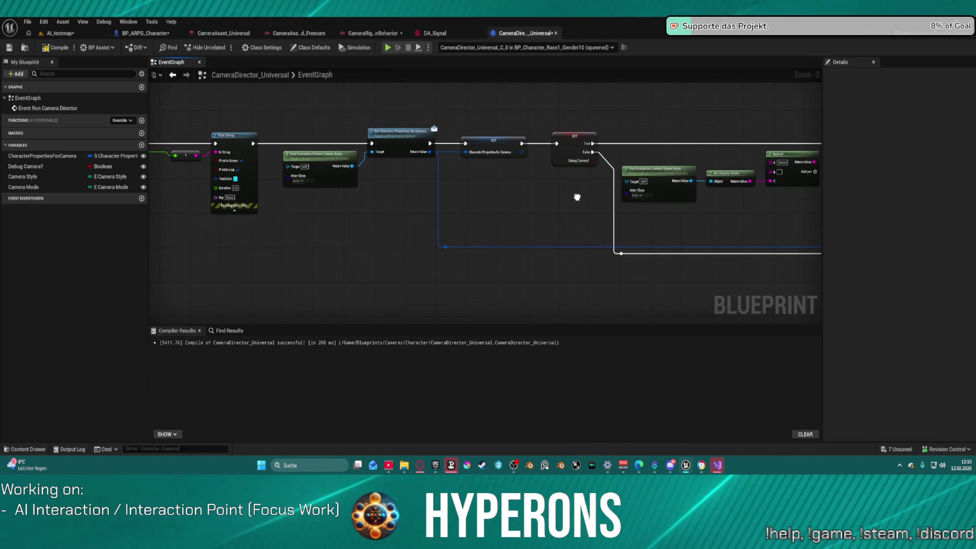
Step: Delete the Print String and conversion nodes, shift the event node to close the gap, and return to AI_testmap
left_click(575, 161)
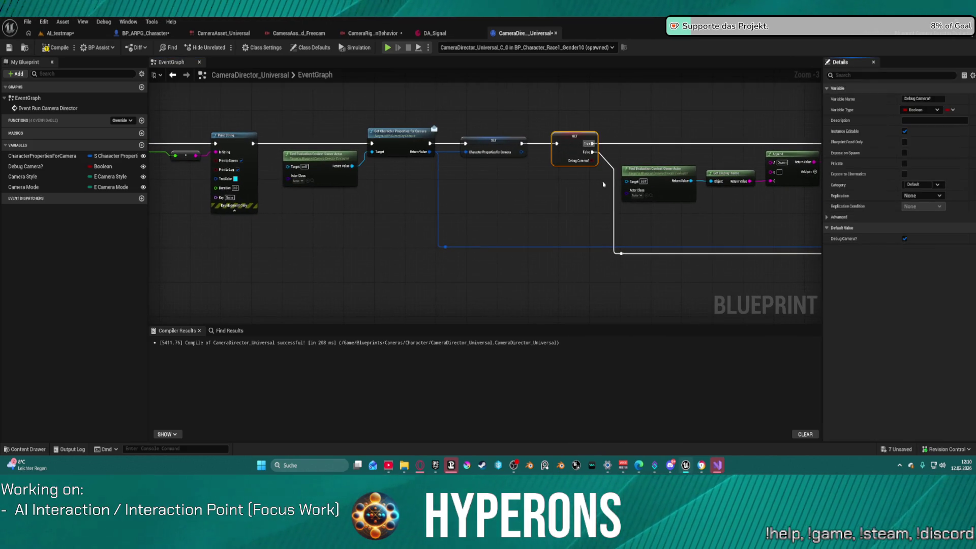
mouse_move(248, 90)
left_mouse_down()
mouse_move(382, 136)
mouse_move(406, 165)
left_mouse_up()
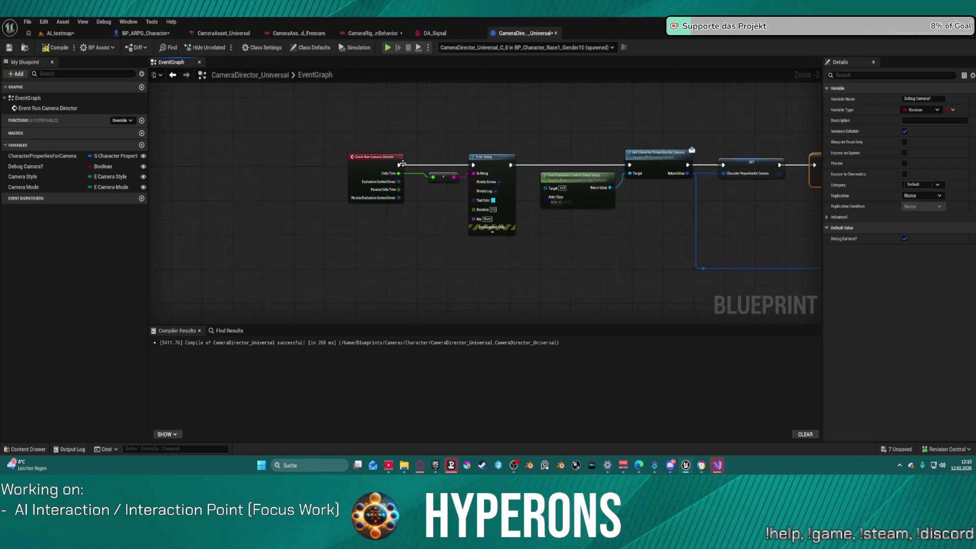
left_click(402, 164)
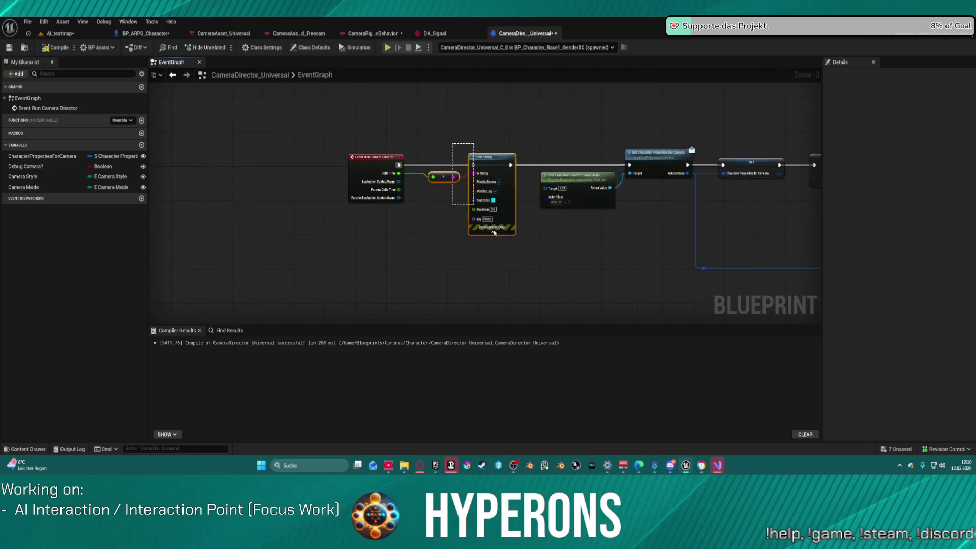
key("Delete")
left_click_drag(387, 175, 463, 176)
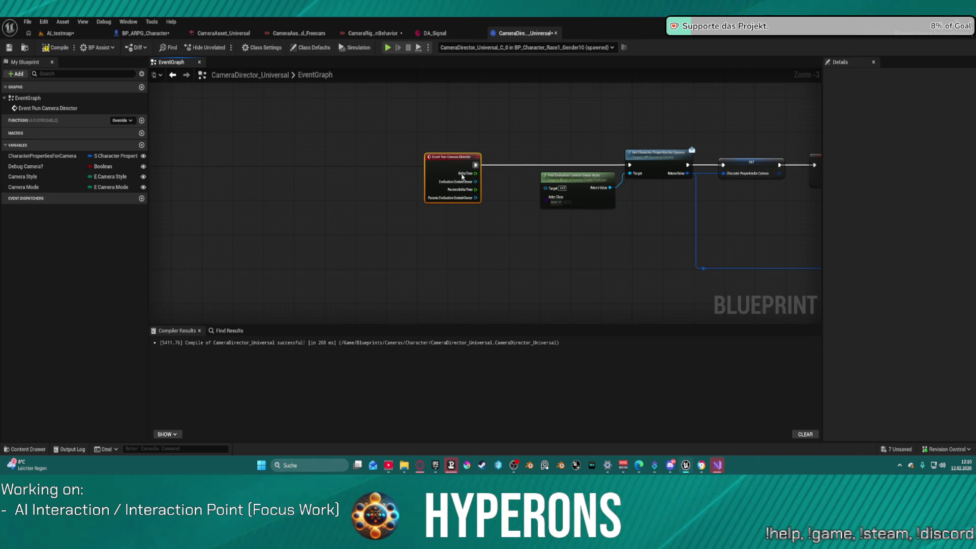
scroll(704, 197, "down", 4)
left_click_drag(705, 198, 247, 168)
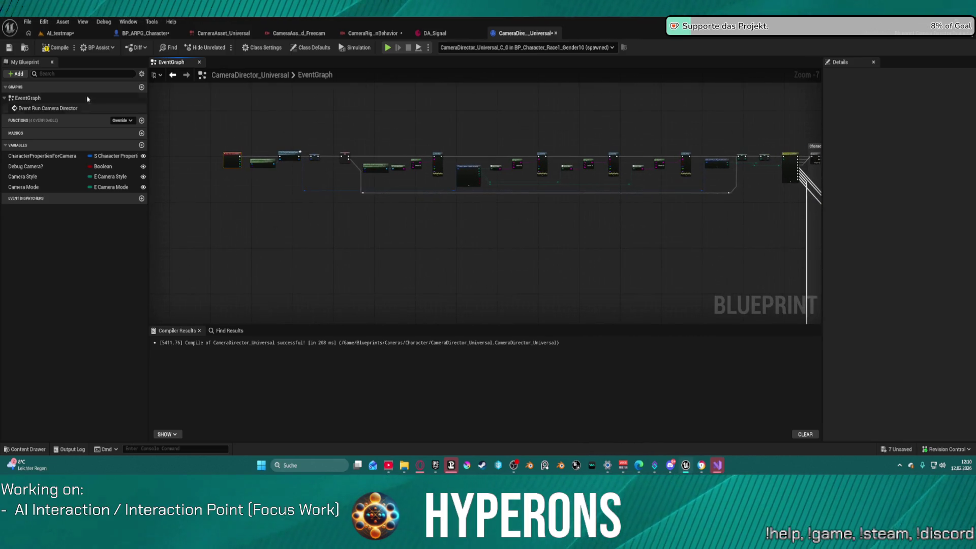
left_click(59, 33)
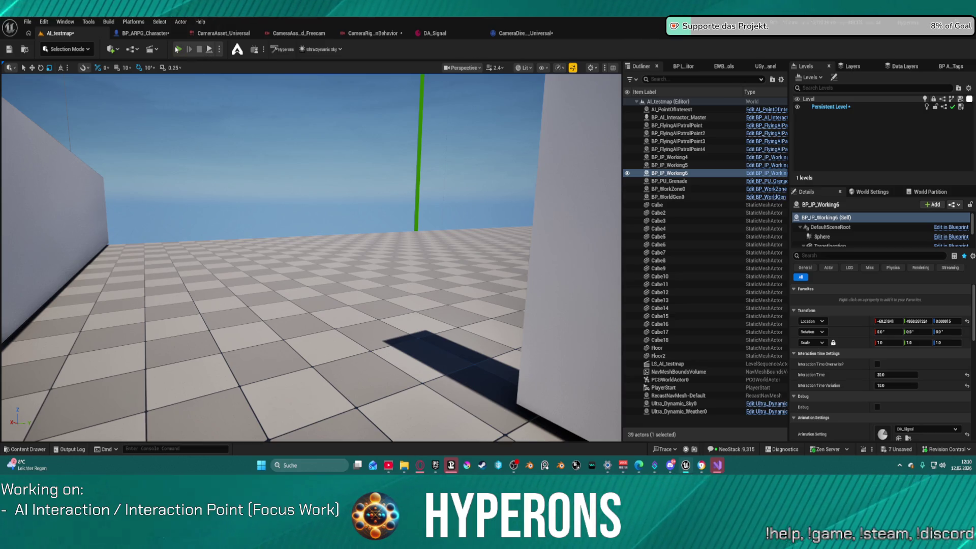
key("alt+p")
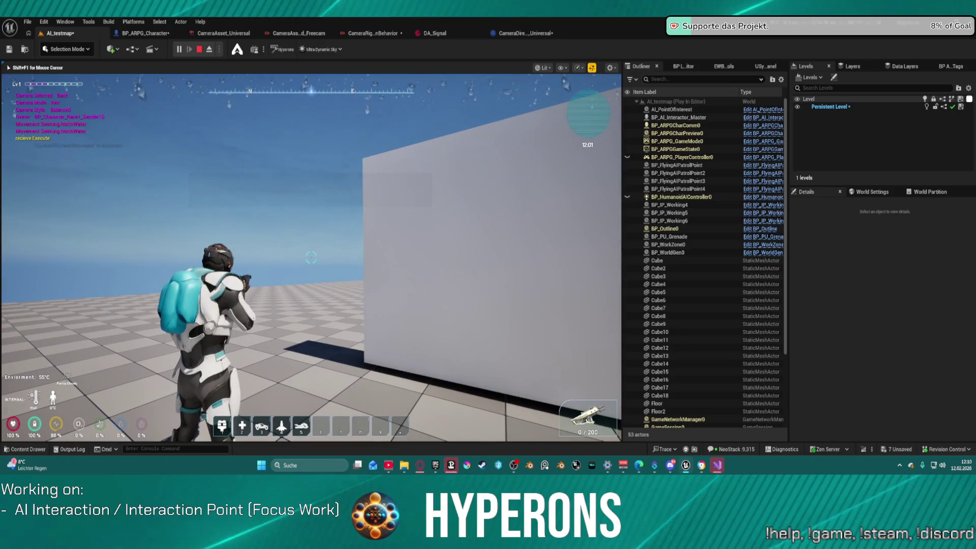
right_click(311, 258)
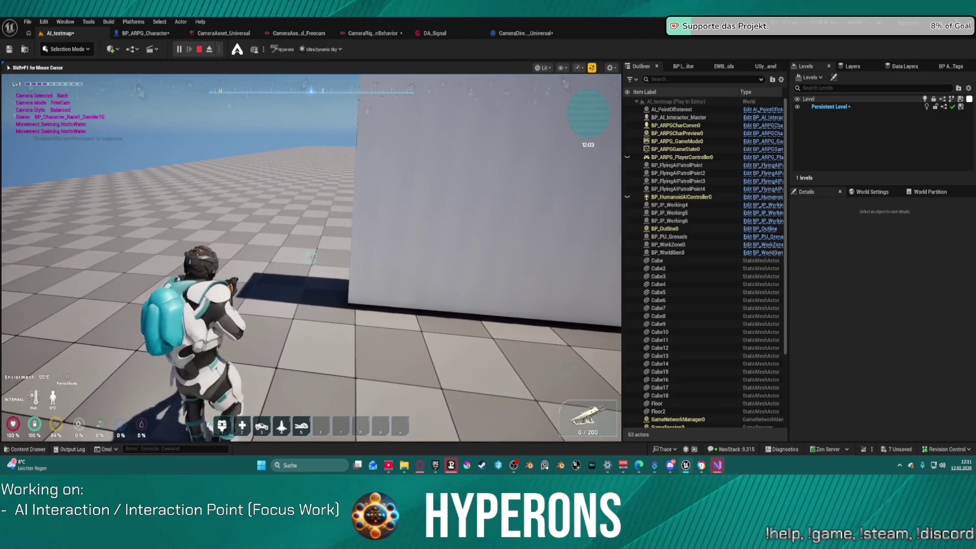
right_click(312, 258)
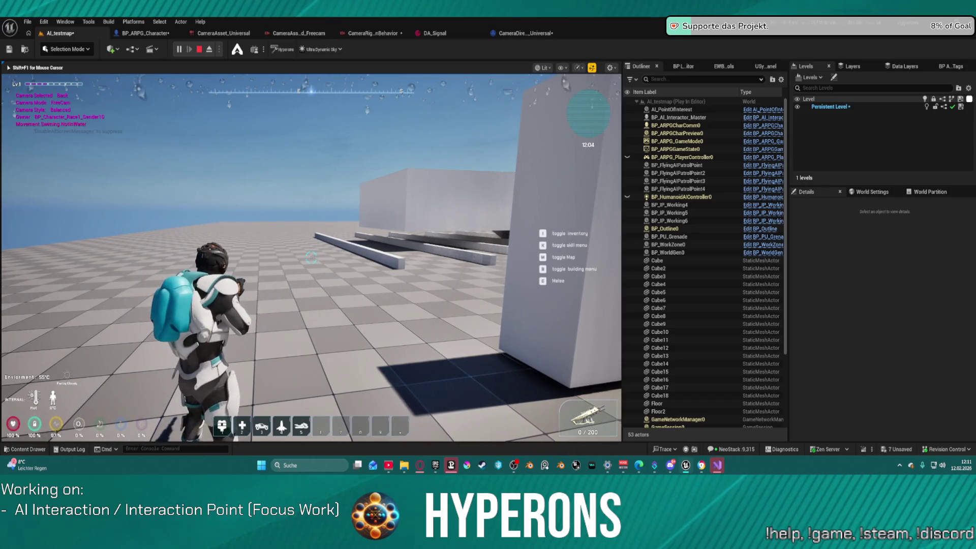
right_click(312, 257)
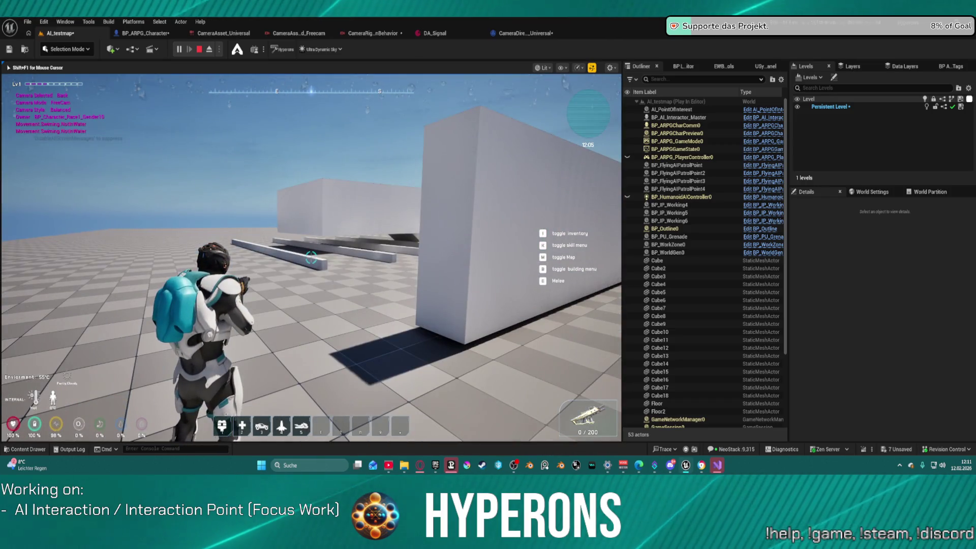
key("Escape")
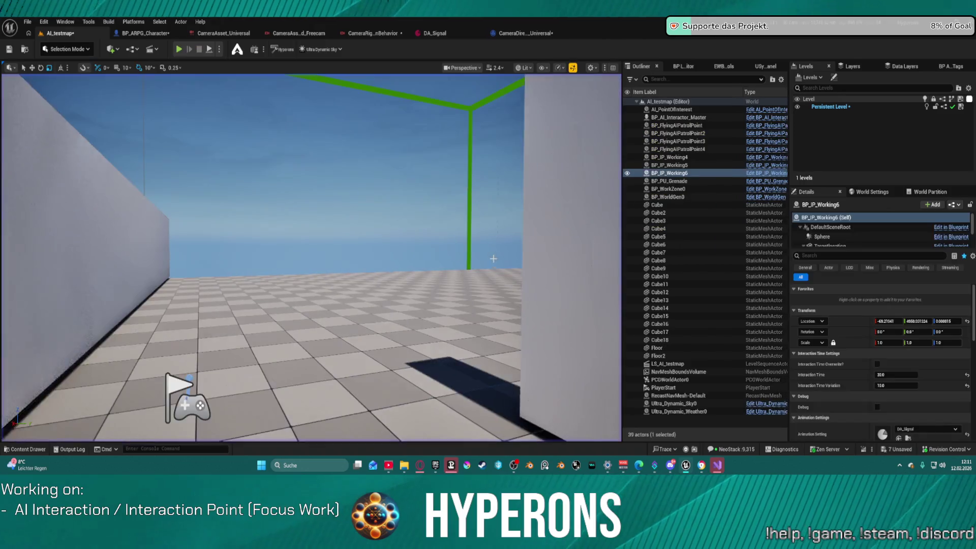
Step: From BP_ARPG_Character, filter the components for 'swim' and open BpC_Swimming's own blueprint
key("ctrl+space")
scroll(65, 345, "down", 2)
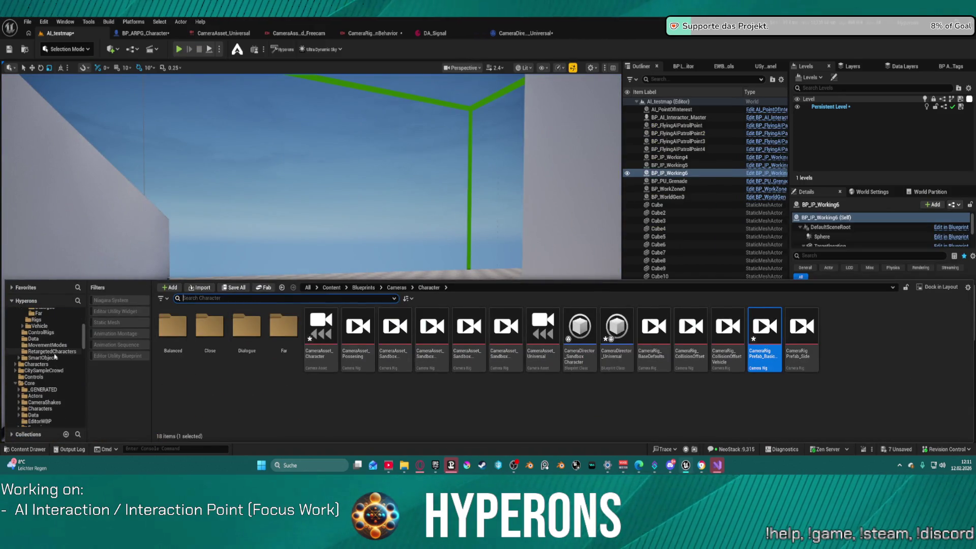
left_click(125, 34)
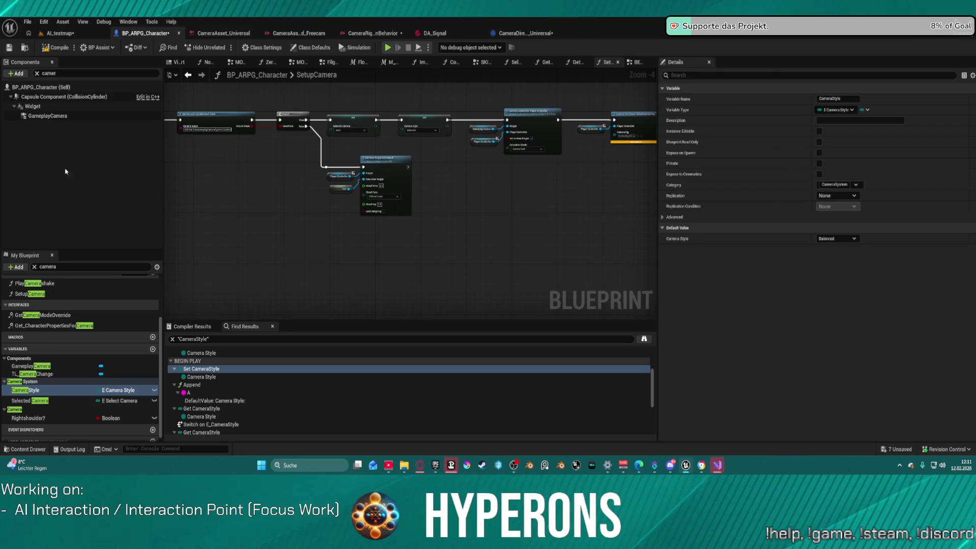
left_click(37, 75)
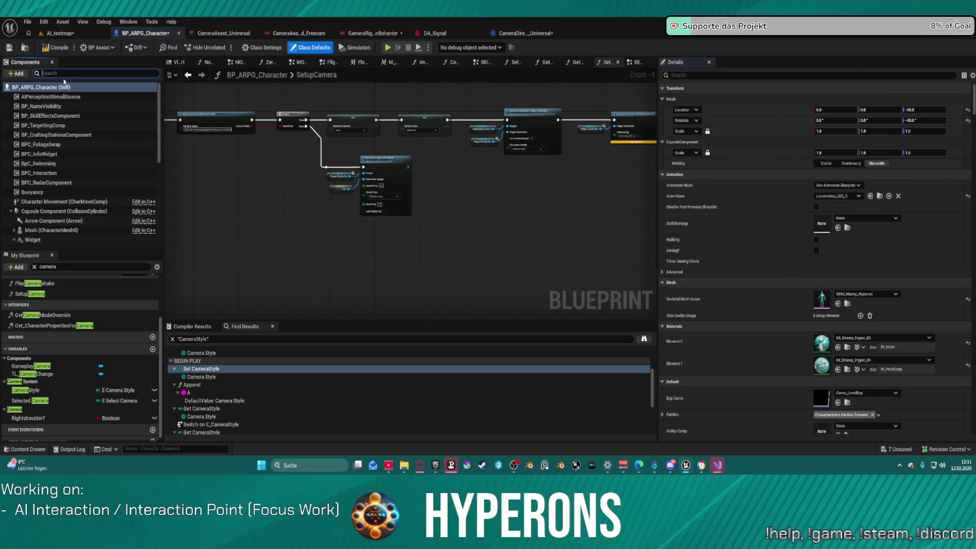
type("swim")
left_click(39, 97)
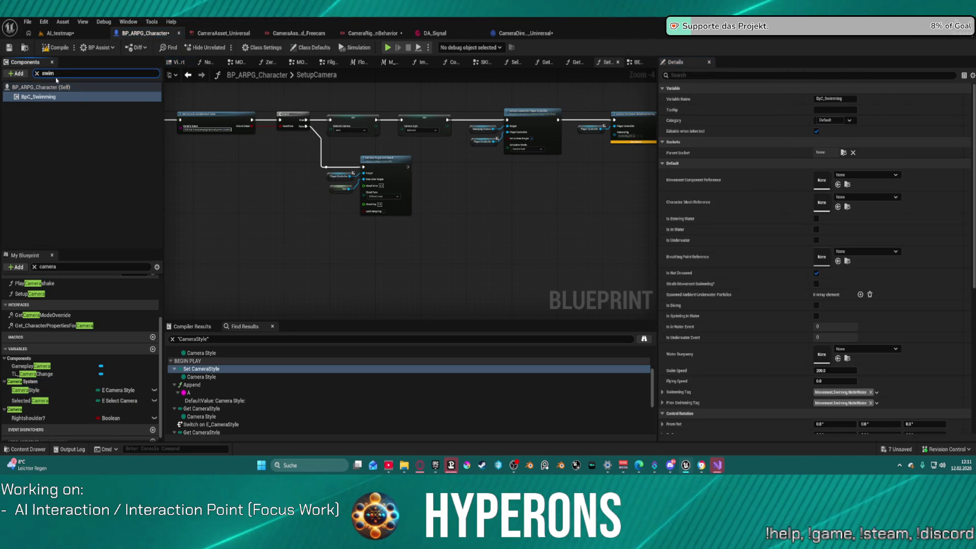
right_click(29, 103)
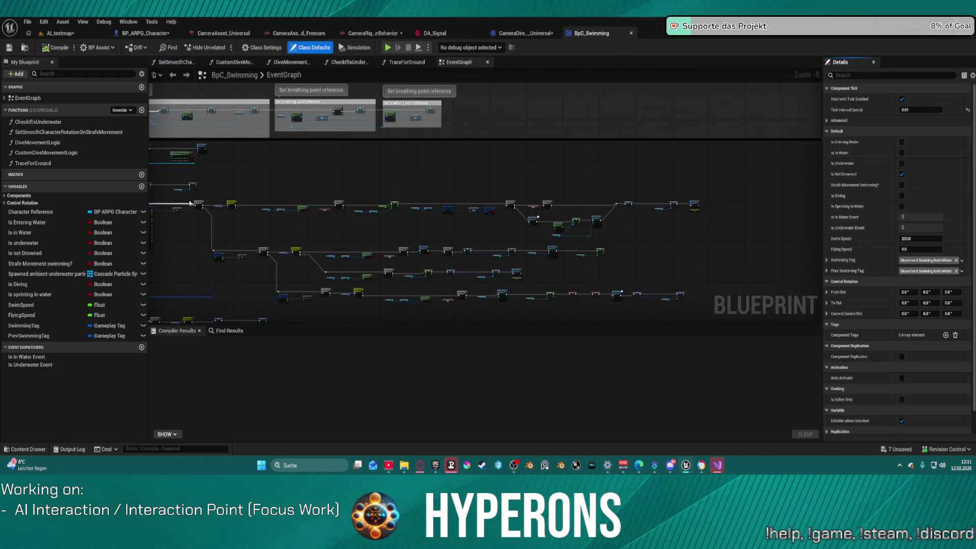
Step: Find the Print String via a 'print' search, break its wire from On Tick Logic - Swimming, and return to AI_testmap
scroll(442, 199, "down", 4)
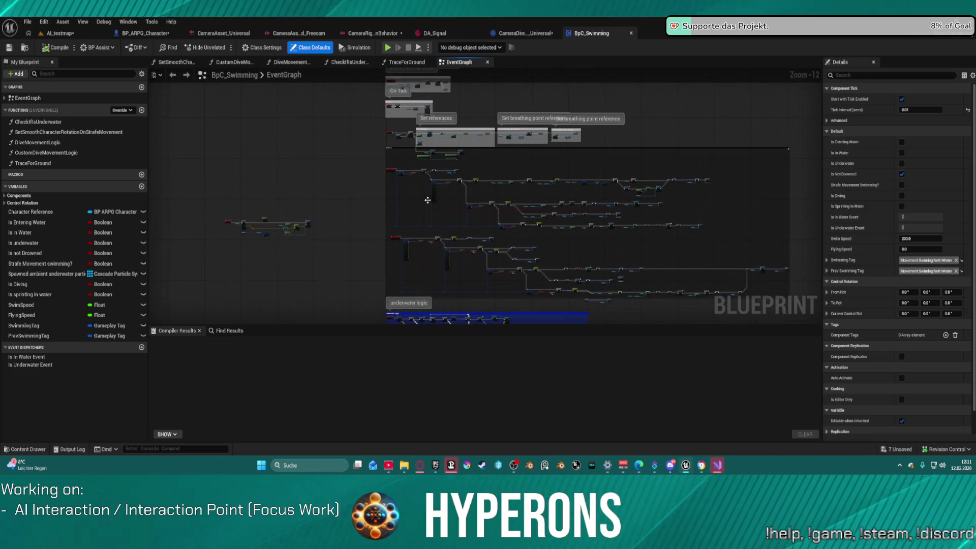
left_click(228, 331)
type("print")
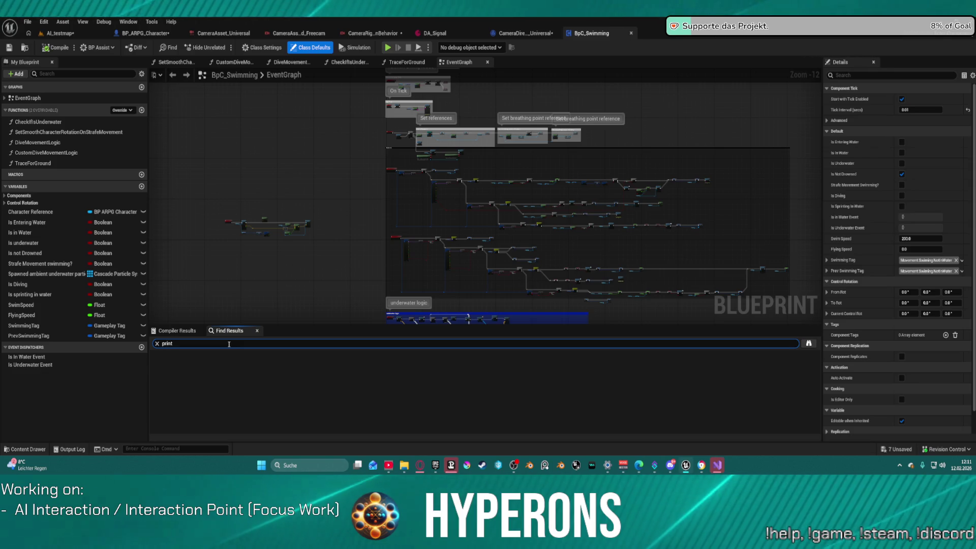
key("Return")
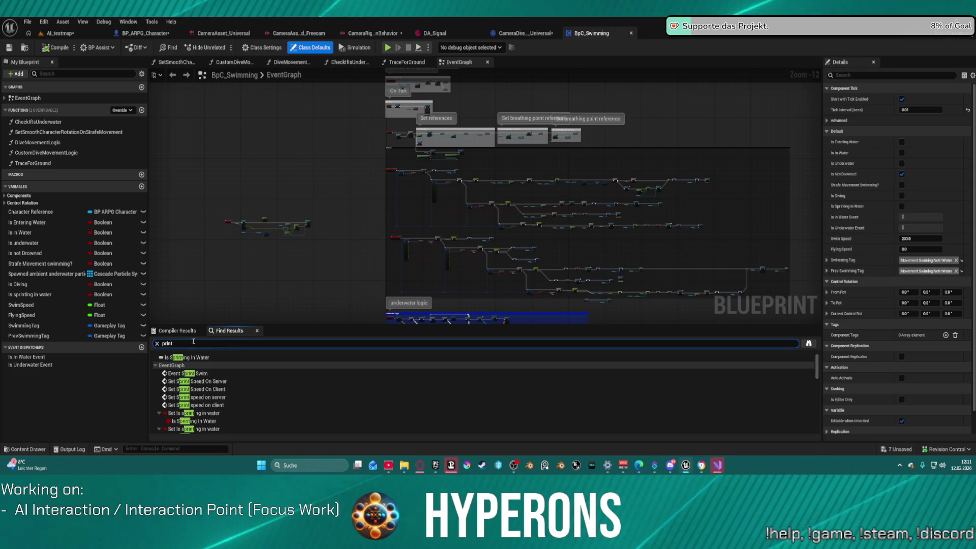
scroll(403, 412, "down", 2)
scroll(404, 413, "down", 3)
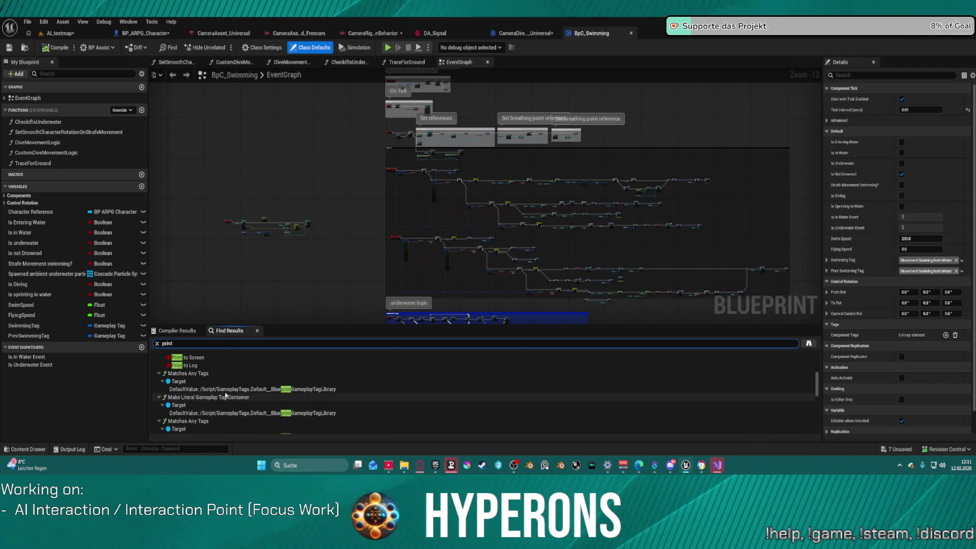
double_click(180, 375)
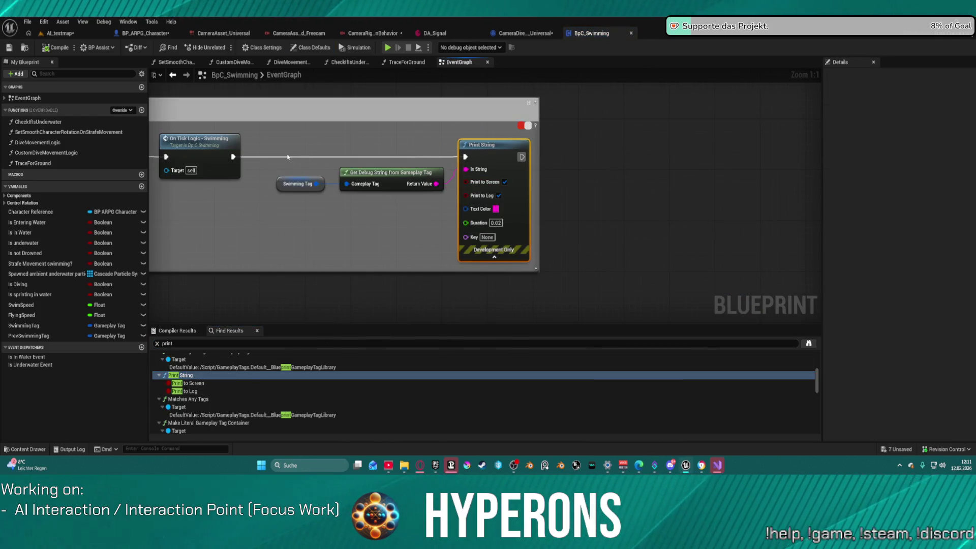
left_click(292, 160, "alt")
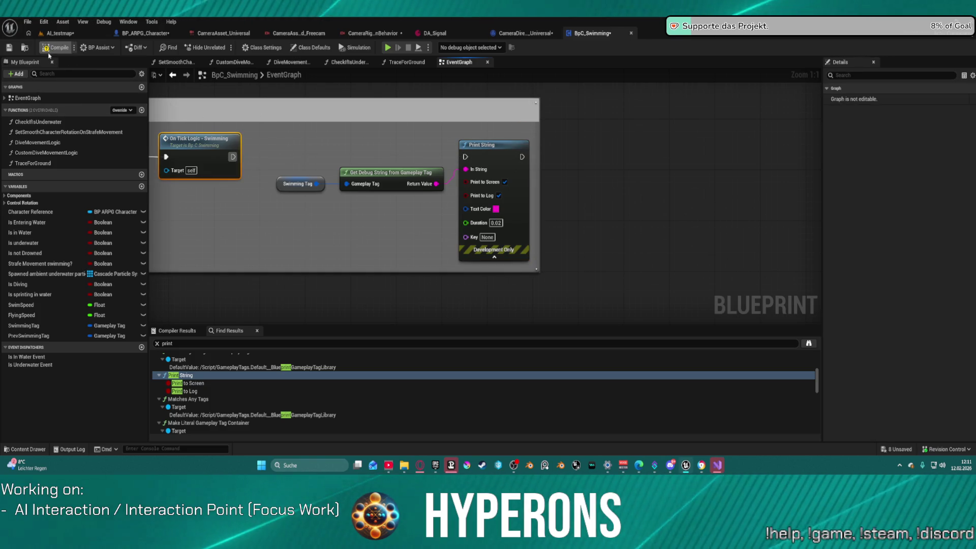
left_click(65, 36)
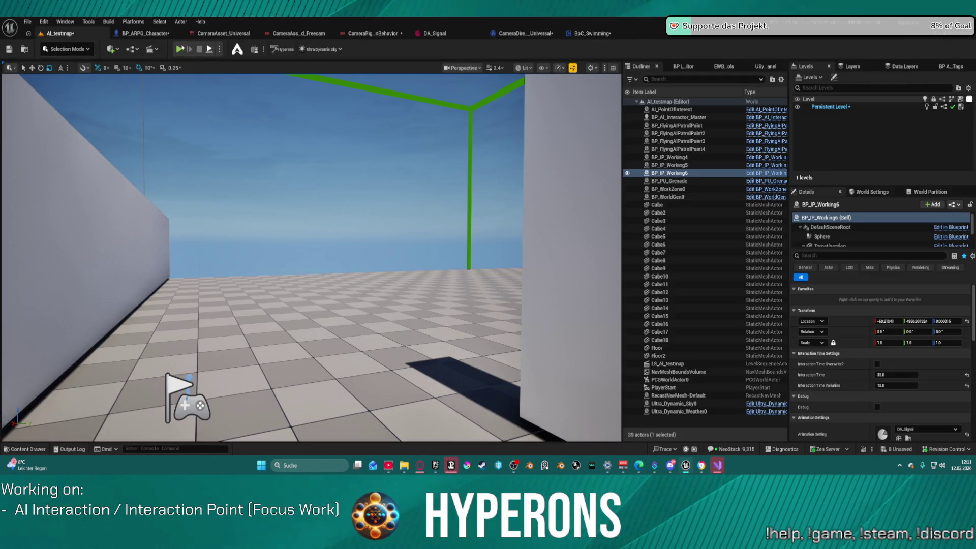
Step: Play-test AI_testmap, walking the character toward the white wall to check the camera, then stop the session
left_click(179, 50)
key("Escape")
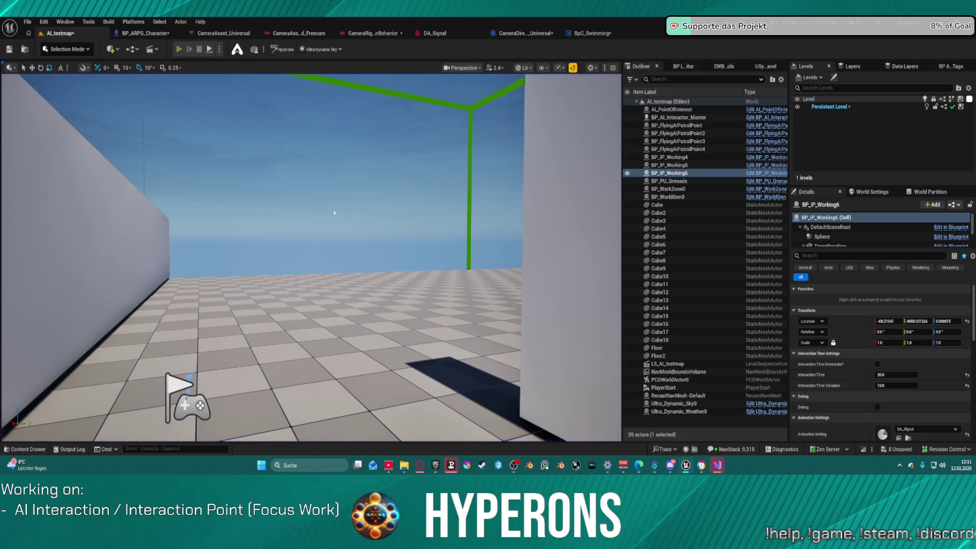
key("alt+p")
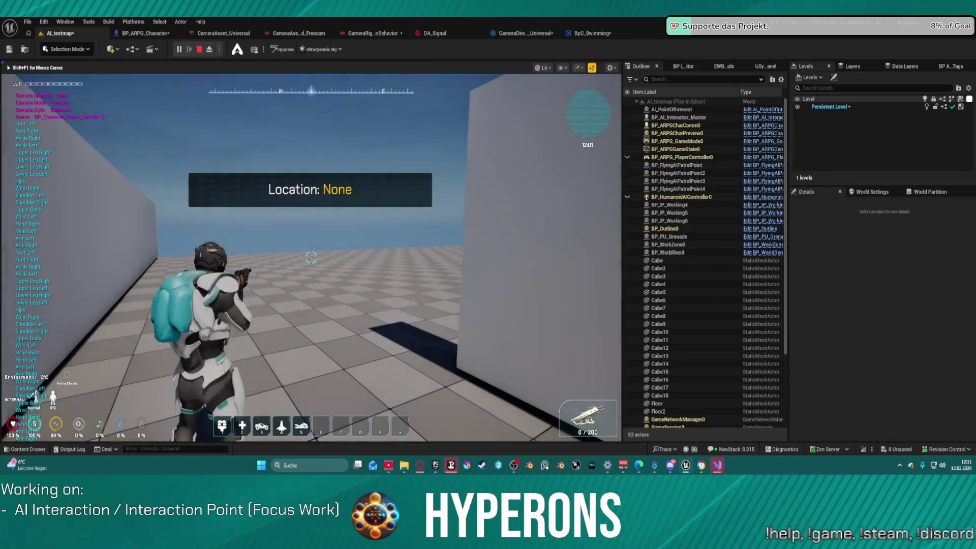
key("w")
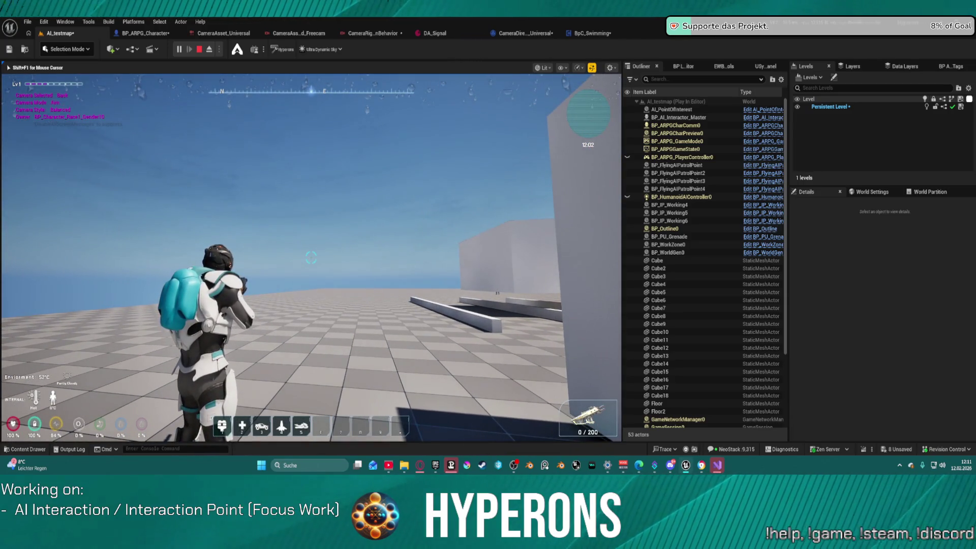
key("w")
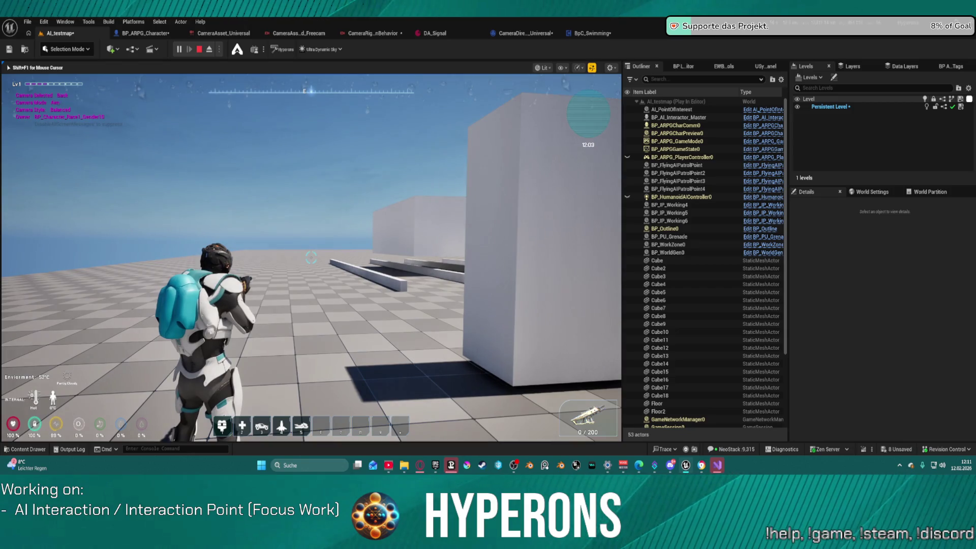
key("w")
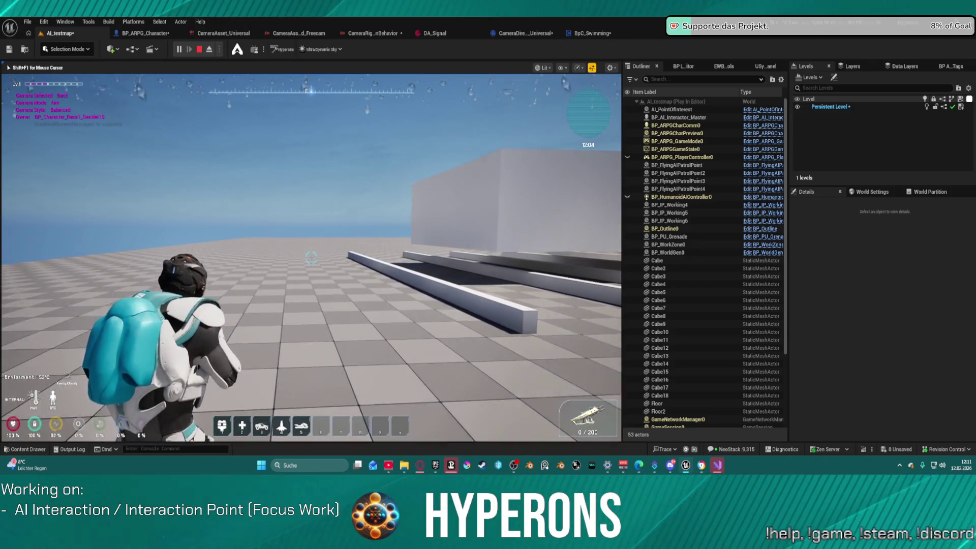
key("w")
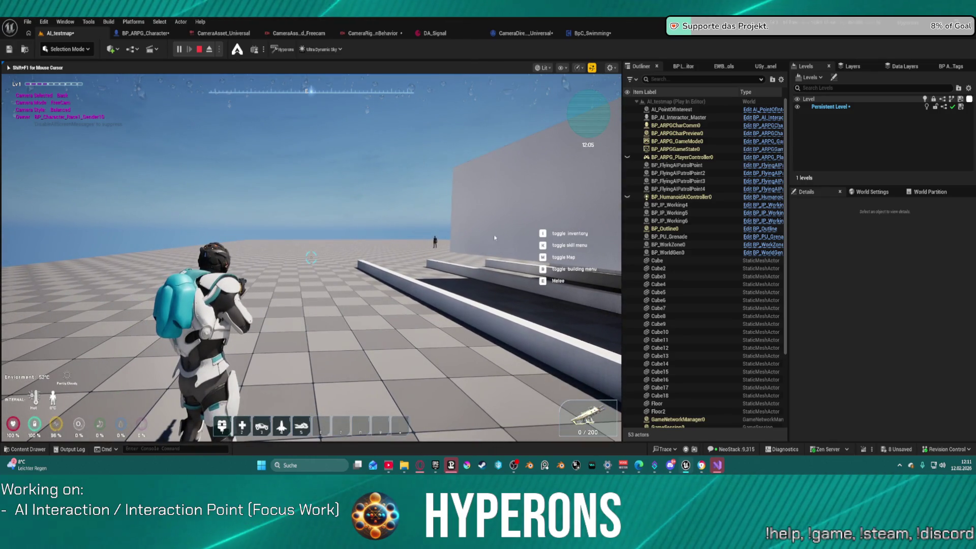
key("Escape")
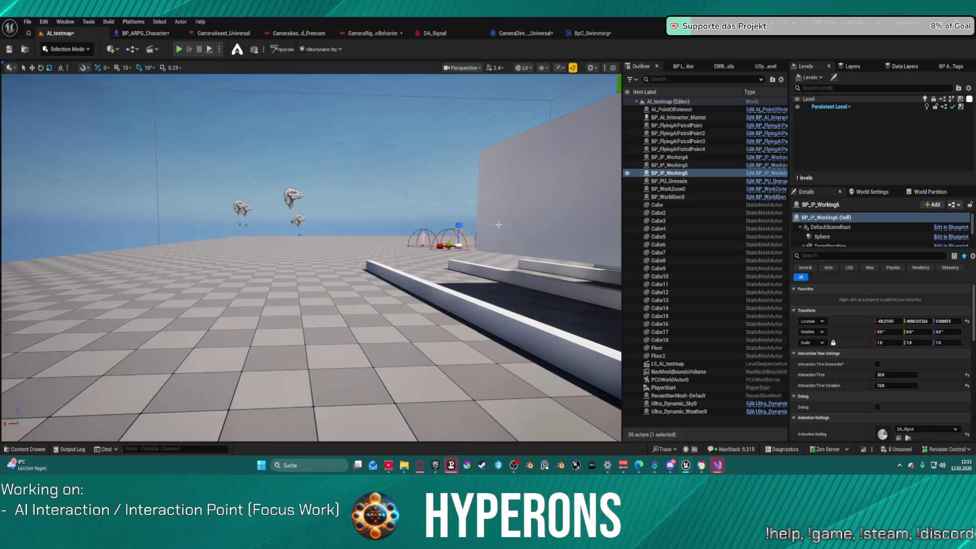
Step: In BP_ARPG_Character, clear the camera filter on My Blueprint and the swim filter on Components
left_click(126, 32)
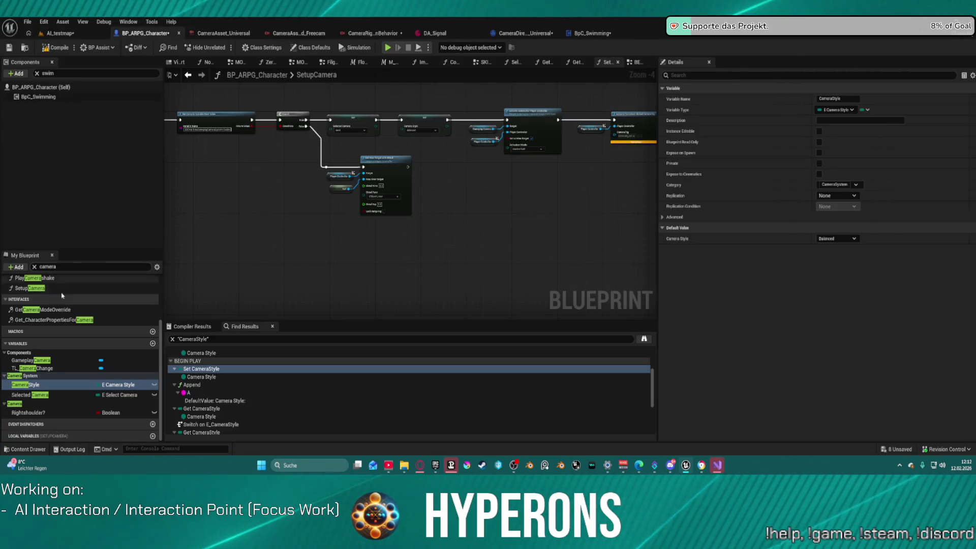
left_click(35, 266)
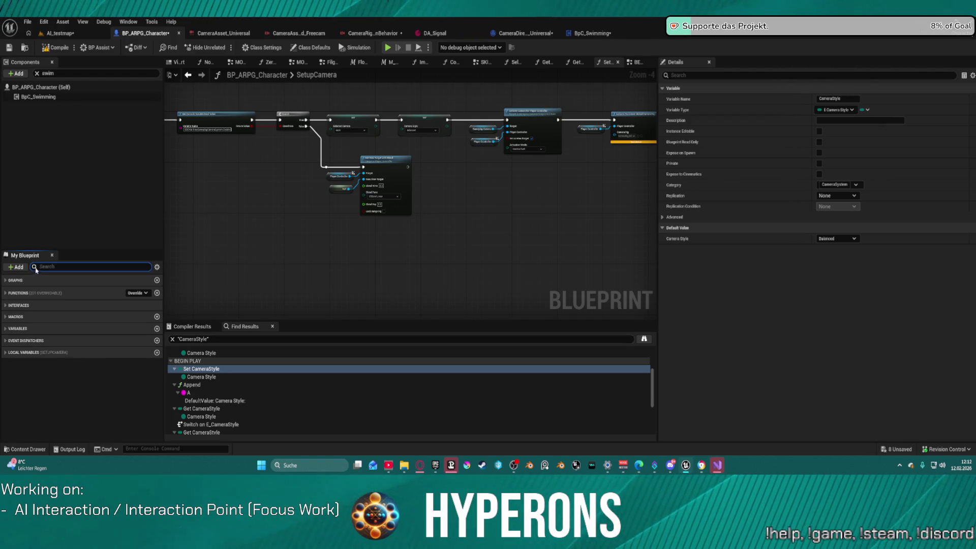
left_click(6, 280)
left_click(6, 280)
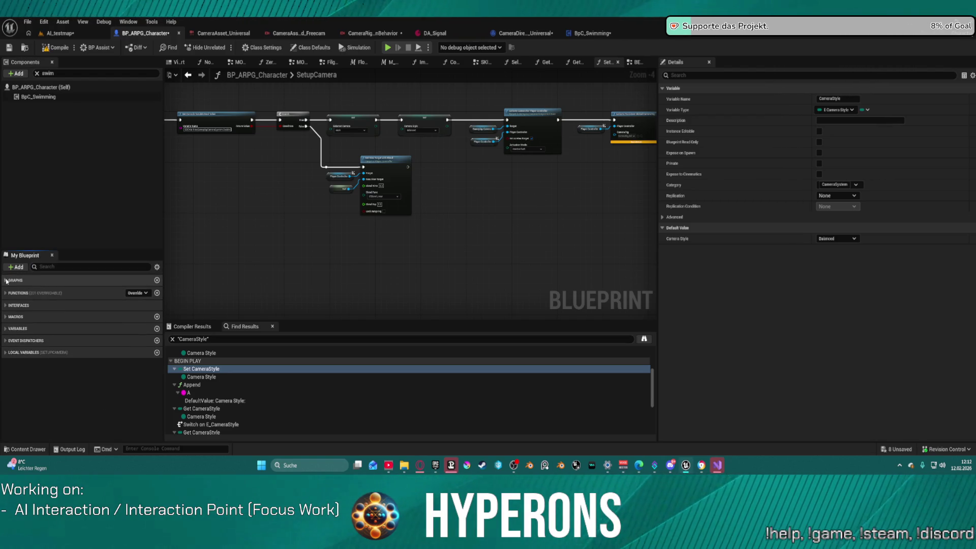
left_click(35, 74)
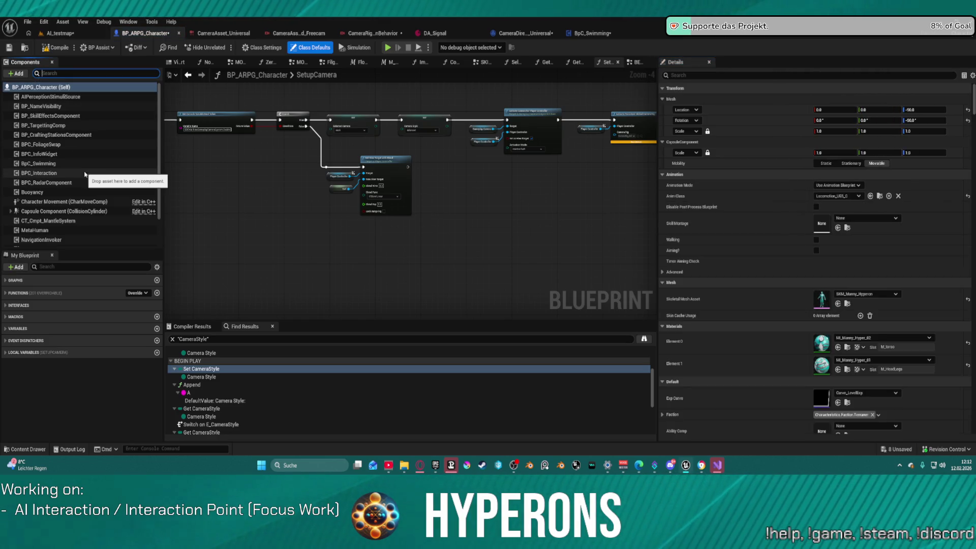
Step: Look over the SetupCamera function's entry node, then go back to the EventGraph
scroll(94, 229, "down", 3)
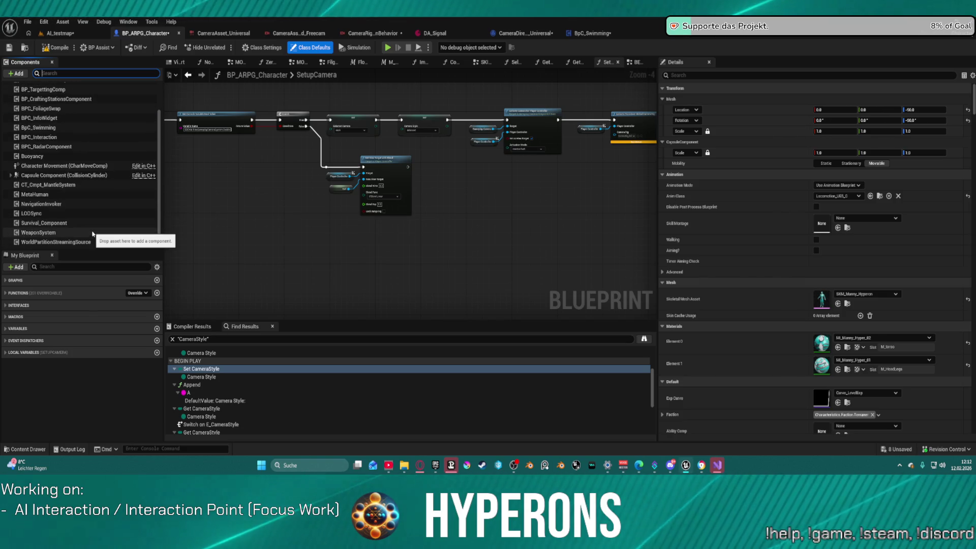
mouse_move(253, 221)
left_mouse_down()
mouse_move(460, 176)
mouse_move(370, 178)
left_mouse_up()
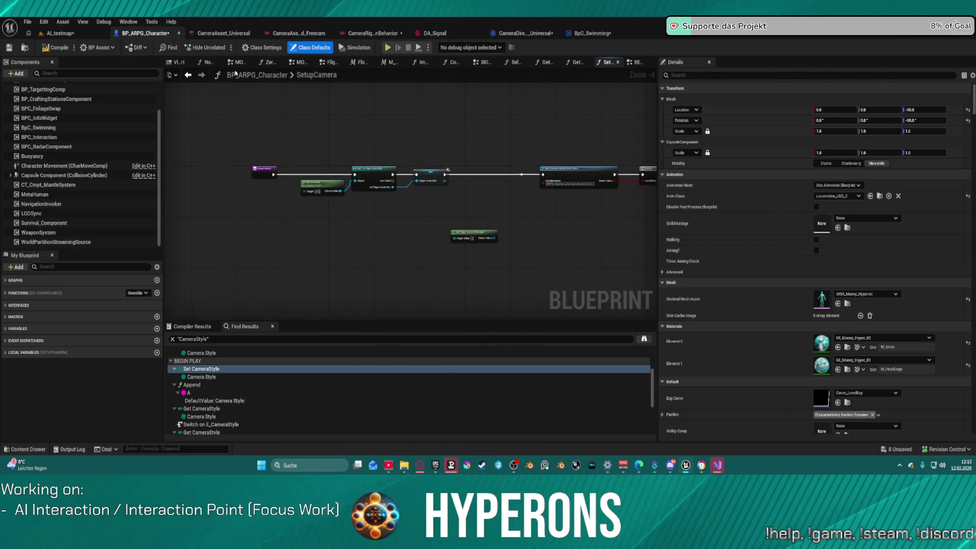
left_click(189, 75)
scroll(392, 201, "down", 5)
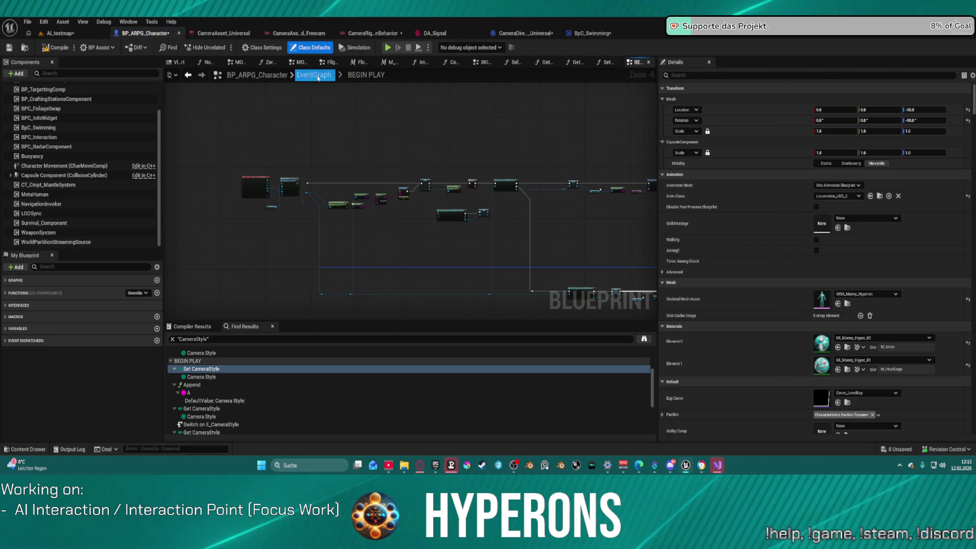
Step: Open the BEGIN PLAY collapsed graph to the compass and widget setup nodes, and clear the CameraStyle search results
left_click(314, 75)
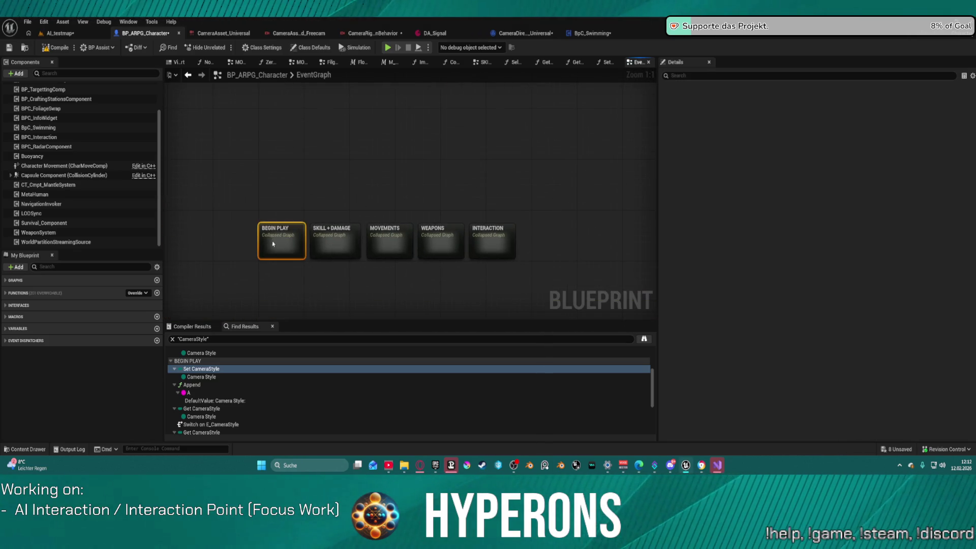
double_click(273, 241)
mouse_move(447, 184)
left_mouse_down()
mouse_move(379, 146)
mouse_move(328, 48)
mouse_move(322, 3)
left_mouse_up()
scroll(410, 203, "down", 3)
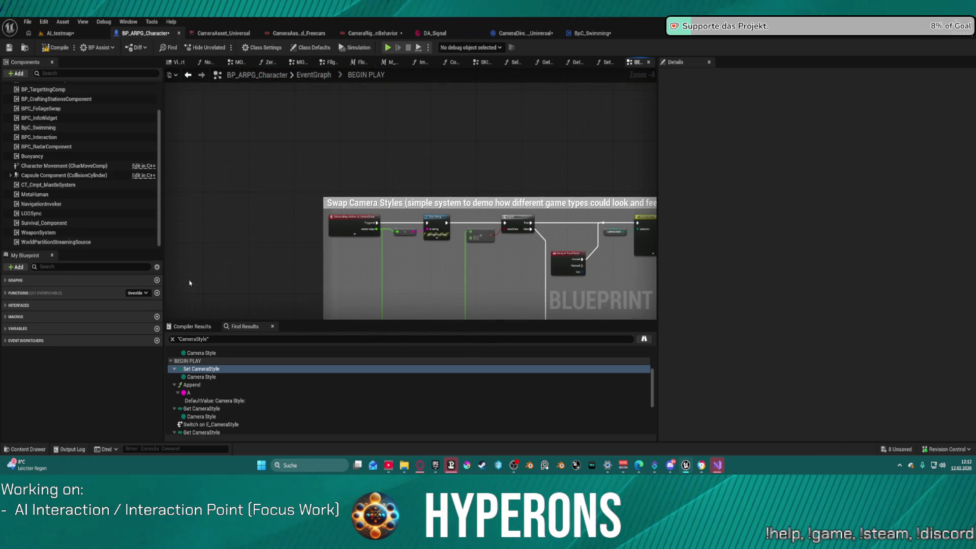
left_click(172, 339)
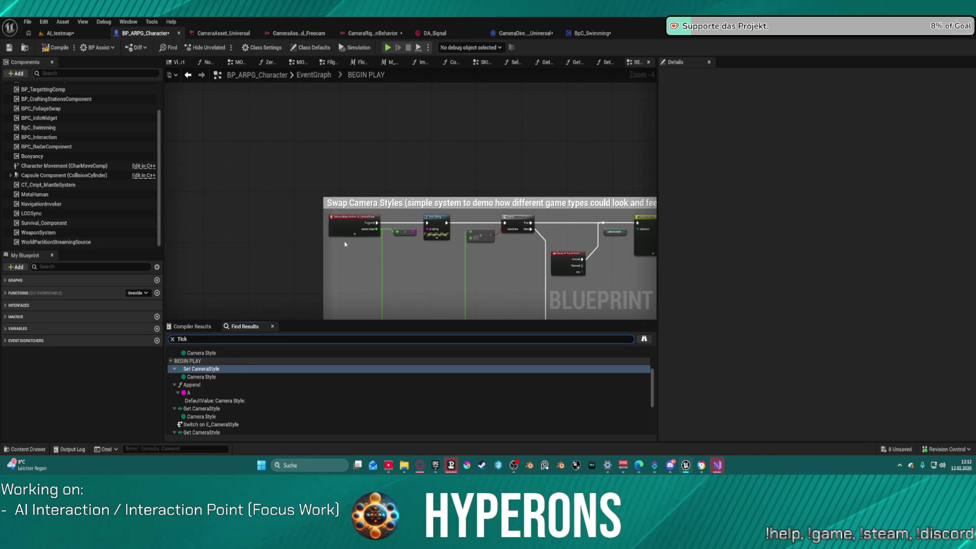
Step: Search the blueprint for 'Tick' and jump to the Event Tick result in the MOVEMENTS graph
key("Return")
left_click(196, 409)
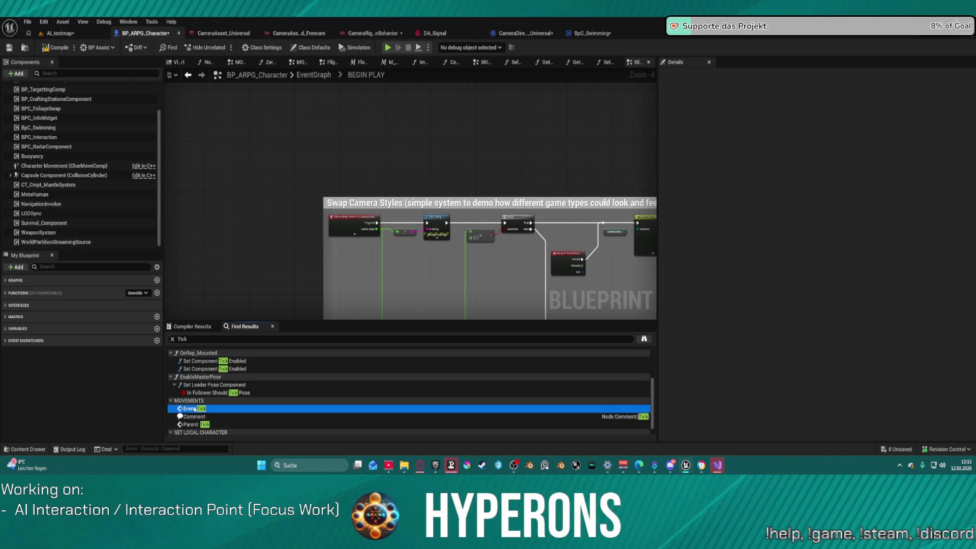
double_click(195, 409)
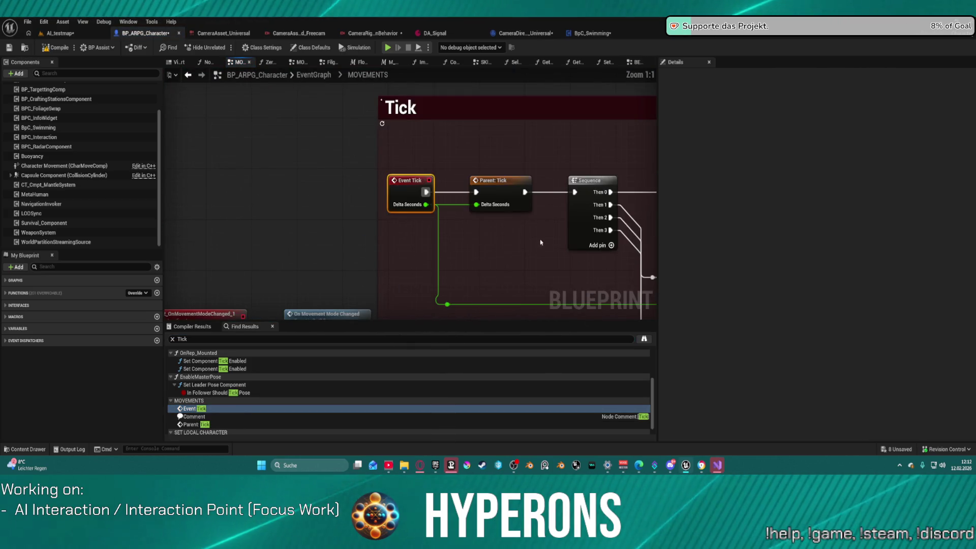
scroll(365, 239, "down", 2)
mouse_move(221, 166)
left_mouse_down()
mouse_move(207, 163)
mouse_move(201, 140)
mouse_move(206, 111)
mouse_move(103, 77)
mouse_move(94, 20)
left_mouse_up()
Step: Follow the Event Tick Sequence through Floor Trace to the Hit Surface While Slide node
mouse_move(356, 203)
left_mouse_down()
mouse_move(354, 157)
mouse_move(333, 301)
mouse_move(378, 395)
left_mouse_up()
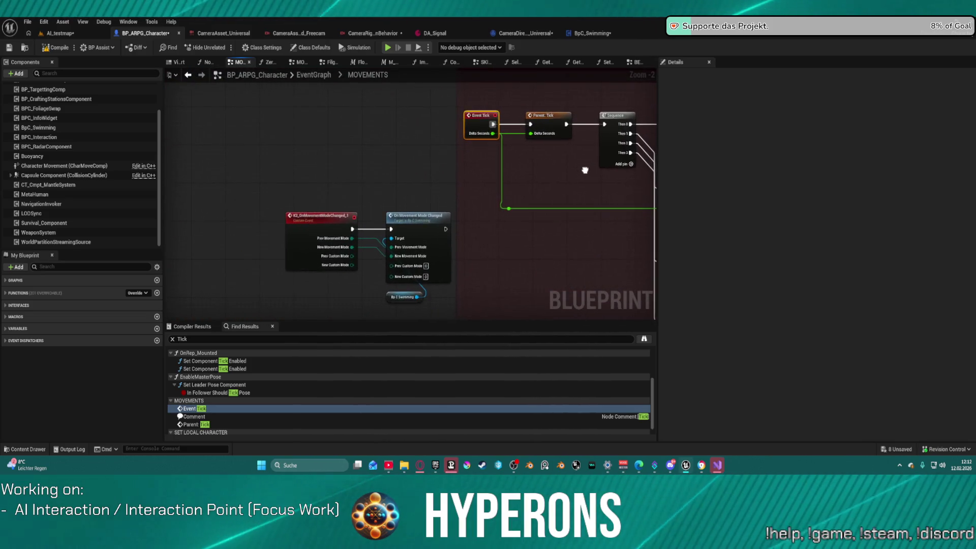
scroll(582, 161, "down", 8)
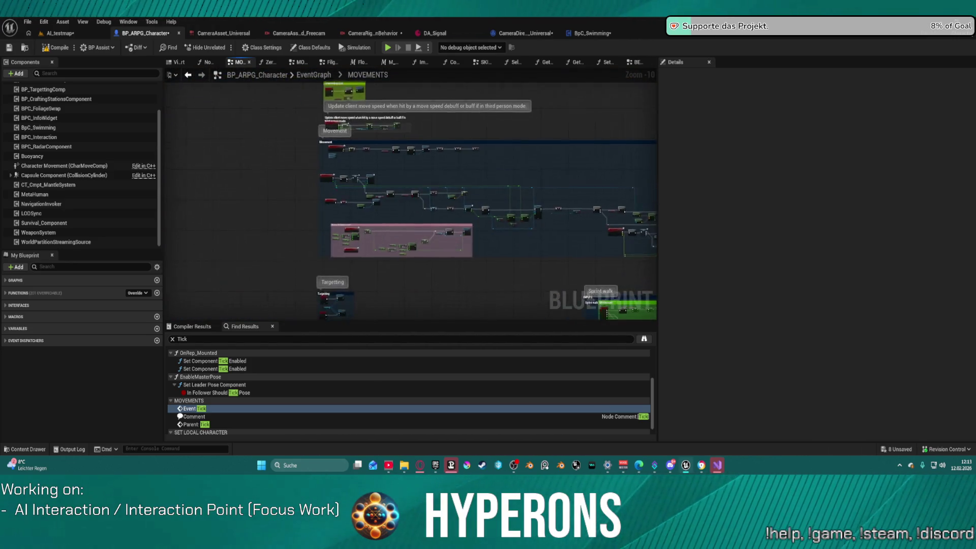
scroll(318, 178, "up", 9)
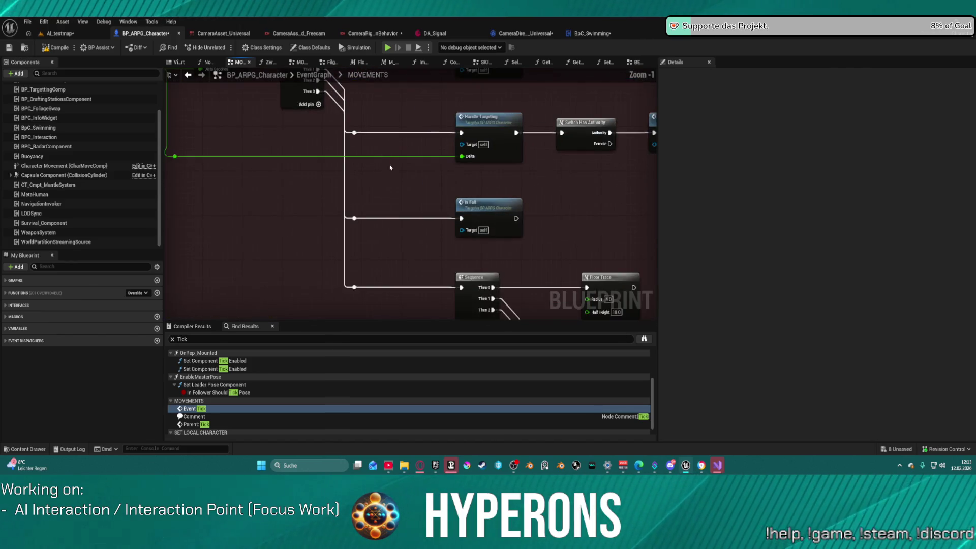
mouse_move(318, 179)
left_mouse_down()
mouse_move(347, 244)
mouse_move(366, 246)
mouse_move(430, 239)
mouse_move(432, 171)
left_mouse_up()
scroll(434, 235, "down", 4)
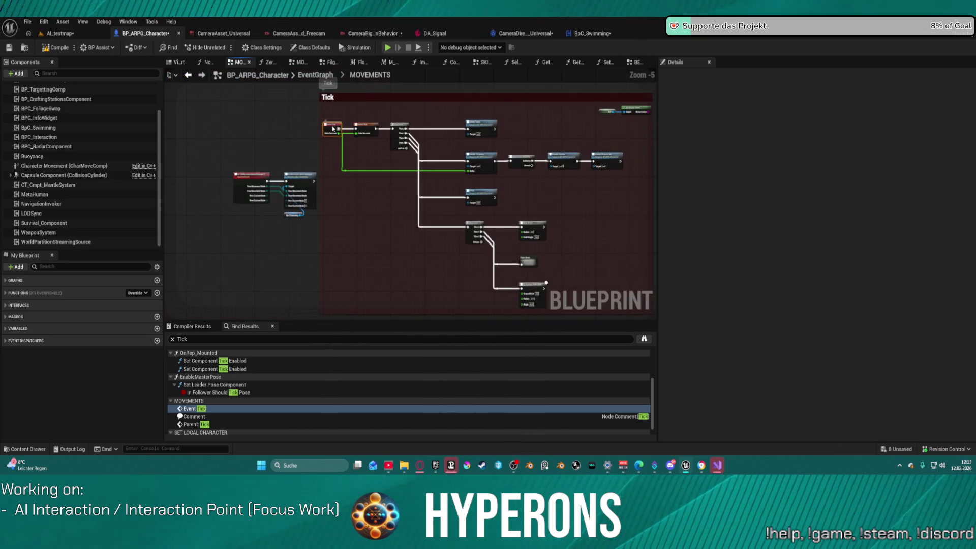
left_click(559, 168)
mouse_move(558, 168)
left_mouse_down()
mouse_move(539, 153)
mouse_move(554, 168)
mouse_move(526, 192)
left_mouse_up()
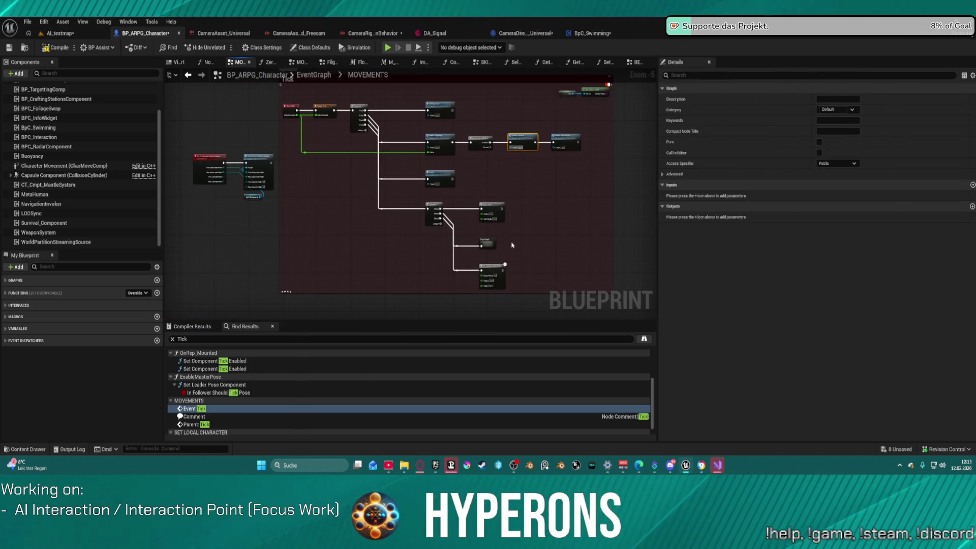
scroll(486, 216, "up", 4)
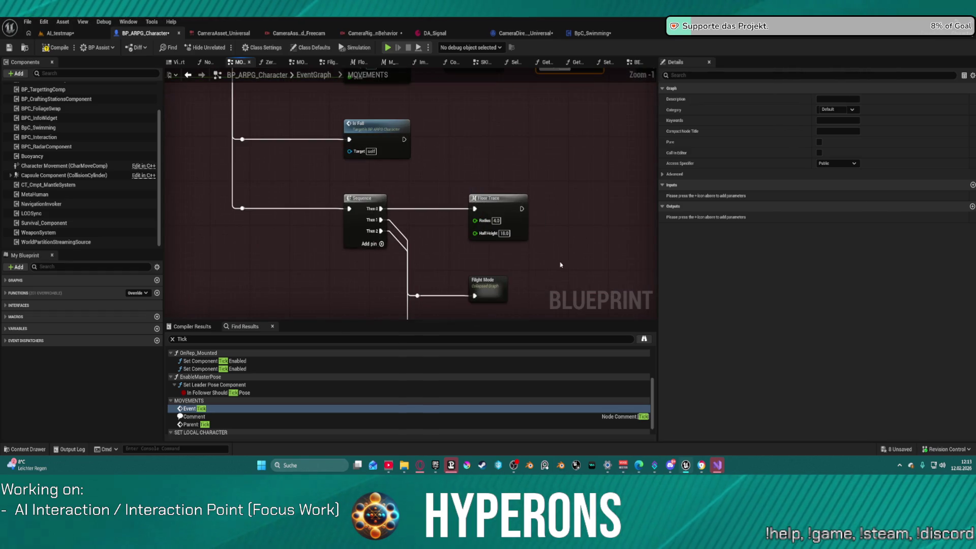
mouse_move(576, 249)
left_mouse_down()
mouse_move(489, 163)
mouse_move(476, 175)
mouse_move(456, 165)
mouse_move(363, 232)
mouse_move(376, 213)
mouse_move(376, 223)
mouse_move(330, 102)
left_mouse_up()
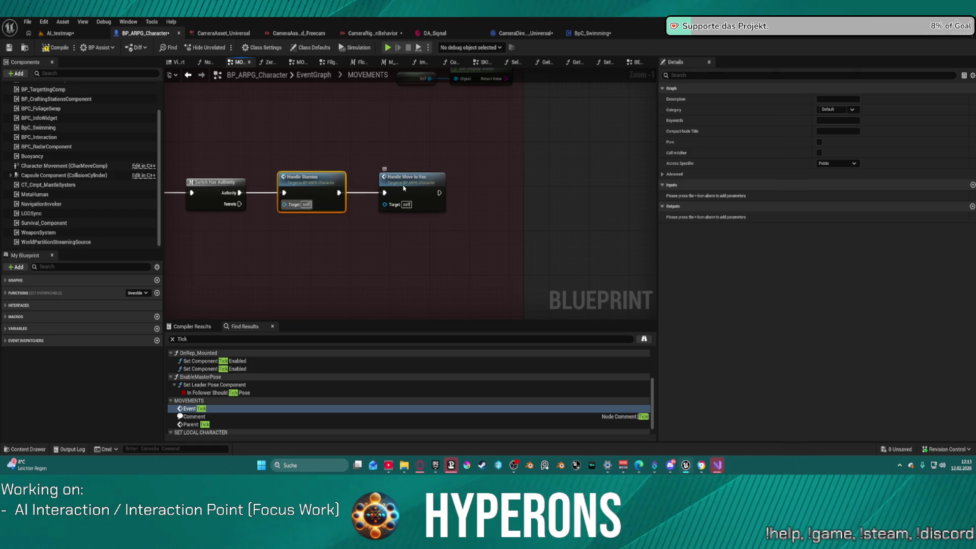
Step: Inspect the HandleMoveToVec function graph, then go back to the MOVEMENTS graph
double_click(404, 188)
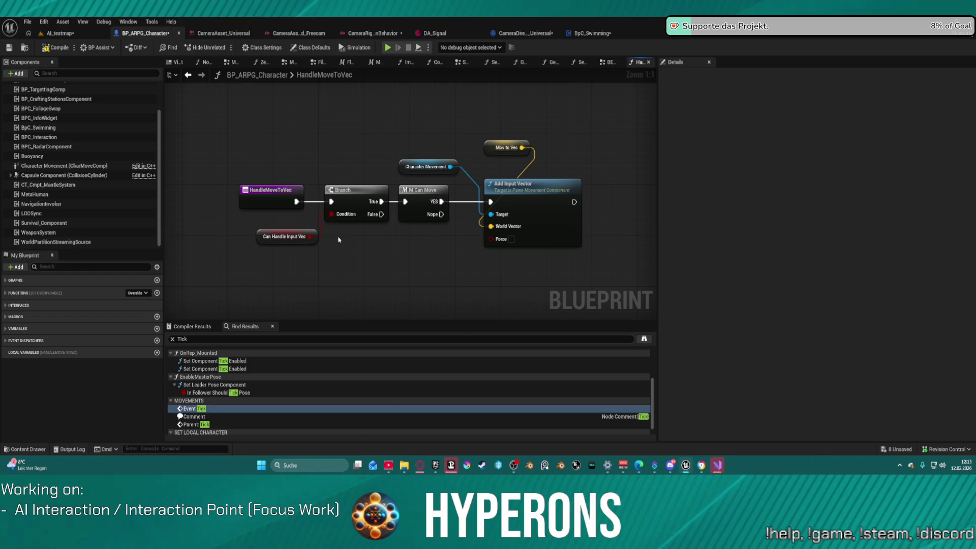
left_click(284, 194)
left_click(171, 75)
left_click(188, 75)
left_click(187, 75)
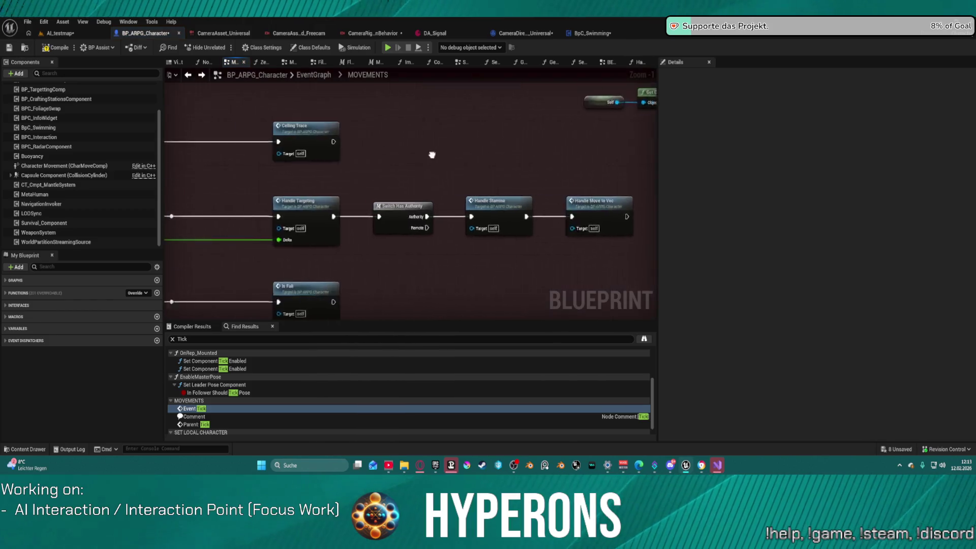
Step: Auto-arrange the nodes in the Movement comment, then open the CalculateFWD/BWDDirection function graph
scroll(557, 163, "down", 4)
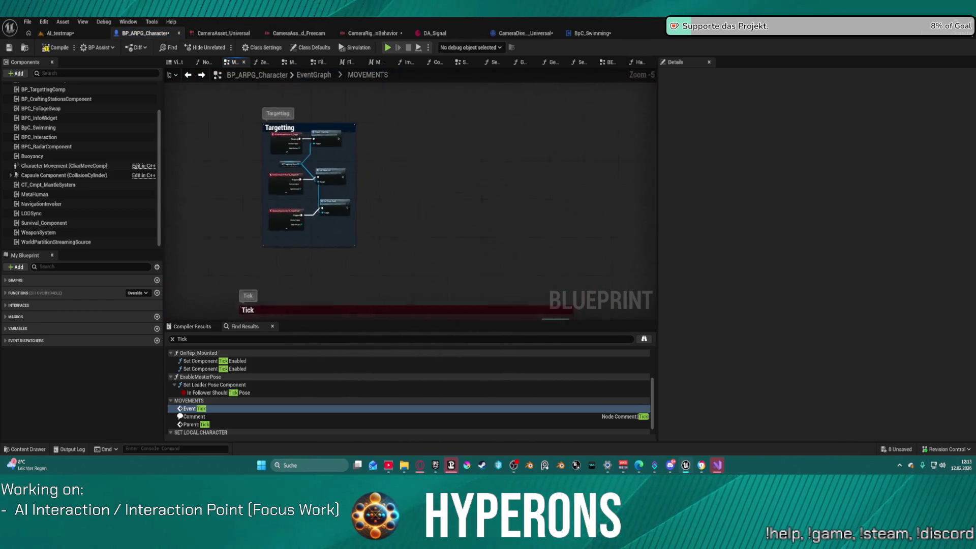
scroll(354, 235, "down", 2)
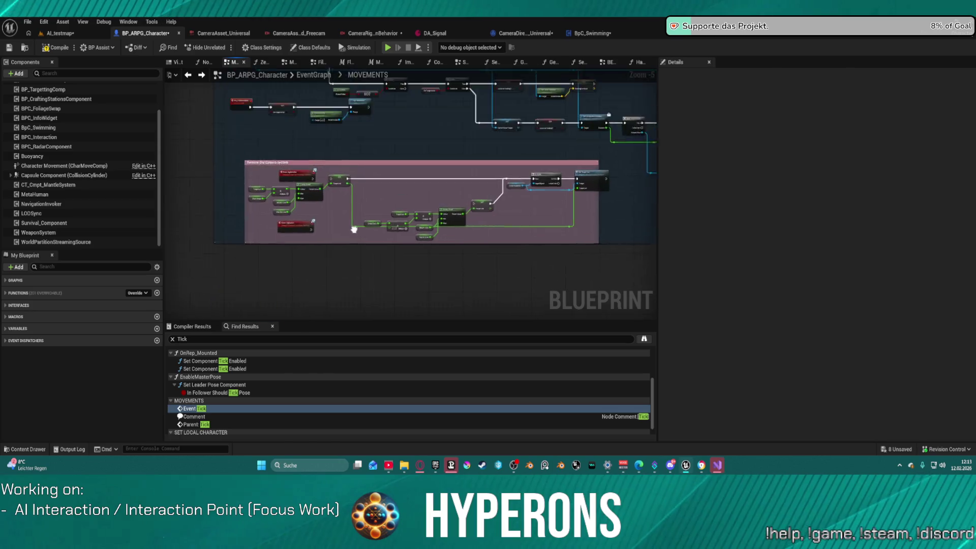
left_click_drag(354, 235, 333, 318)
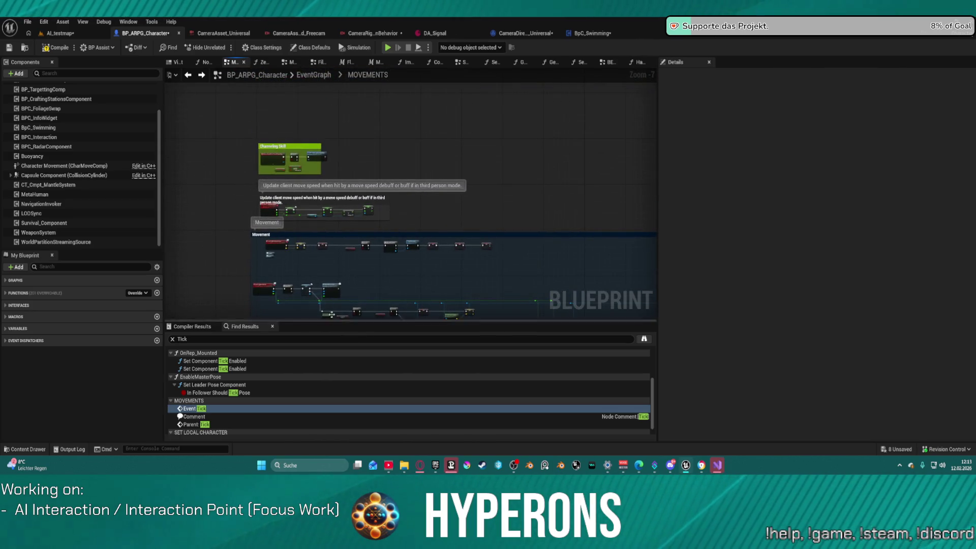
scroll(288, 248, "up", 8)
scroll(412, 286, "down", 5)
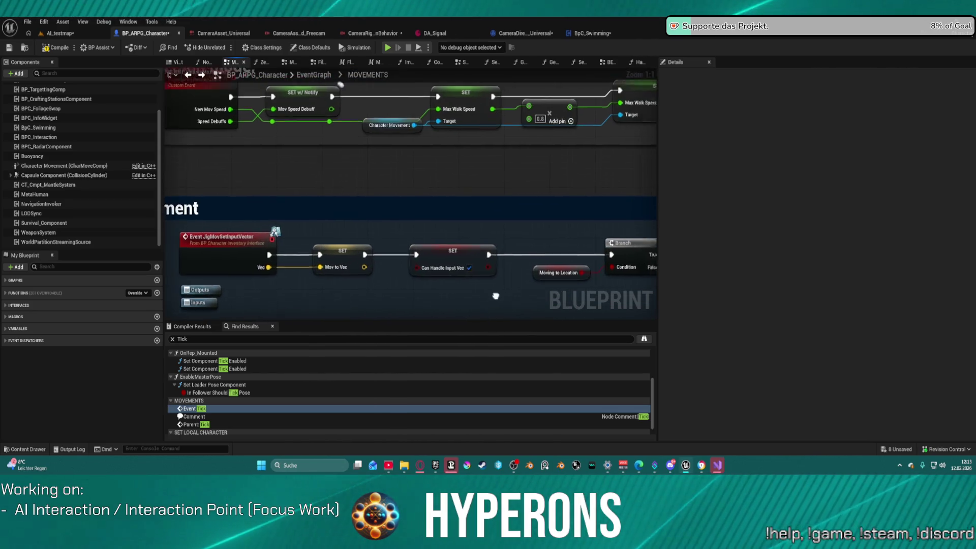
scroll(452, 93, "down", 5)
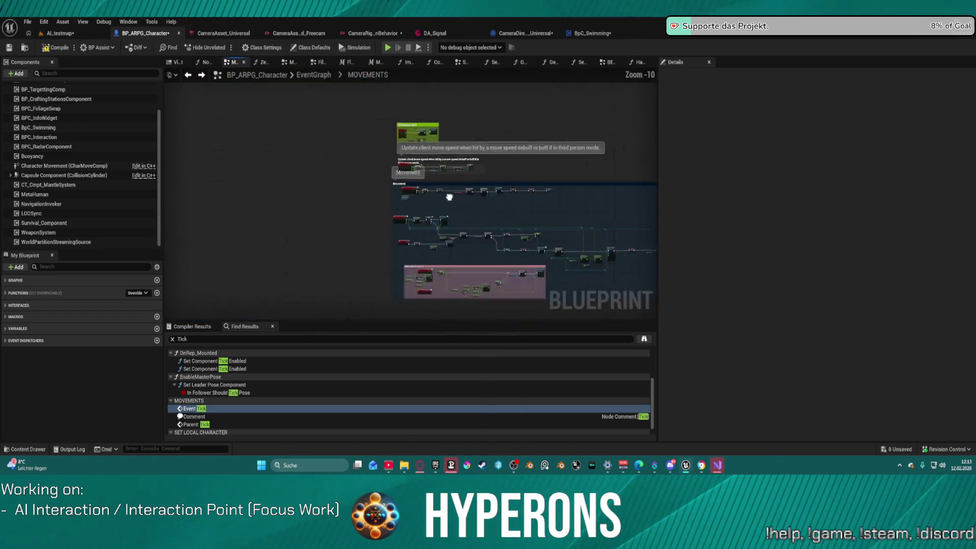
scroll(452, 93, "up", 9)
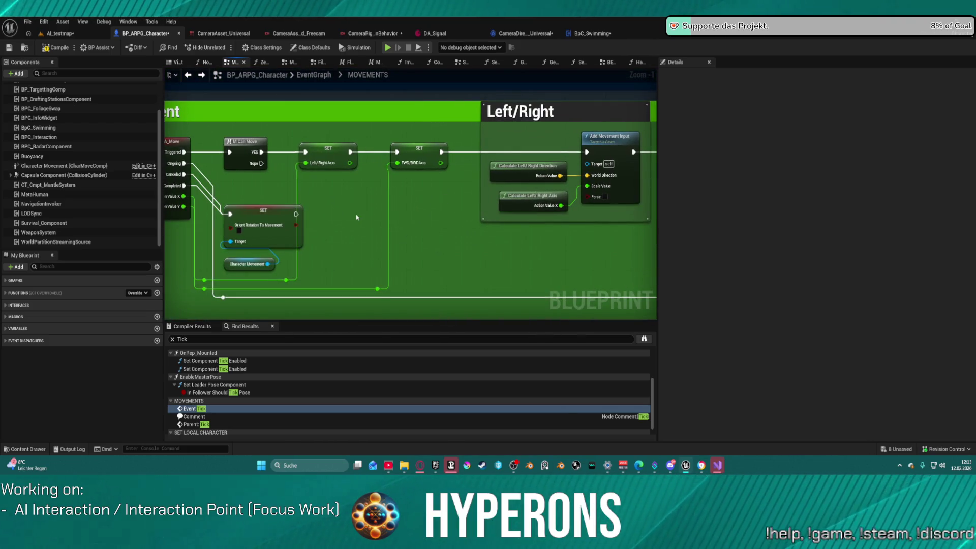
left_click_drag(393, 241, 514, 232)
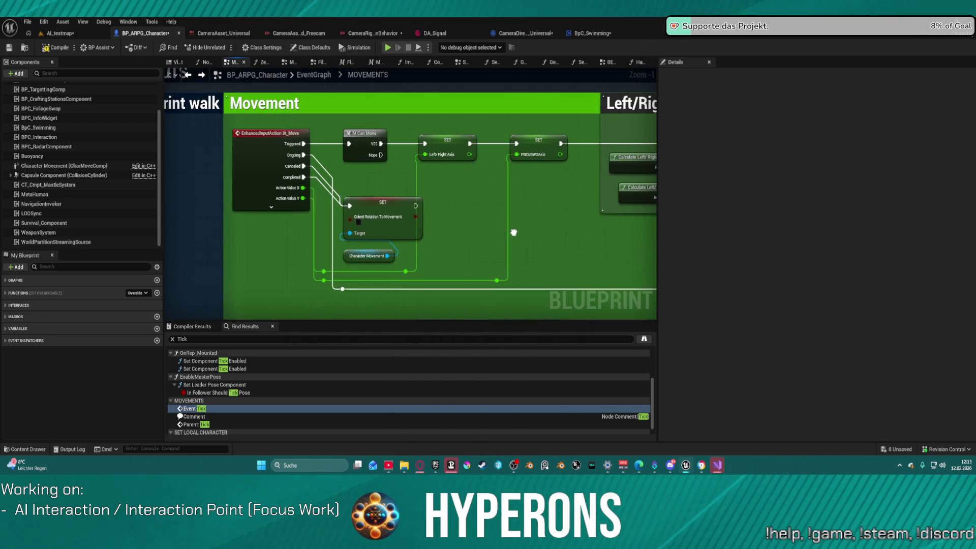
scroll(415, 217, "down", 5)
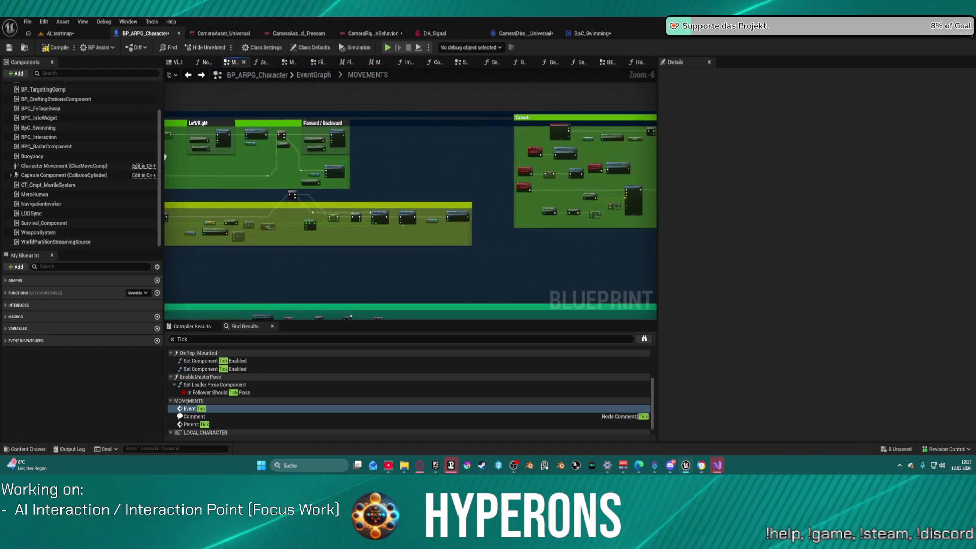
left_click(268, 154)
key("f")
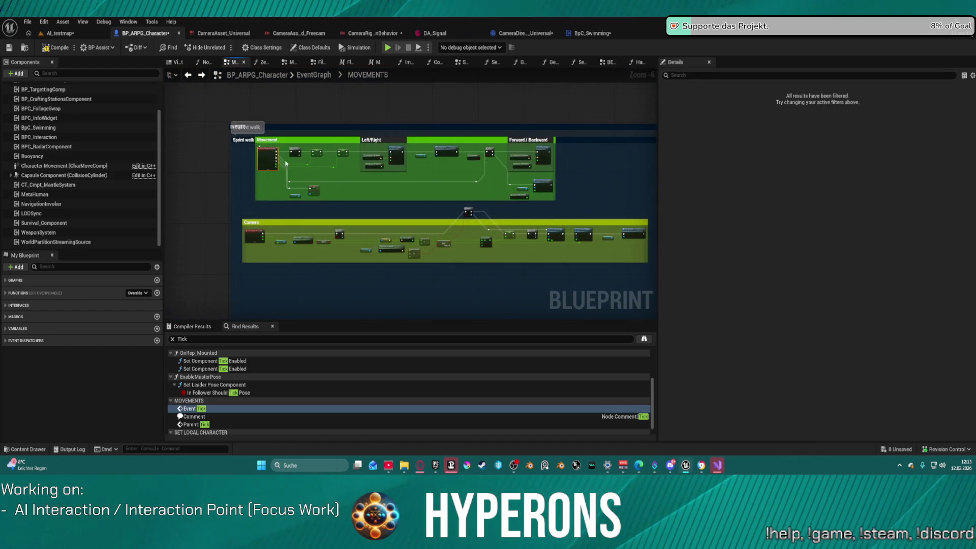
scroll(403, 192, "up", 4)
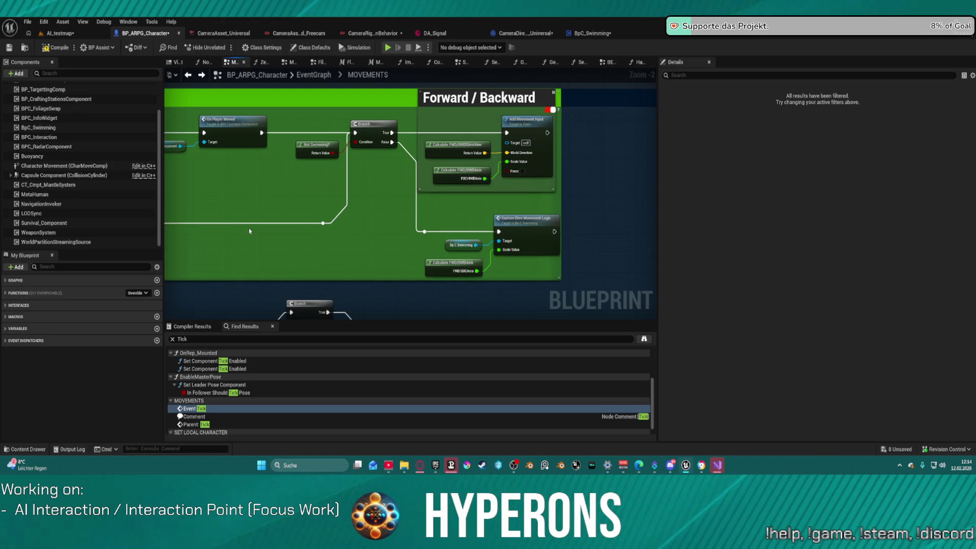
double_click(462, 151)
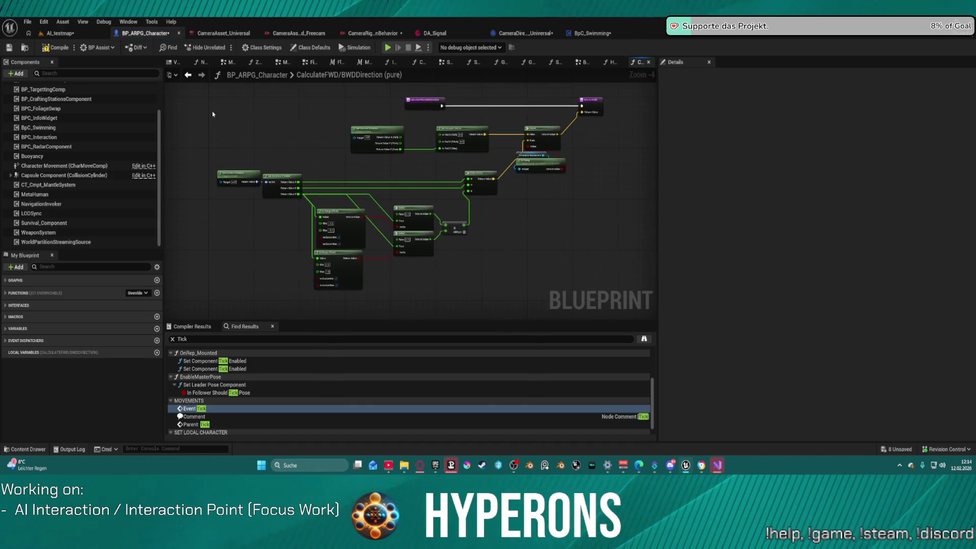
Step: Back in MOVEMENTS, move the stray Branch node into the yellow comment beside the AND node
left_click(187, 75)
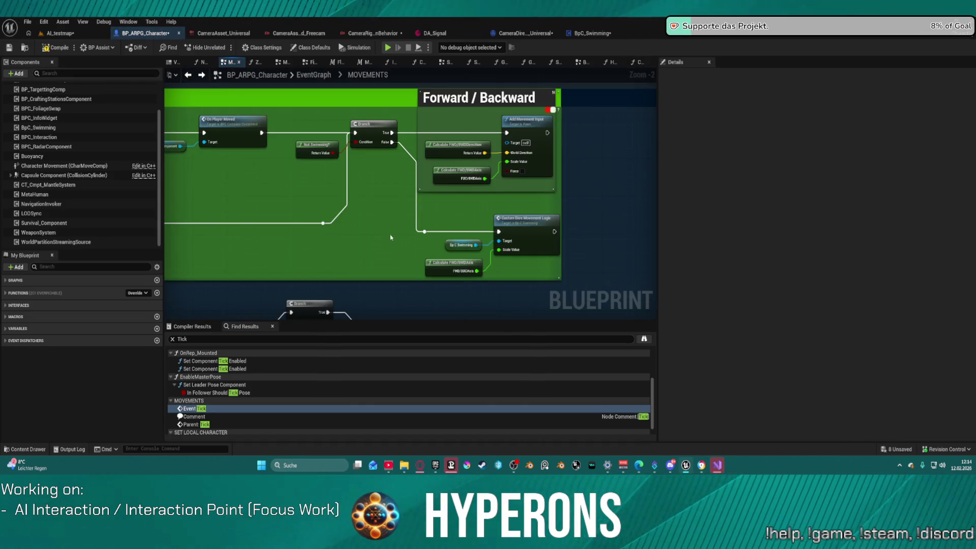
scroll(393, 236, "down", 1)
mouse_move(338, 250)
left_mouse_down()
mouse_move(346, 101)
mouse_move(366, 76)
mouse_move(548, 86)
left_mouse_up()
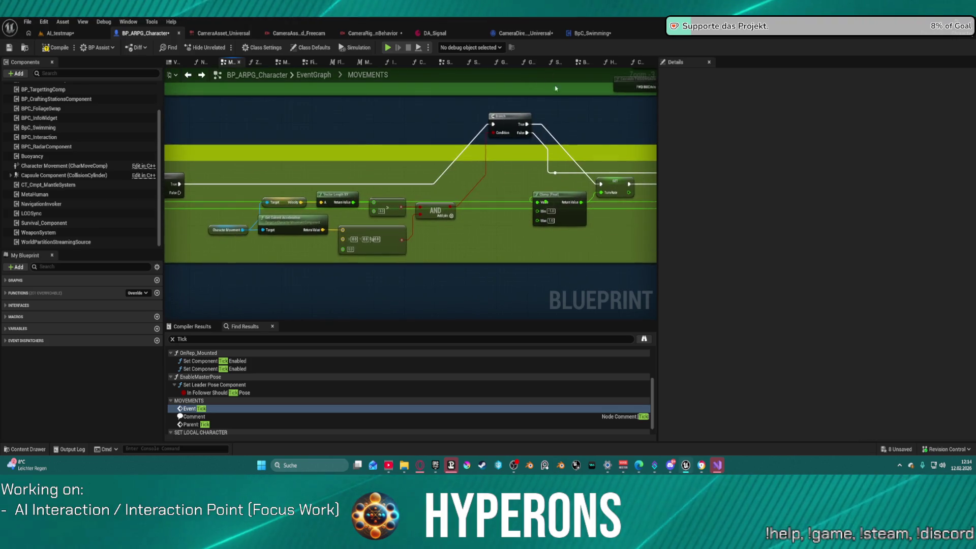
mouse_move(518, 128)
left_mouse_down()
mouse_move(514, 186)
mouse_move(504, 188)
left_mouse_up()
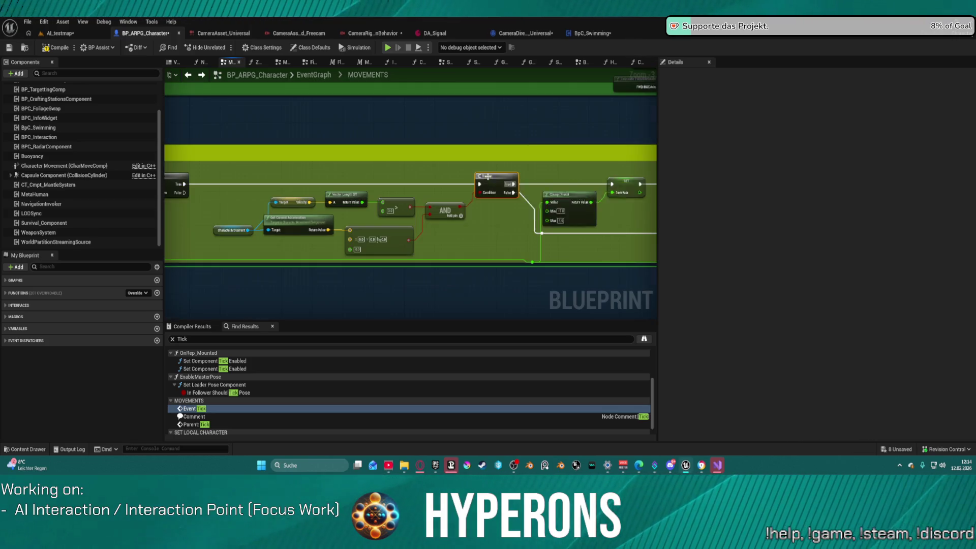
Step: Shift the Crouch comment box further to the right
scroll(464, 206, "down", 3)
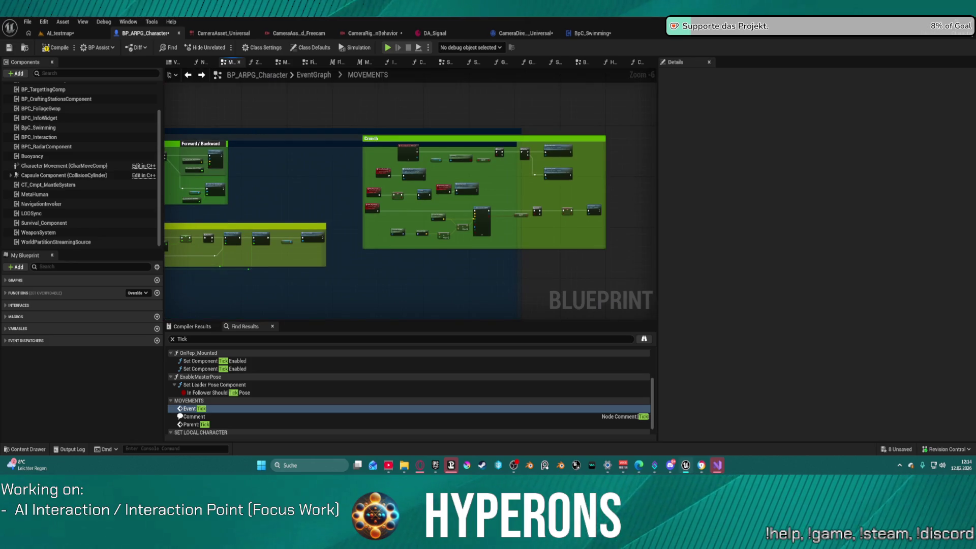
scroll(366, 179, "down", 2)
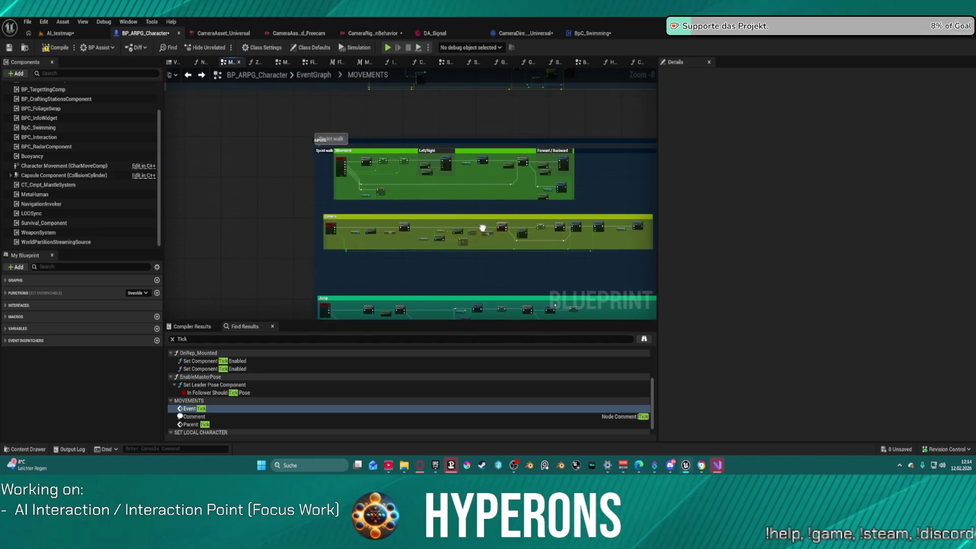
left_click_drag(247, 208, 272, 201)
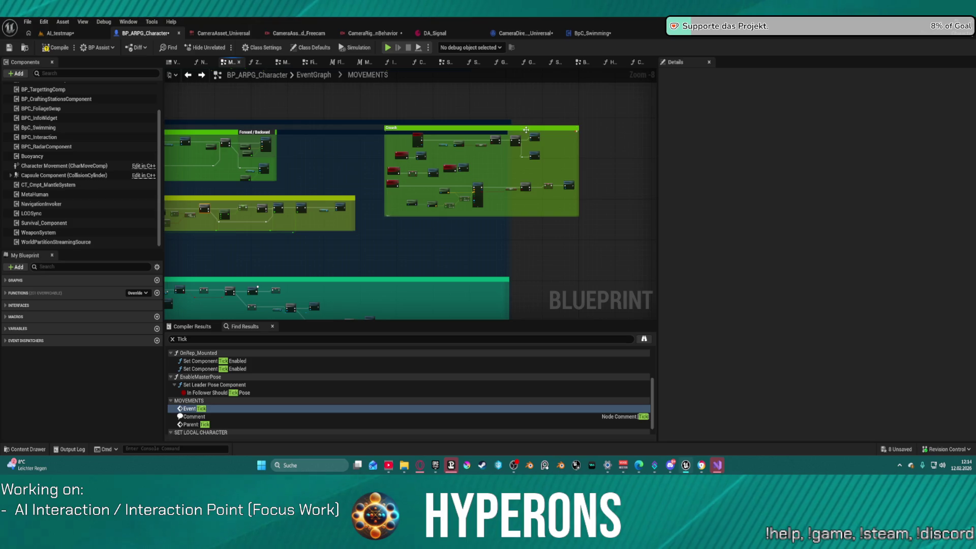
left_click_drag(511, 128, 637, 128)
left_click(568, 122)
Step: Inspect the Multicast_JetpackBoost and MC_OnPlayerBeginStun event nodes around the Jump comment
mouse_move(506, 98)
left_mouse_down()
mouse_move(460, 151)
mouse_move(491, 198)
left_mouse_up()
left_click(262, 218)
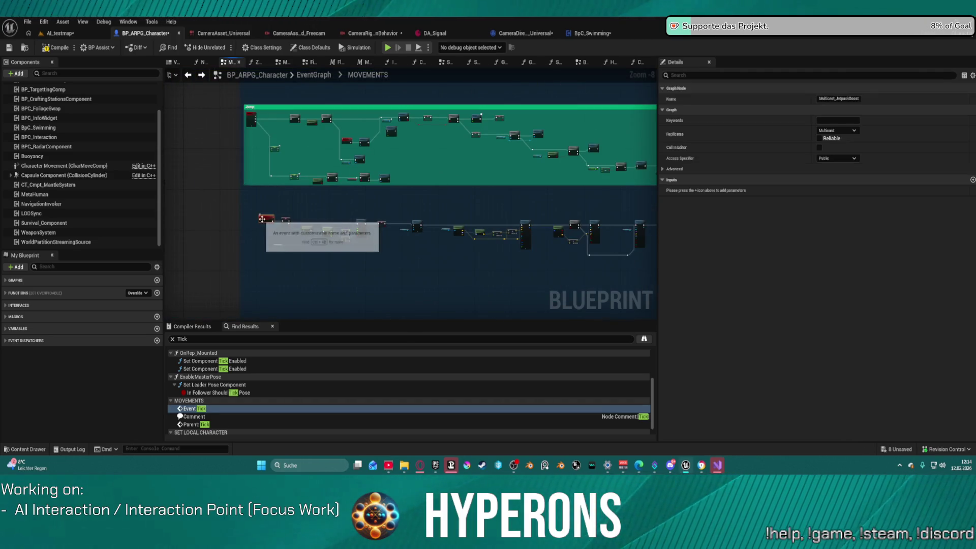
scroll(223, 205, "up", 7)
scroll(241, 228, "down", 11)
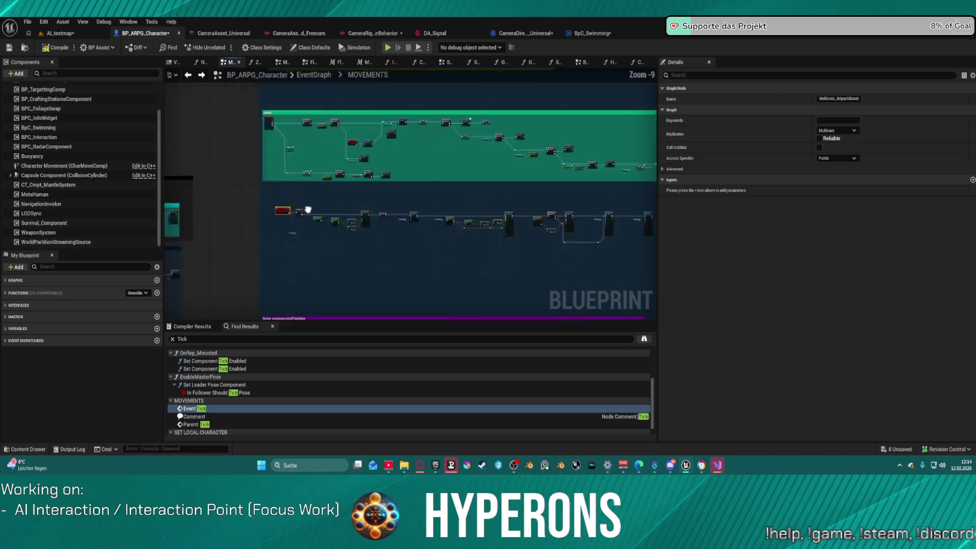
mouse_move(404, 71)
left_mouse_down()
mouse_move(387, 109)
mouse_move(656, 160)
left_mouse_up()
scroll(333, 198, "up", 4)
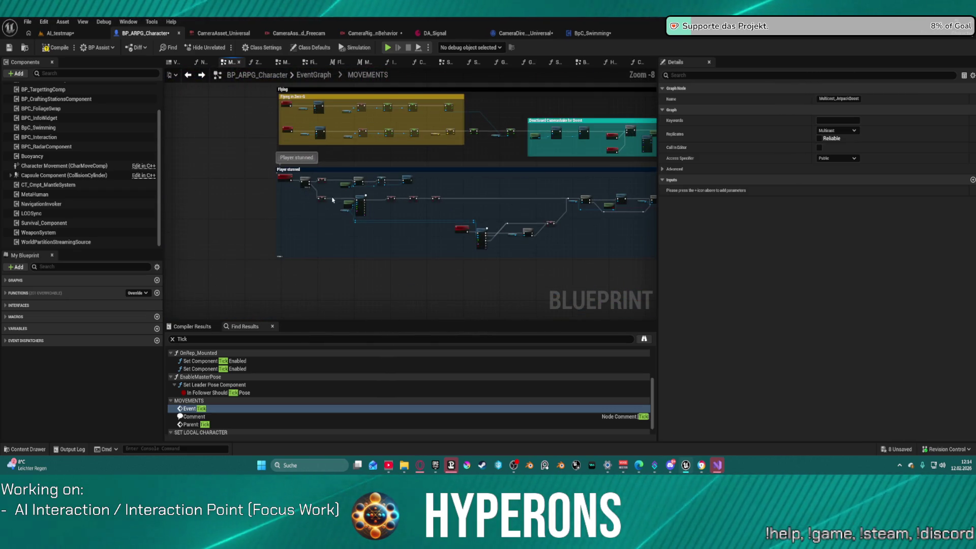
left_click(287, 181)
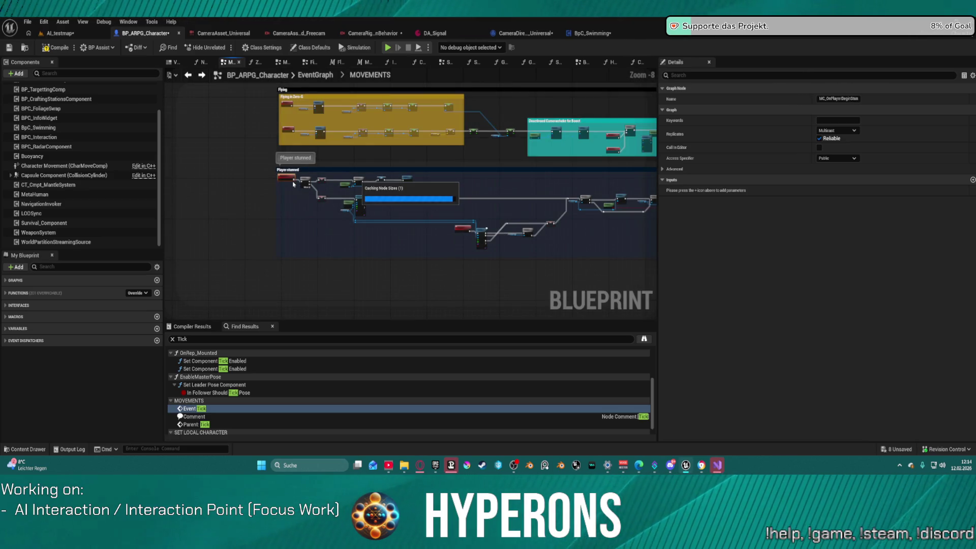
scroll(440, 203, "up", 6)
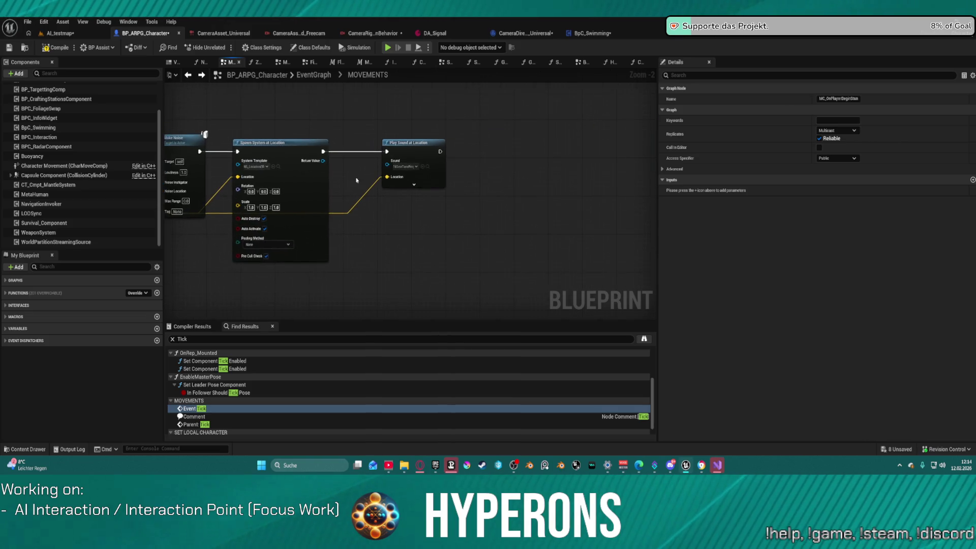
Step: Check the NavigationInvoker settings, then browse to the character's Anim Class, Locomotion_UE5, and open it
scroll(395, 152, "up", 2)
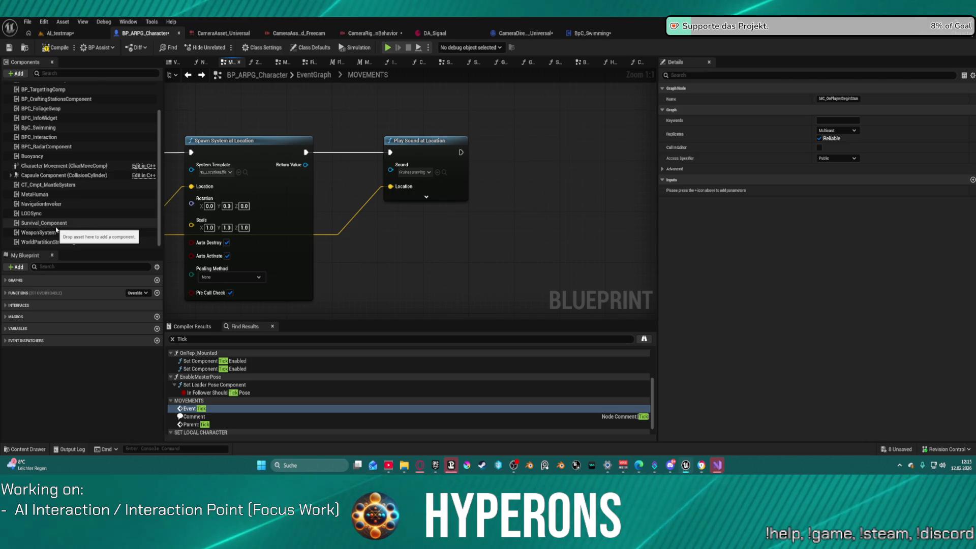
scroll(77, 209, "up", 2)
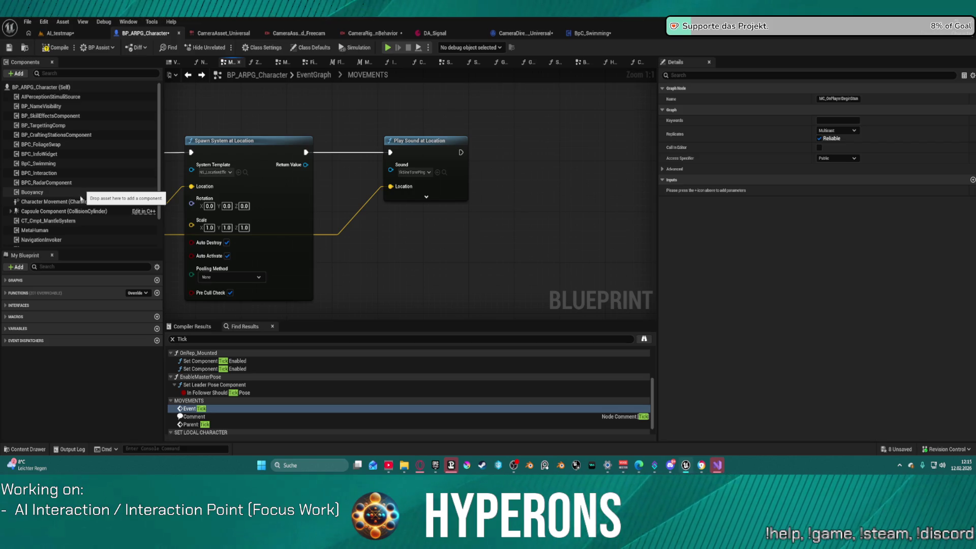
left_click(70, 242)
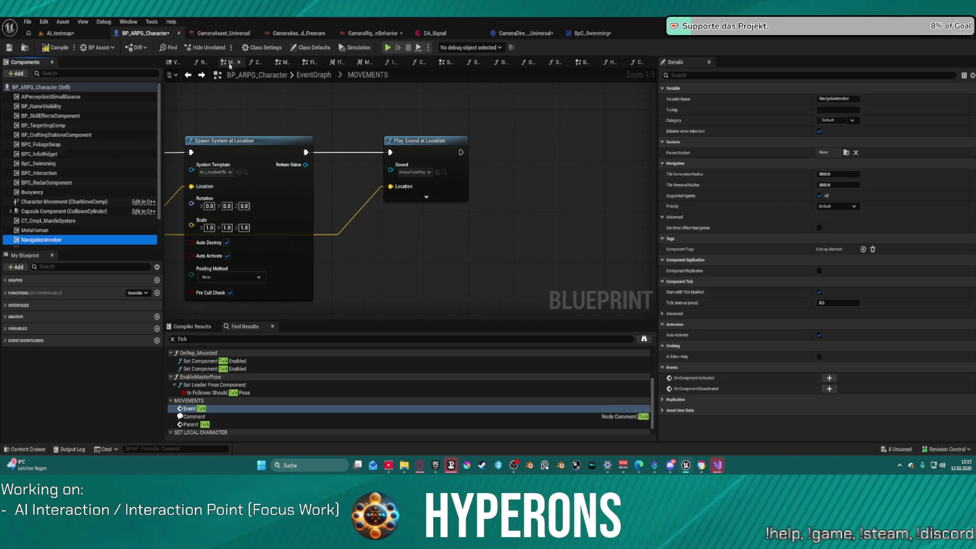
left_click(342, 129)
left_click(63, 88)
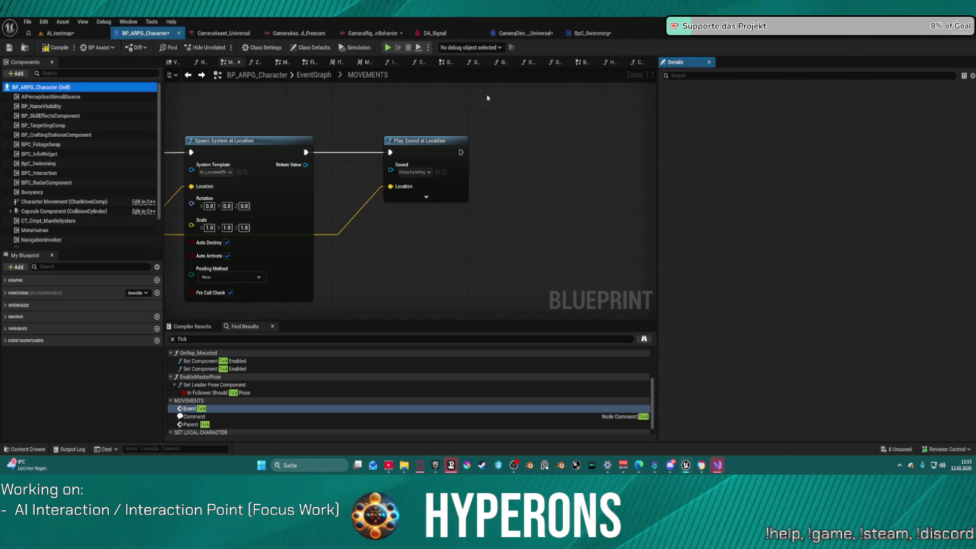
left_click(879, 197)
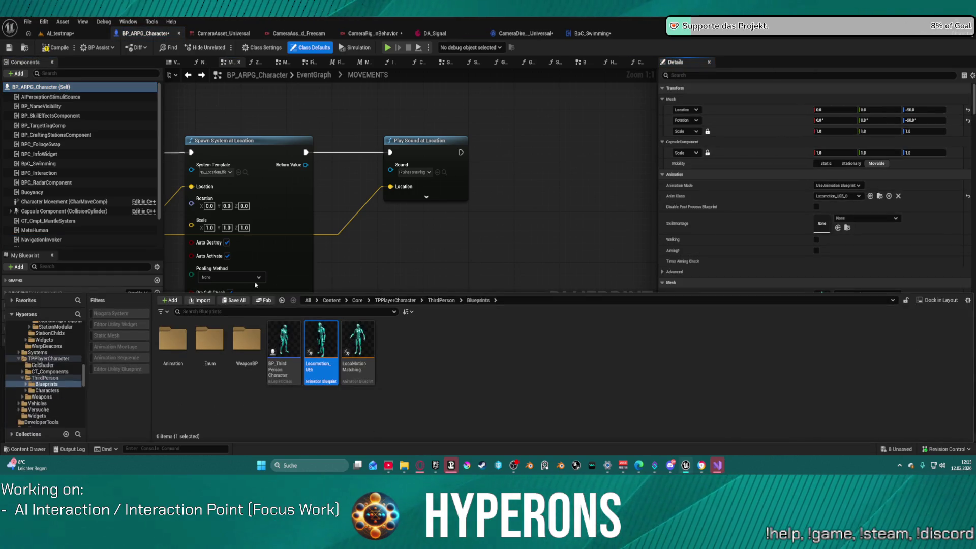
double_click(327, 346)
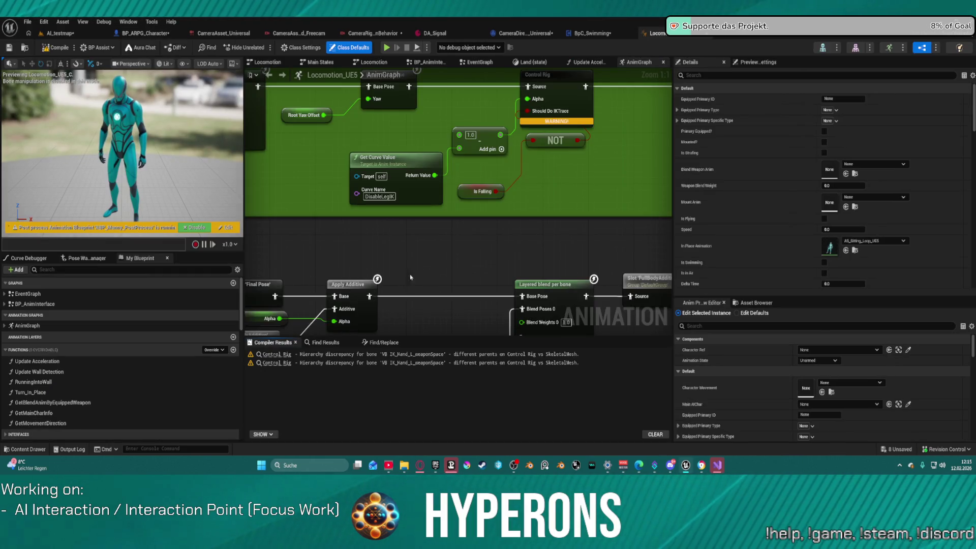
Step: Look over Locomotion_UE5's slot, layered blend and AnimOffset nodes, then switch to its EventGraph
scroll(415, 286, "down", 8)
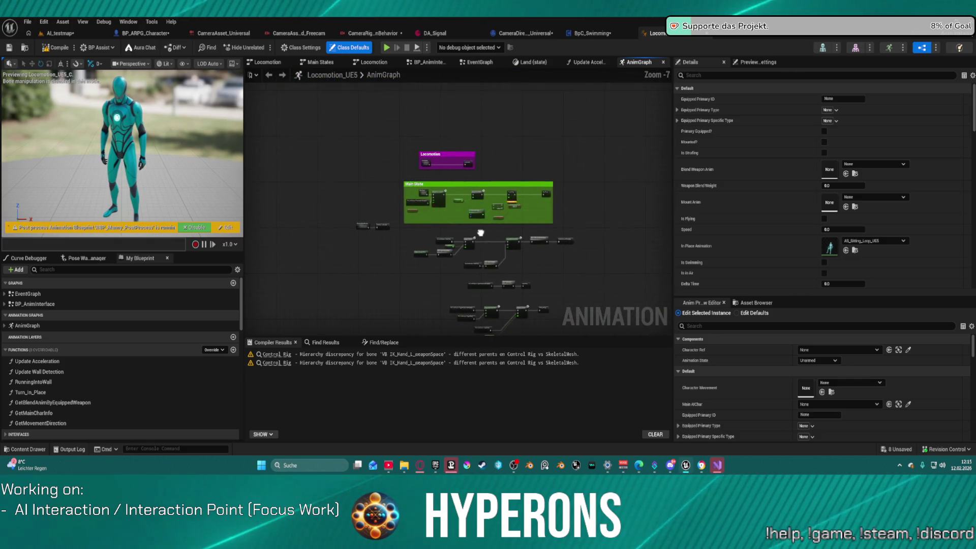
scroll(481, 233, "up", 3)
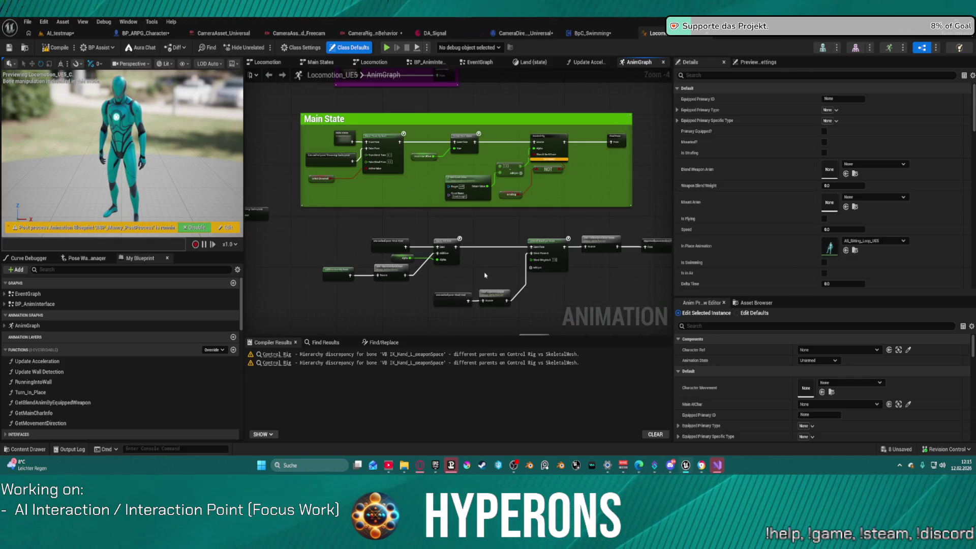
scroll(487, 278, "up", 3)
left_click_drag(504, 261, 395, 152)
mouse_move(406, 254)
left_mouse_down()
mouse_move(559, 229)
mouse_move(532, 219)
left_mouse_up()
left_click_drag(507, 262, 560, 157)
scroll(560, 156, "down", 3)
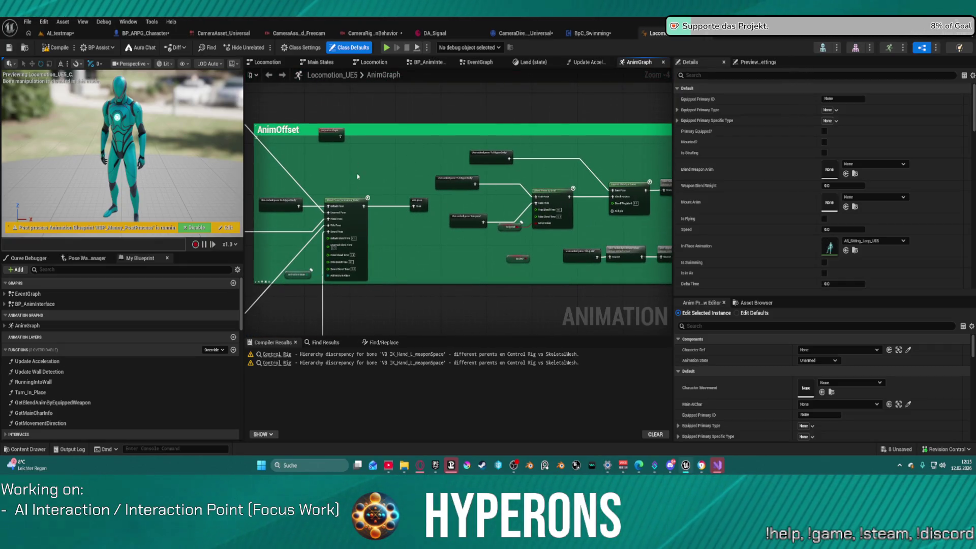
left_click(478, 62)
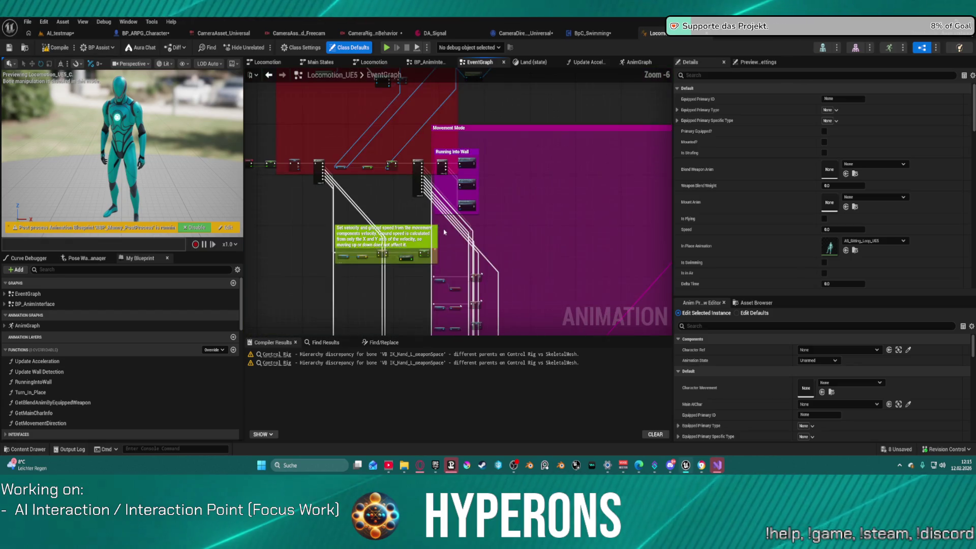
Step: Review the magenta, Movement Mode and FootStep comment sections in Locomotion_UE5's EventGraph
scroll(444, 233, "down", 6)
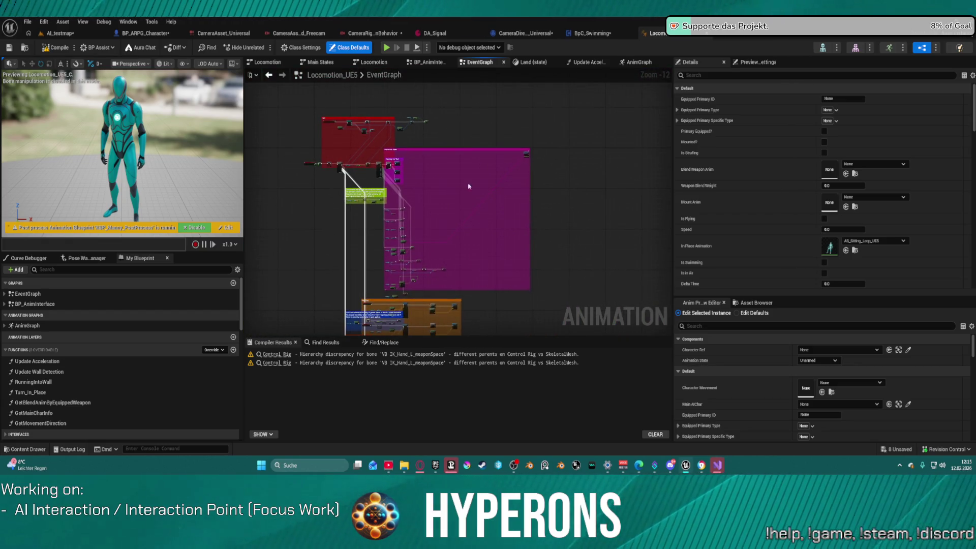
left_click(488, 186)
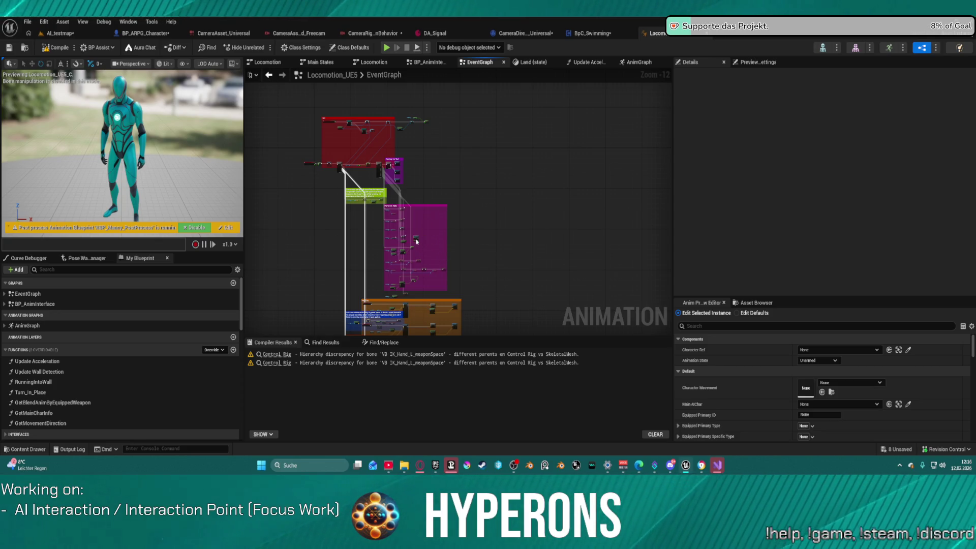
scroll(468, 115, "up", 3)
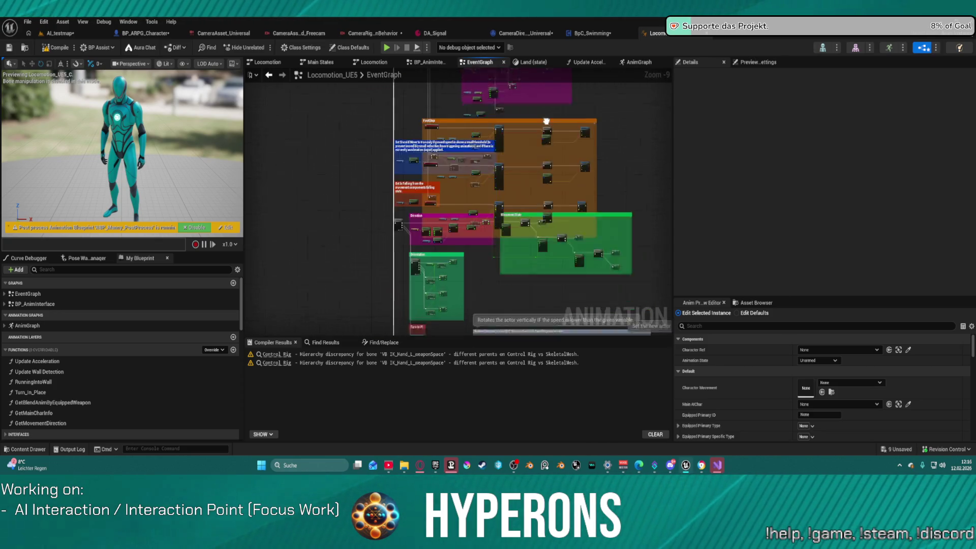
mouse_move(376, 116)
left_mouse_down()
mouse_move(337, 169)
mouse_move(462, 148)
mouse_move(495, 200)
left_mouse_up()
scroll(526, 142, "down", 3)
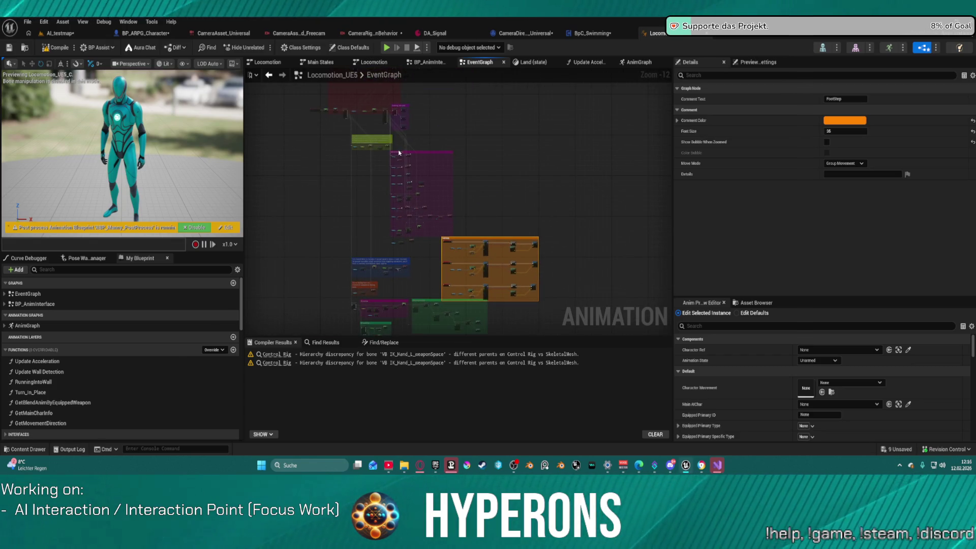
left_click_drag(403, 153, 473, 136)
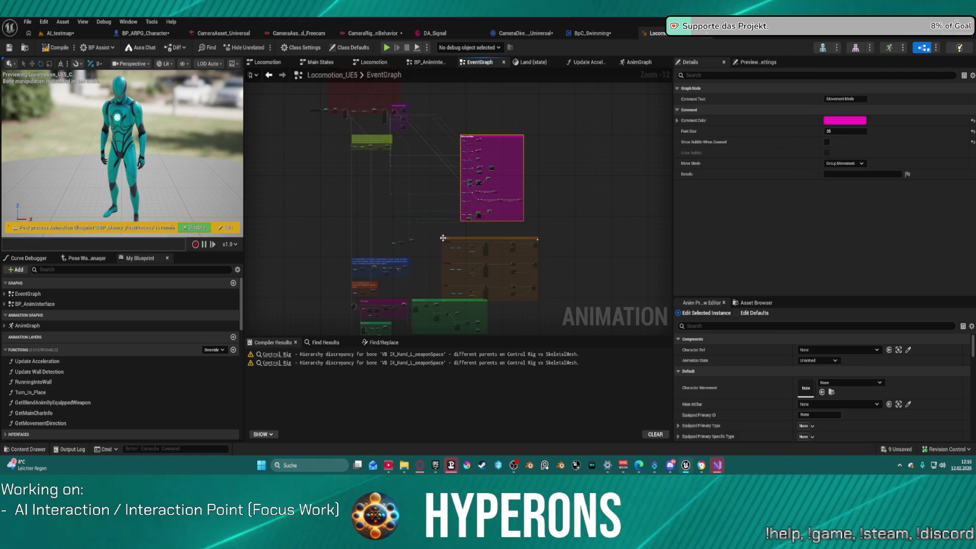
left_click_drag(448, 239, 441, 227)
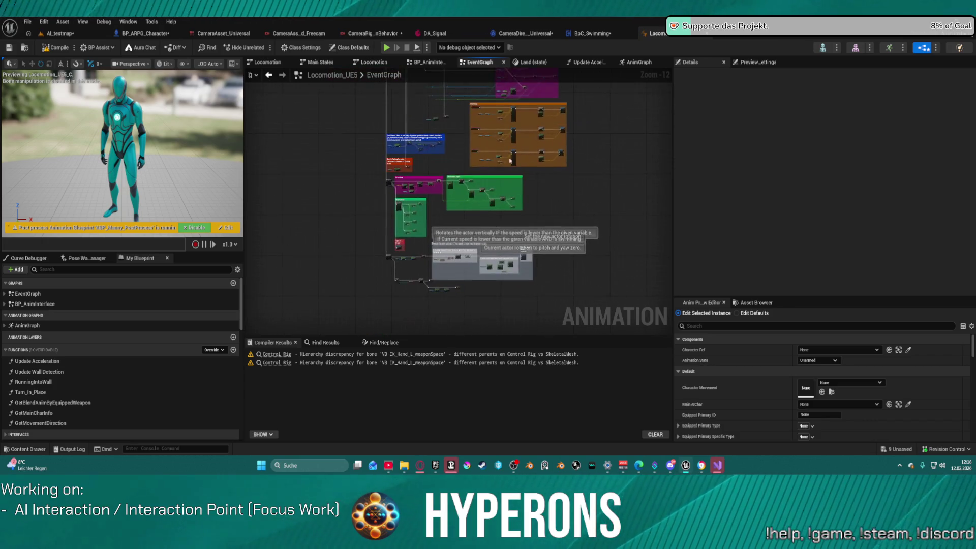
scroll(448, 245, "up", 3)
Step: Scan the lower comment groups, then return to the AI_testmap level editor
left_click_drag(448, 245, 461, 152)
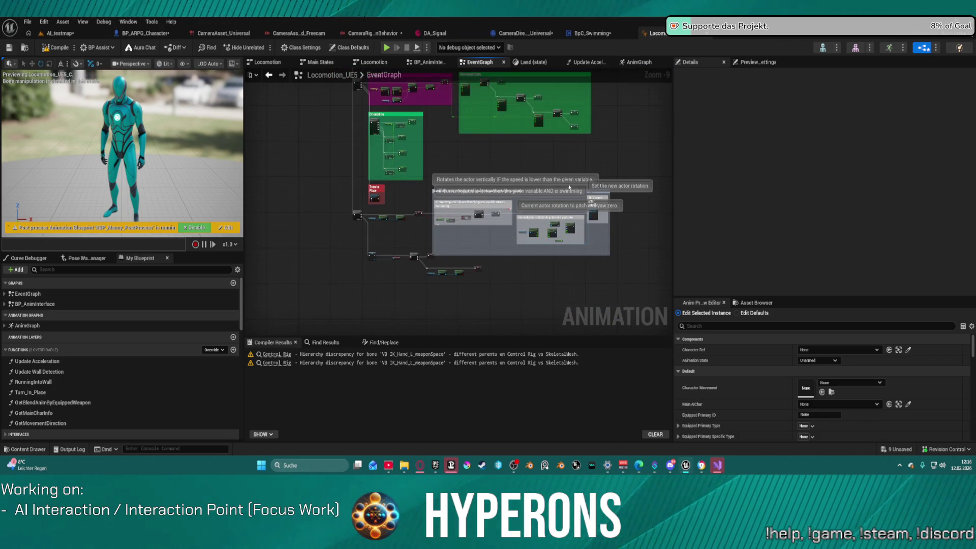
scroll(568, 188, "up", 6)
scroll(626, 175, "down", 1)
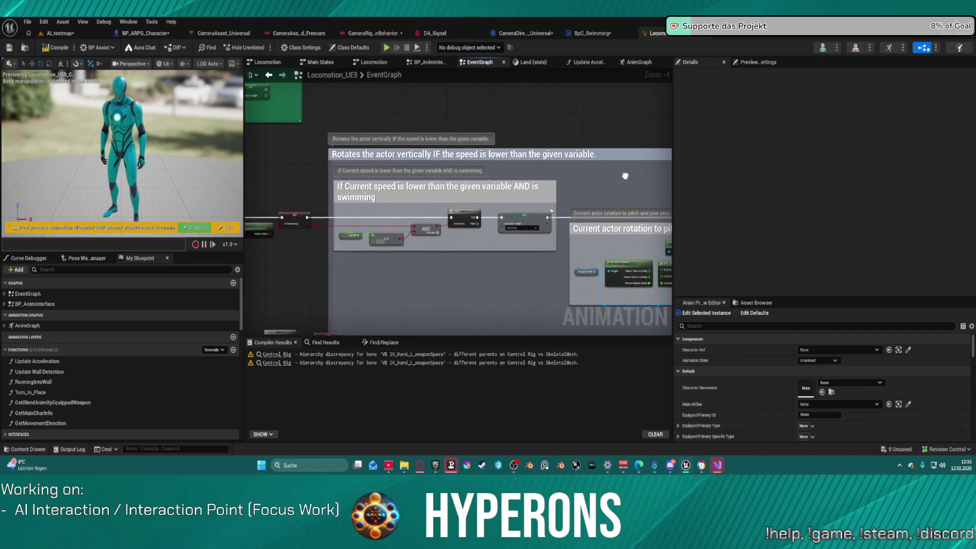
mouse_move(625, 175)
left_mouse_down()
mouse_move(598, 178)
mouse_move(687, 140)
left_mouse_up()
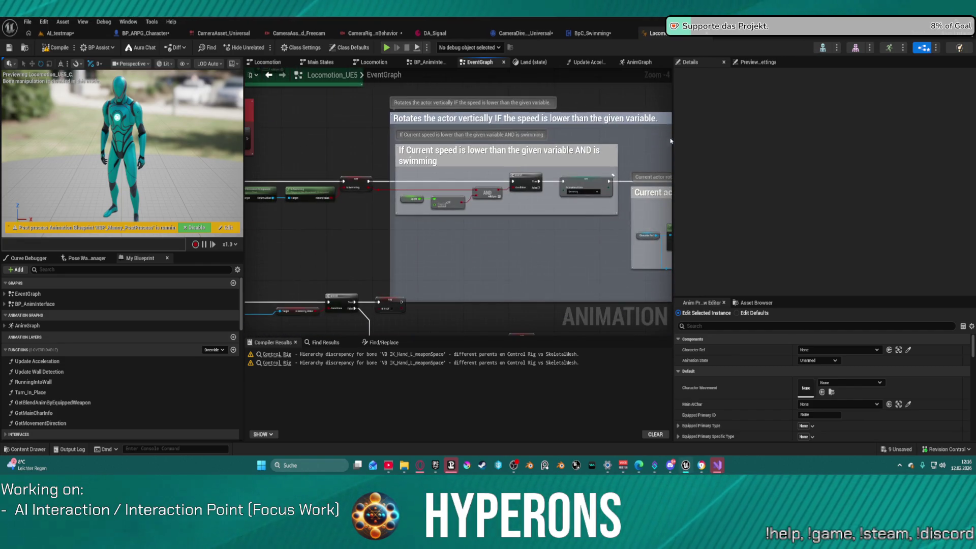
scroll(460, 237, "up", 5)
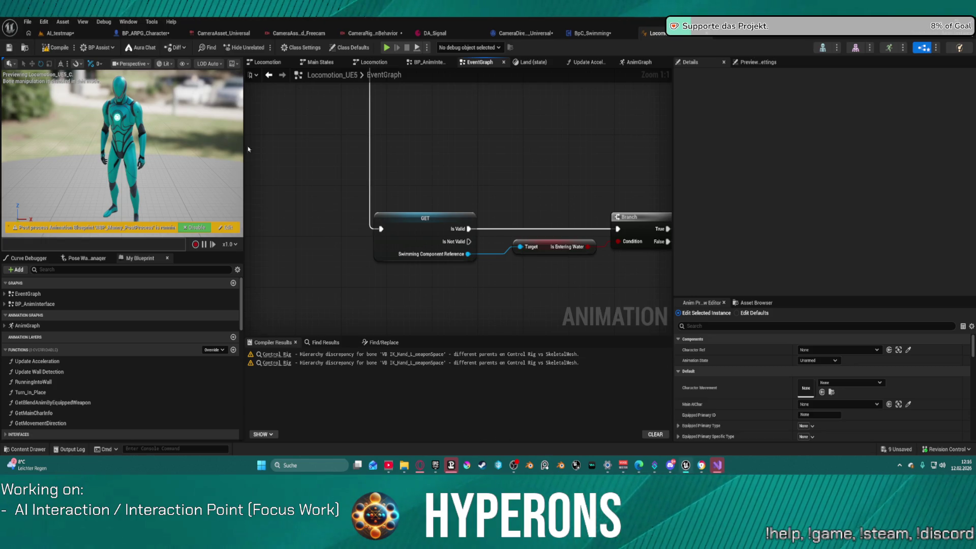
left_click(60, 33)
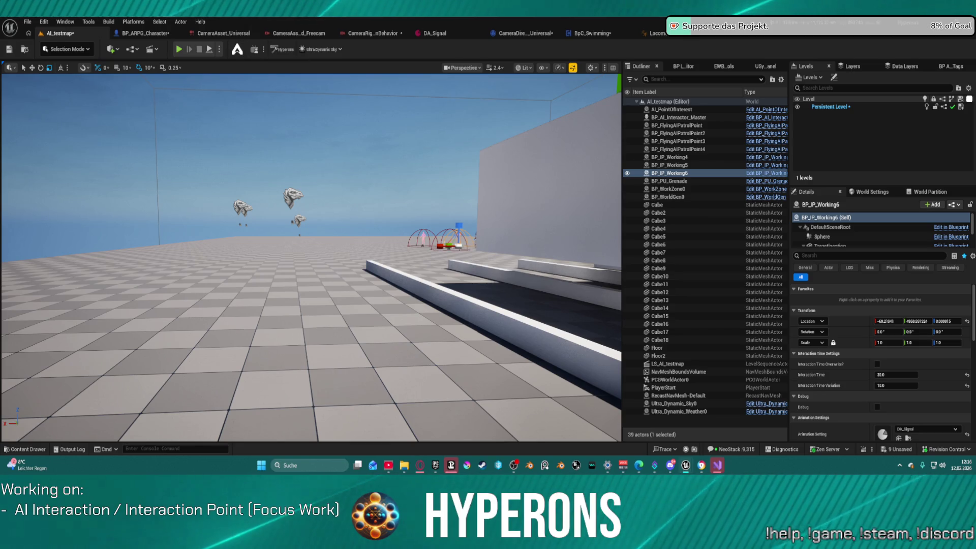
Step: Switch to BP_ARPG_Character and browse the Content Drawer to ActionRPGStarterSystem/Character/Blueprints
key("alt+Tab")
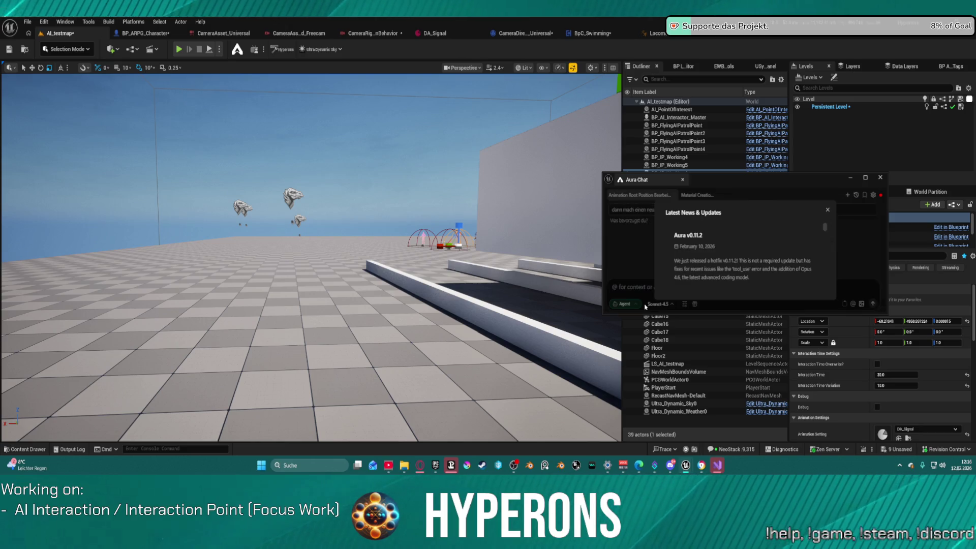
left_click(142, 34)
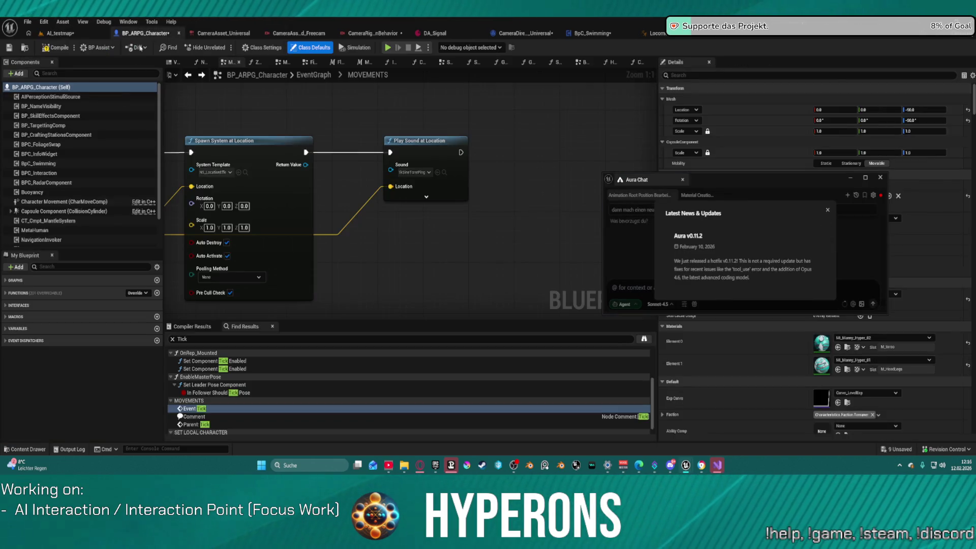
left_click(22, 450)
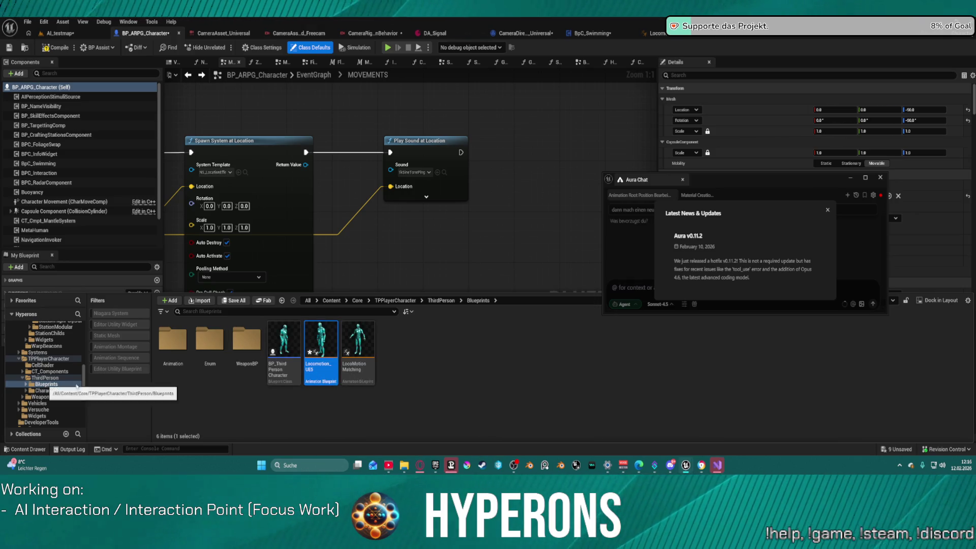
scroll(66, 357, "up", 5)
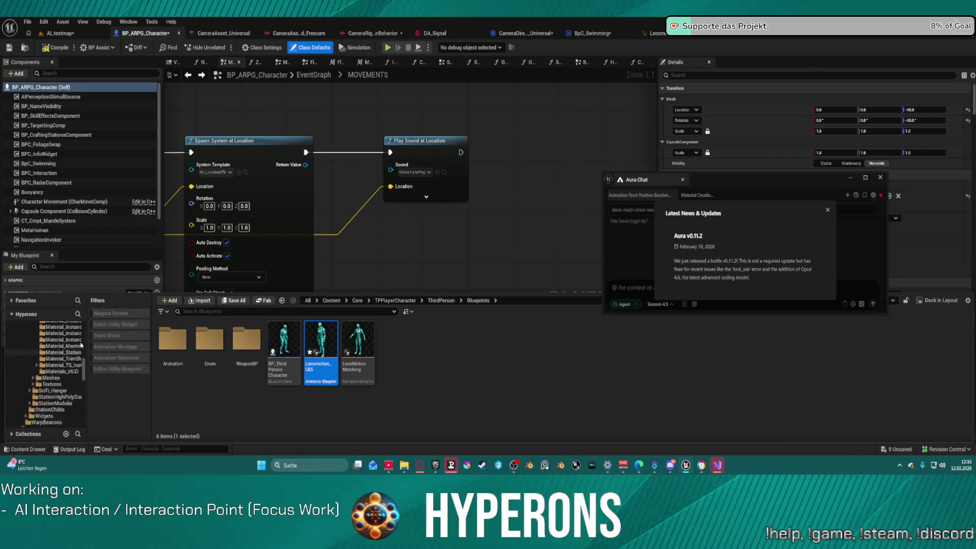
scroll(66, 357, "up", 10)
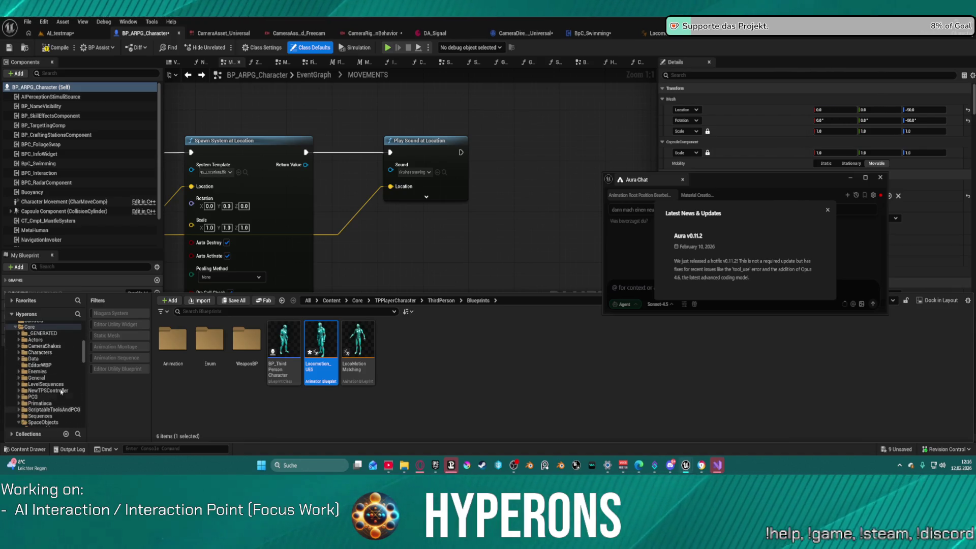
scroll(61, 376, "up", 10)
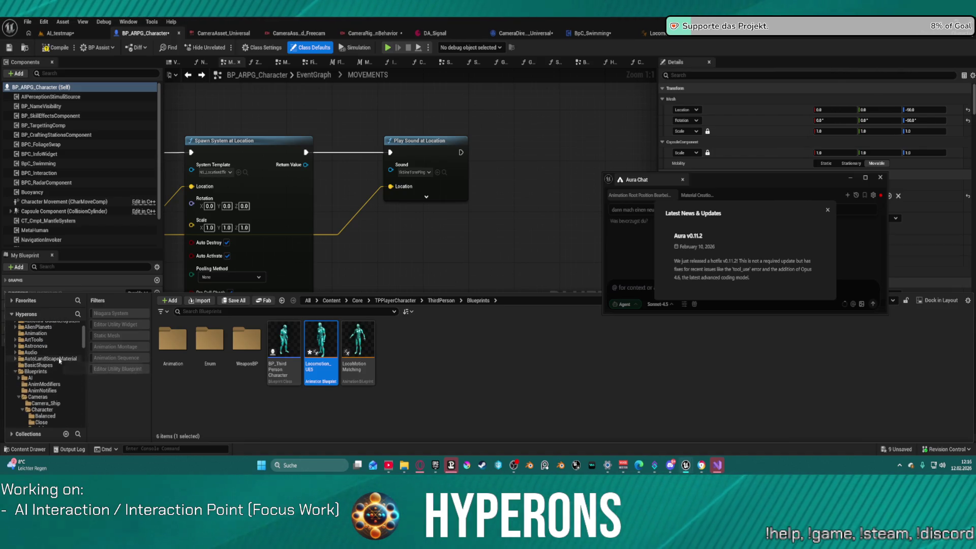
scroll(64, 378, "down", 3)
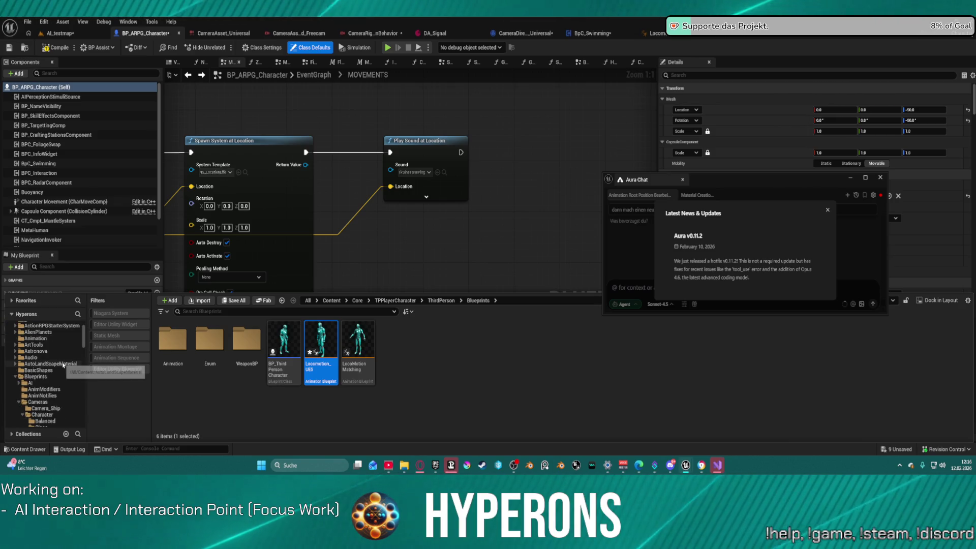
scroll(63, 365, "up", 3)
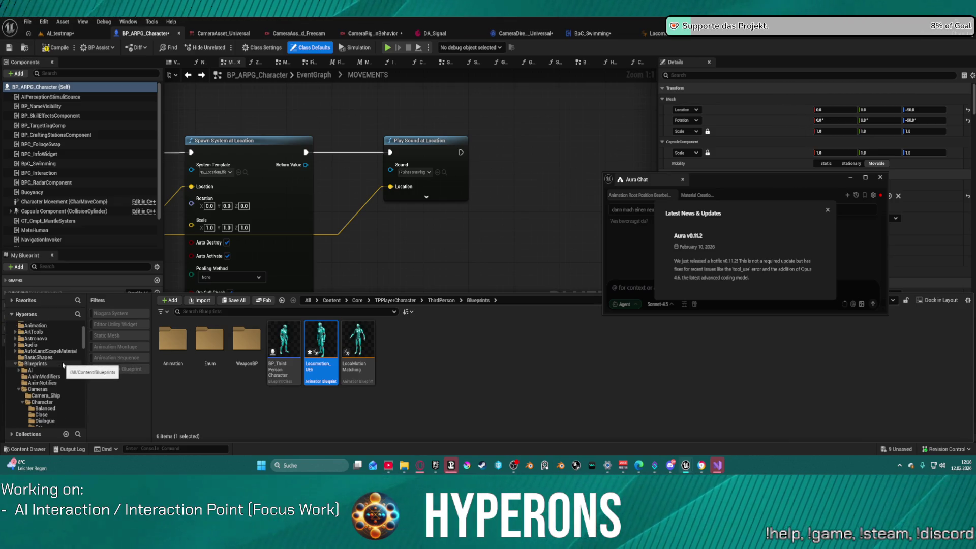
scroll(63, 365, "up", 5)
left_click(16, 351)
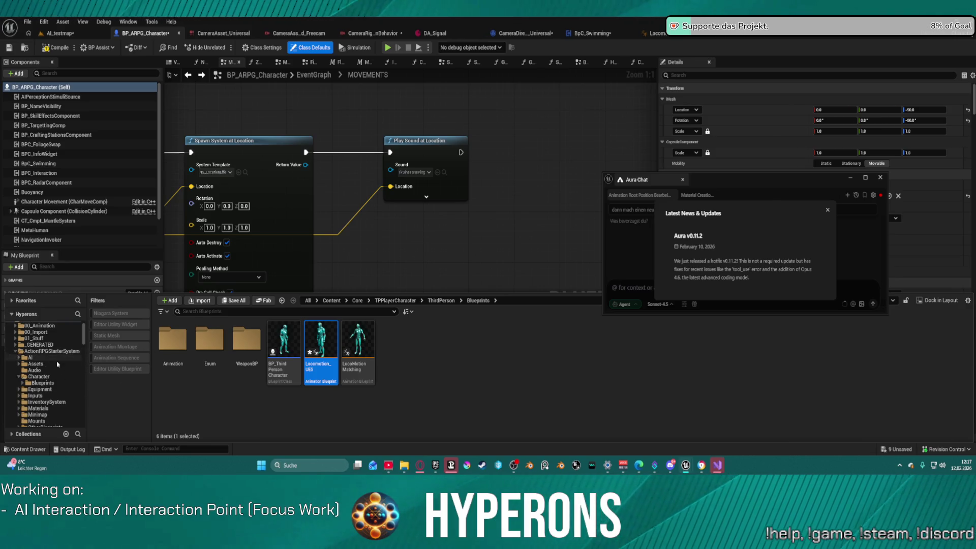
left_click(19, 376)
left_click(43, 383)
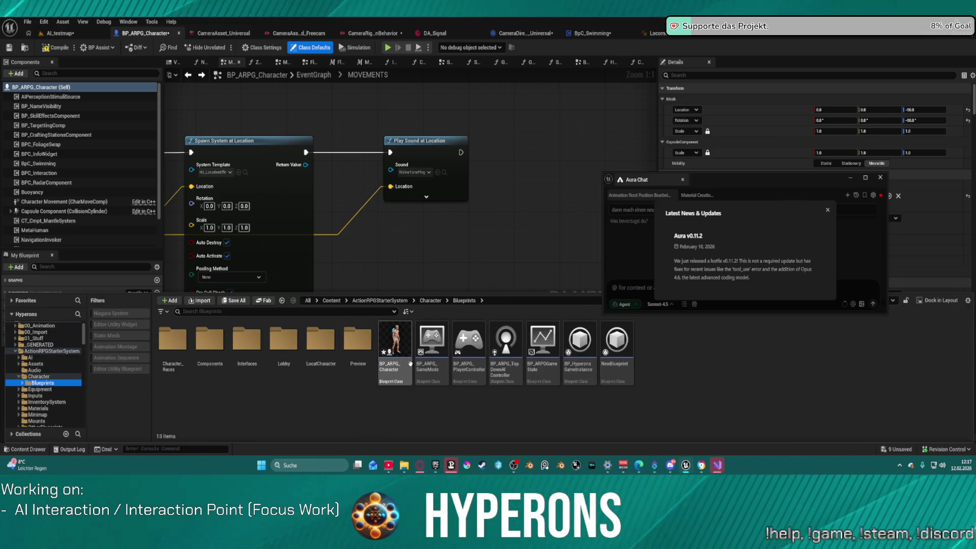
Step: Copy BP_ARPG_Character's object path and paste it into the Aura Chat prompt
right_click(399, 345)
mouse_move(458, 157)
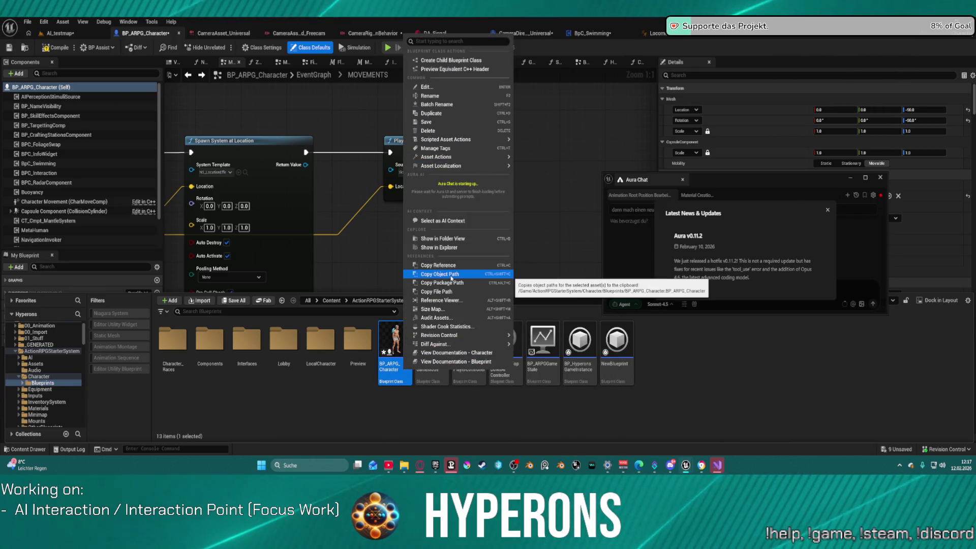
left_click(511, 283)
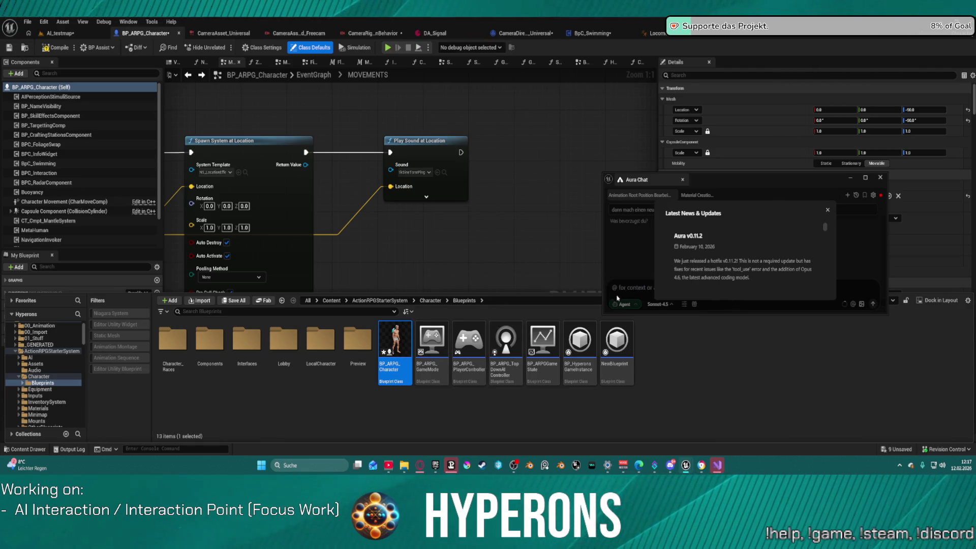
left_click(654, 287)
key("ctrl+v")
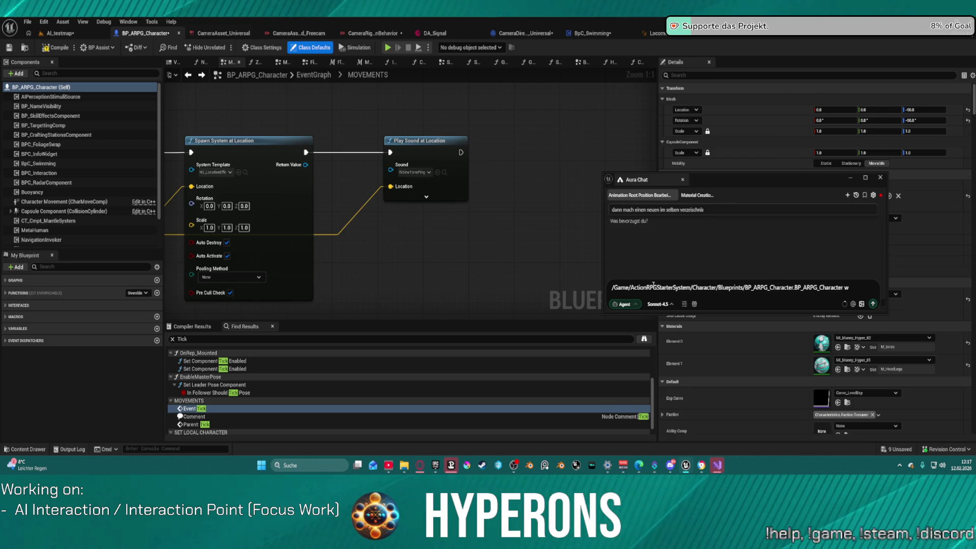
Step: Hide the floating Aura Chat window to uncover BP_ARPG_Character's Details panel
left_click(766, 185)
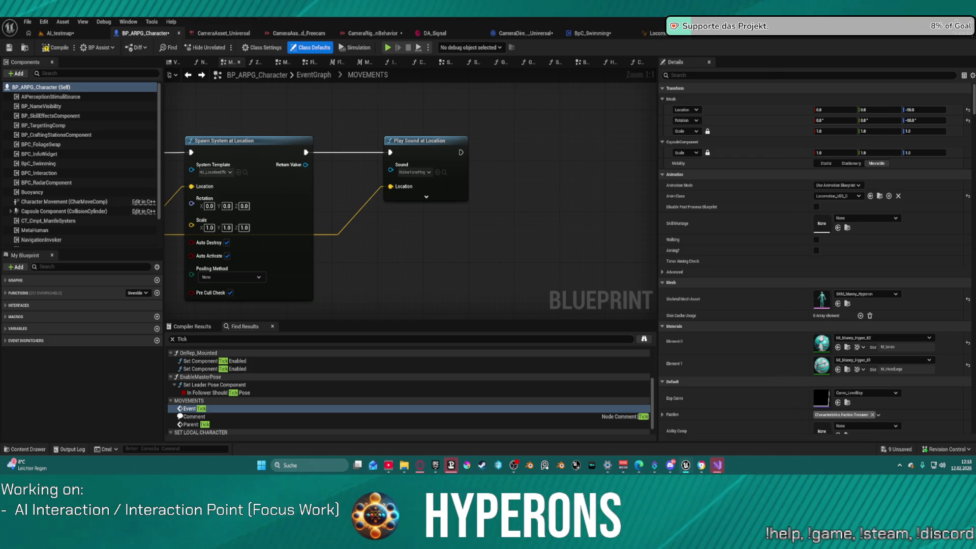
key("ctrl+shift+space")
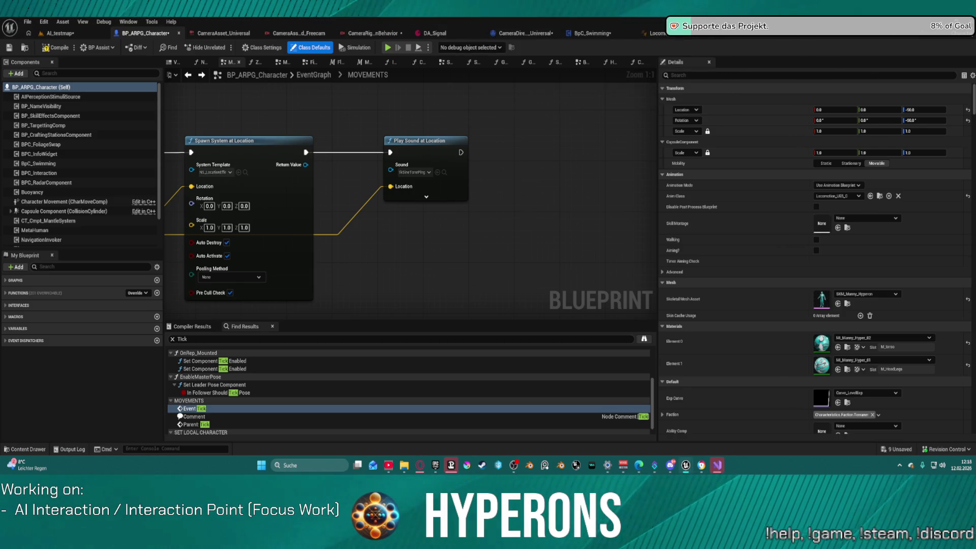
scroll(439, 242, "down", 4)
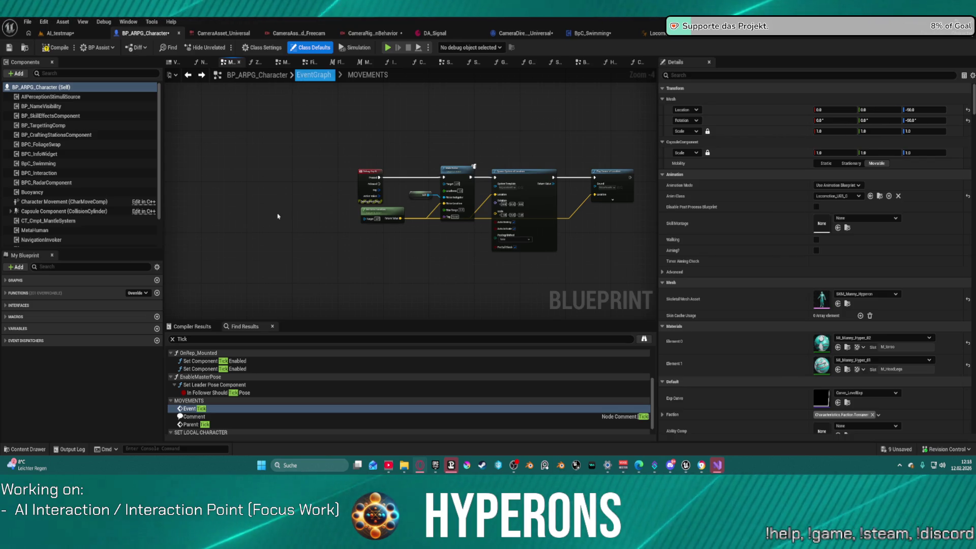
Step: Compile BP_ARPG_Character, review its two deprecation warnings, and collapse the Capsule Component
left_click(64, 51)
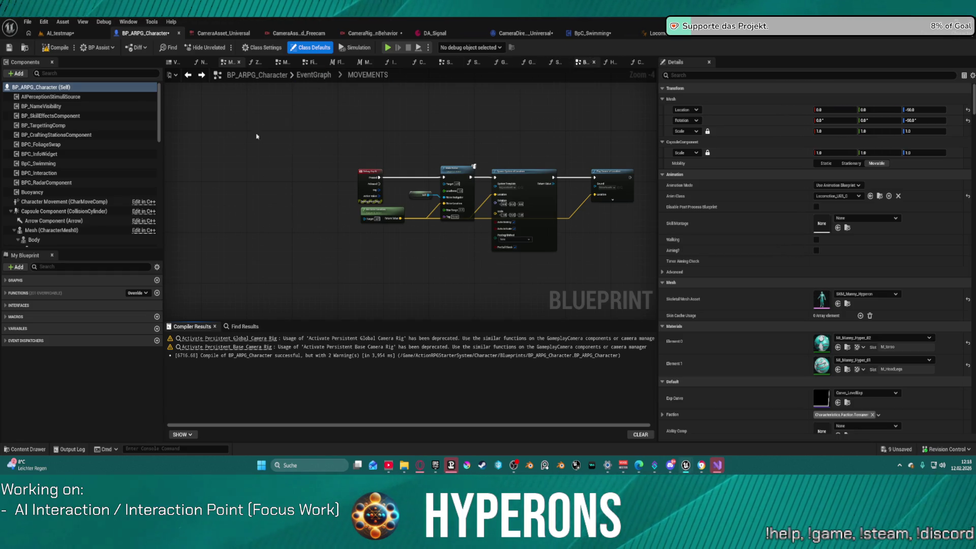
scroll(74, 210, "down", 2)
scroll(73, 210, "up", 2)
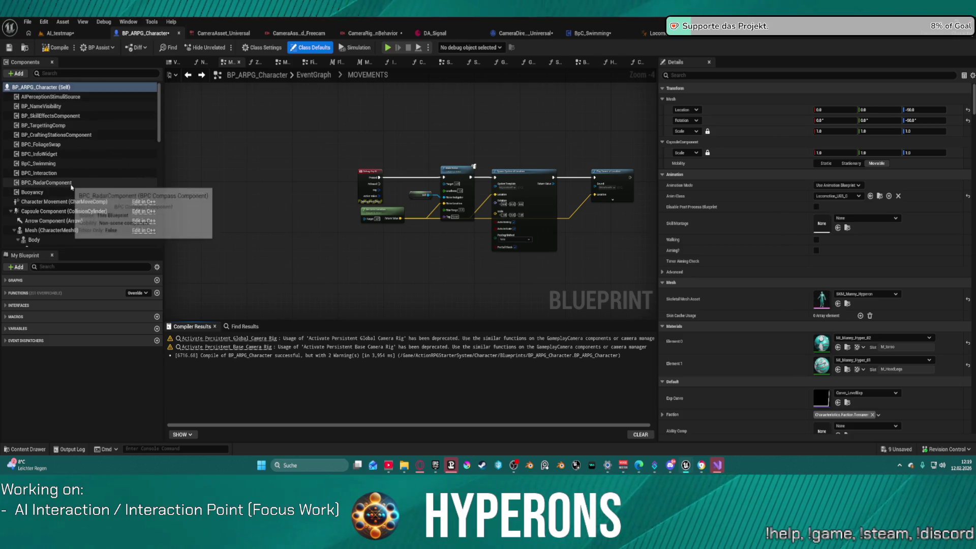
left_click(9, 210)
scroll(61, 206, "down", 2)
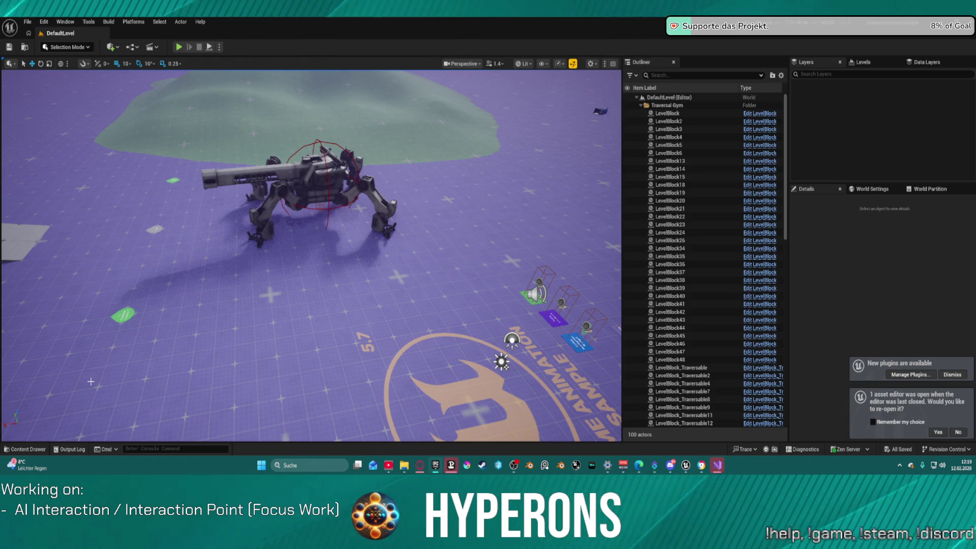
left_click(31, 450)
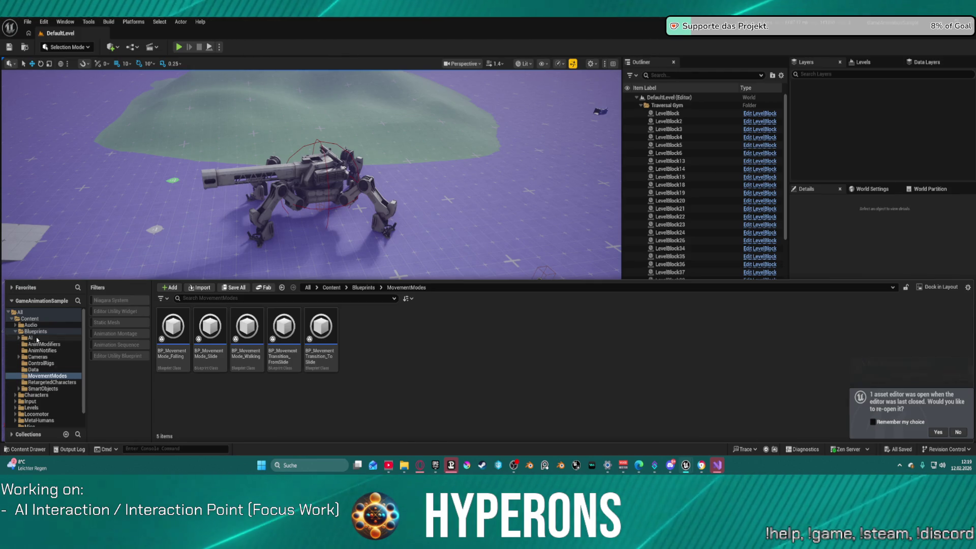
left_click(39, 356)
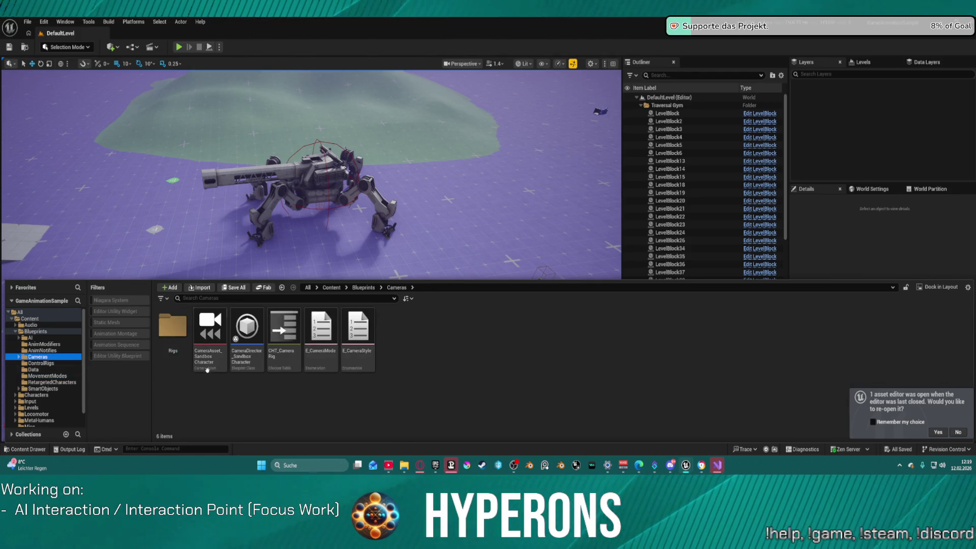
double_click(255, 357)
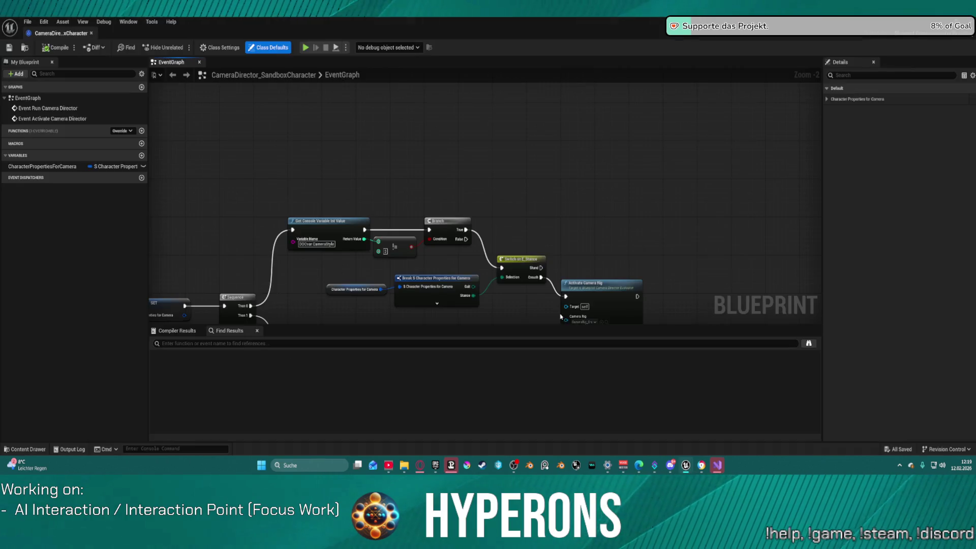
scroll(389, 190, "up", 4)
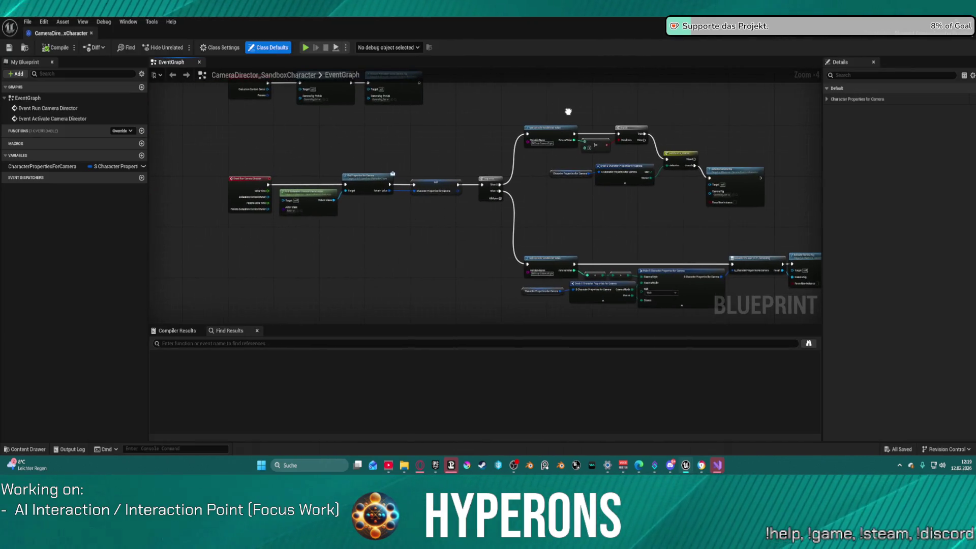
mouse_move(411, 157)
left_mouse_down()
mouse_move(407, 163)
mouse_move(486, 237)
mouse_move(368, 265)
mouse_move(229, 275)
left_mouse_up()
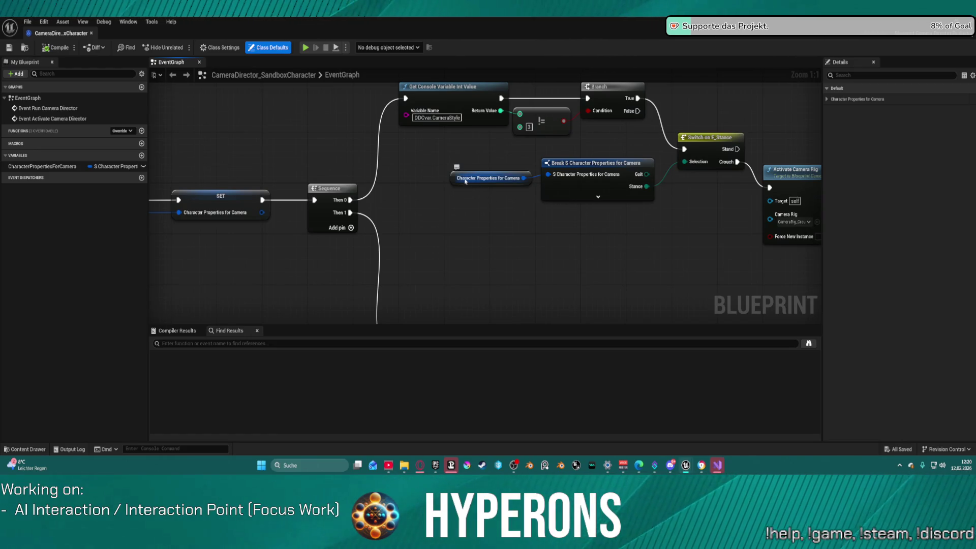
mouse_move(456, 168)
left_mouse_down()
mouse_move(422, 161)
mouse_move(794, 149)
mouse_move(764, 152)
mouse_move(786, 123)
mouse_move(573, 112)
mouse_move(540, 167)
mouse_move(544, 197)
mouse_move(533, 177)
mouse_move(488, 158)
mouse_move(418, 153)
left_mouse_up()
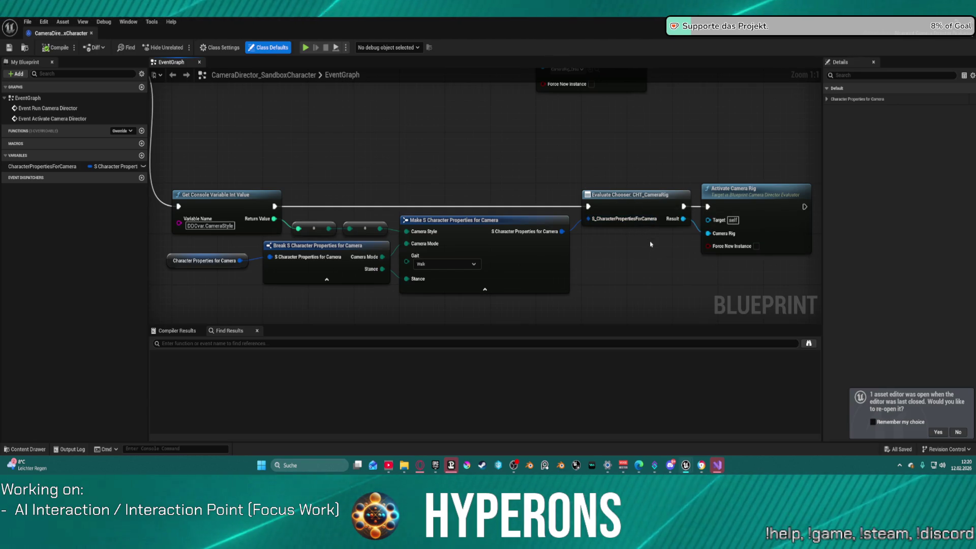
mouse_move(487, 170)
left_mouse_down()
mouse_move(655, 151)
mouse_move(702, 284)
left_mouse_up()
scroll(655, 151, "down", 3)
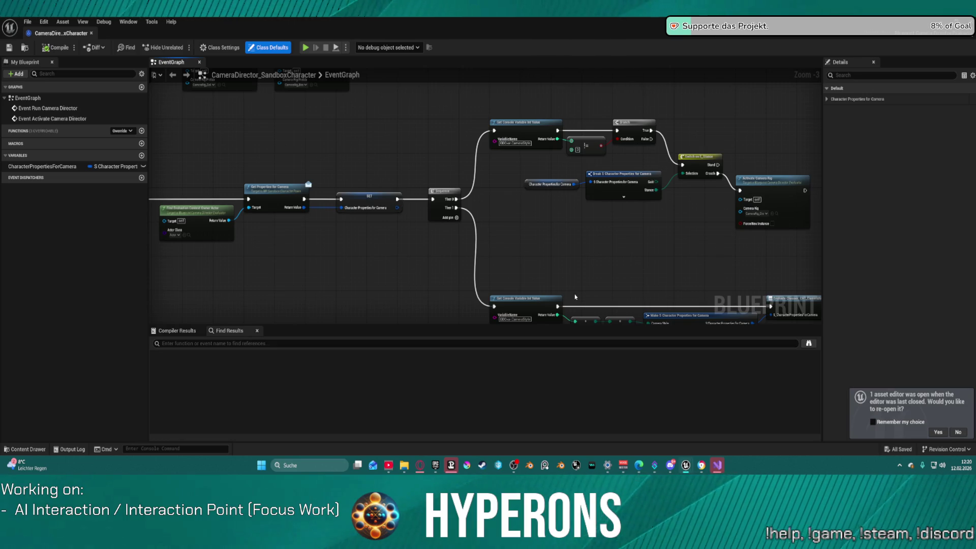
scroll(585, 218, "down", 2)
scroll(606, 188, "up", 3)
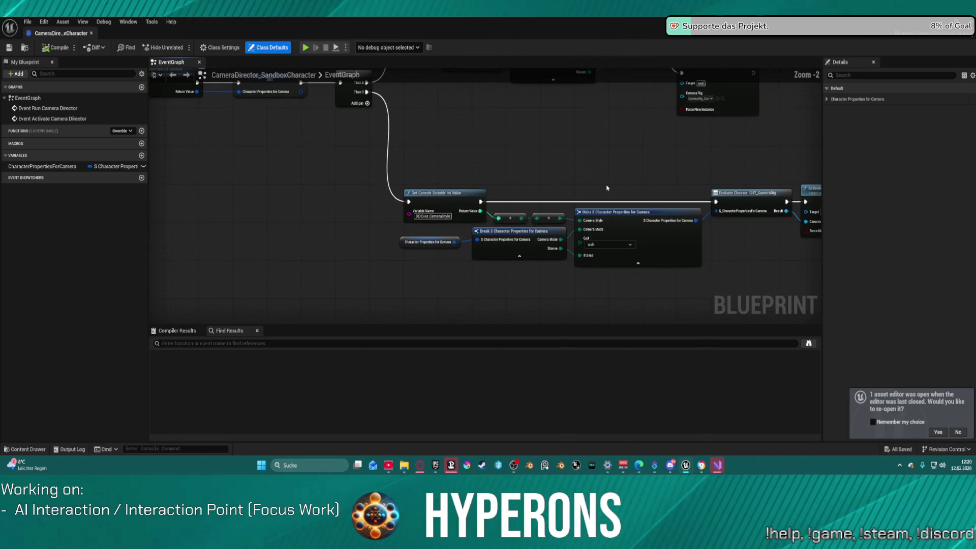
mouse_move(739, 316)
left_mouse_down()
mouse_move(520, 283)
mouse_move(542, 334)
mouse_move(570, 299)
mouse_move(610, 274)
mouse_move(689, 279)
mouse_move(605, 233)
left_mouse_up()
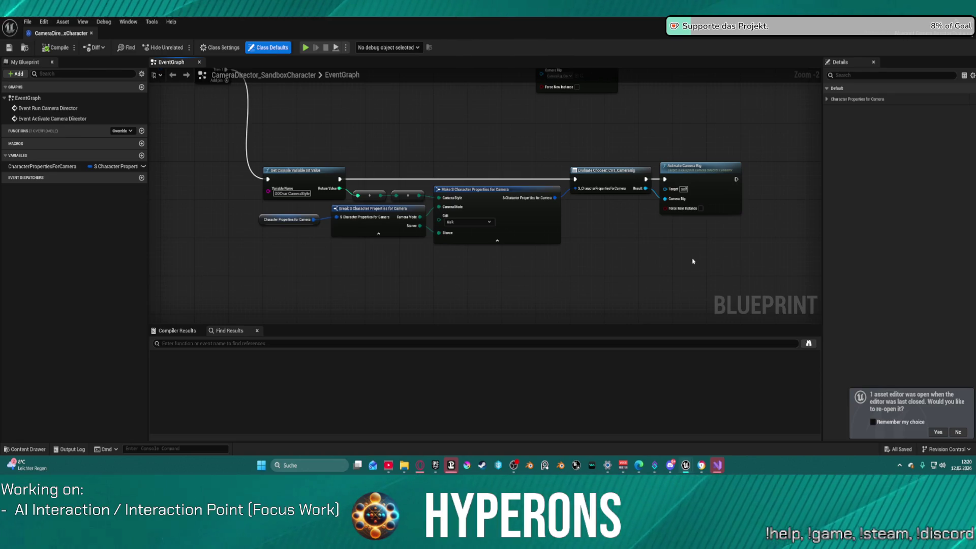
left_click_drag(705, 174, 740, 177)
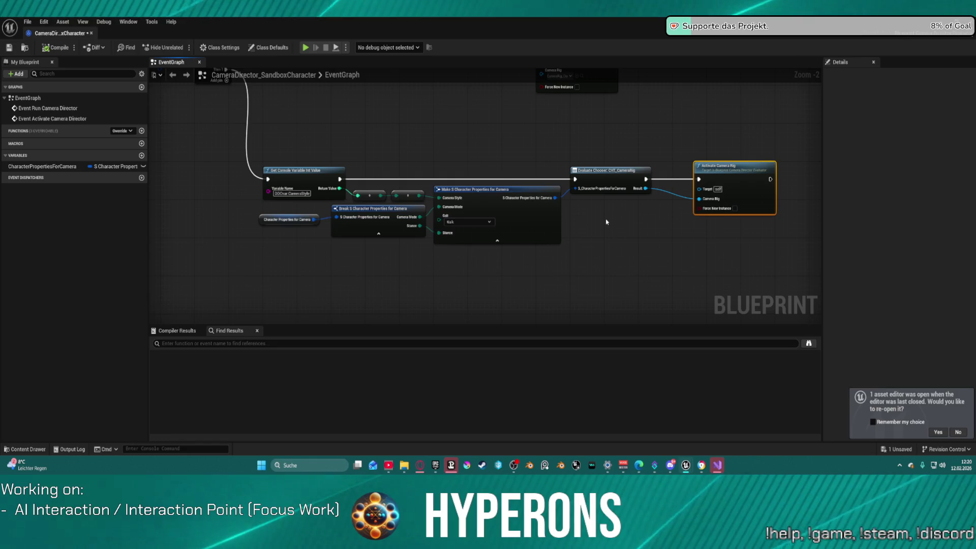
mouse_move(606, 222)
left_mouse_down()
mouse_move(586, 261)
mouse_move(610, 300)
left_mouse_up()
left_click_drag(239, 154, 236, 149)
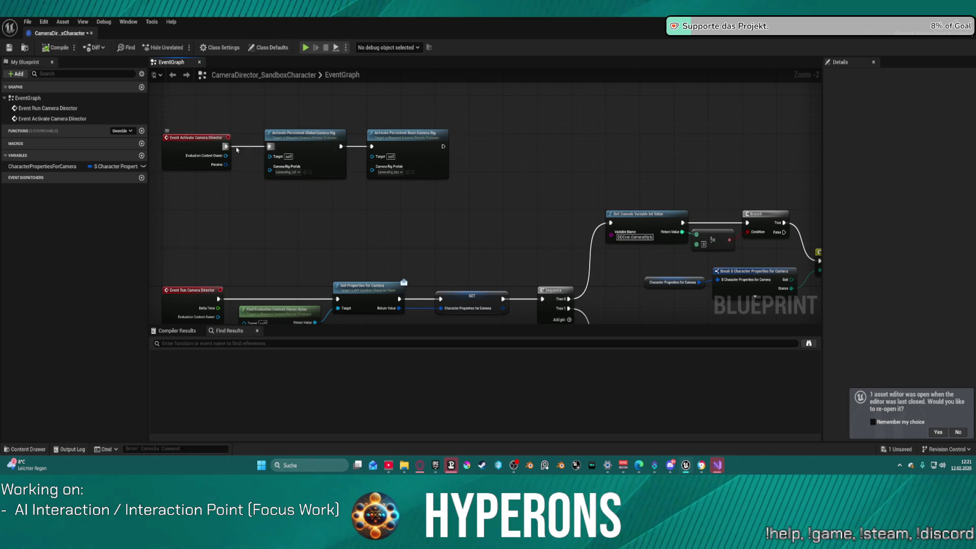
mouse_move(253, 198)
left_mouse_down()
mouse_move(442, 181)
mouse_move(406, 156)
mouse_move(305, 154)
left_mouse_up()
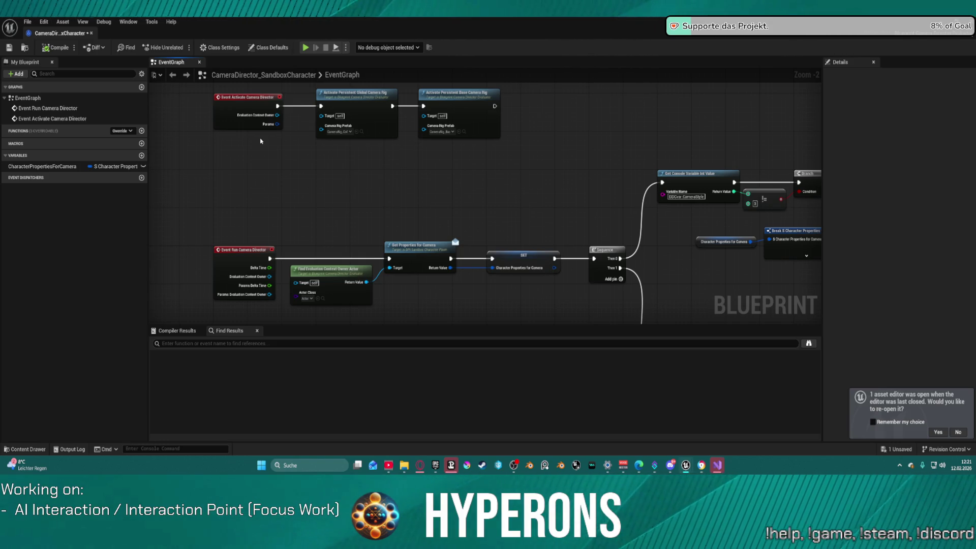
mouse_move(519, 151)
left_mouse_down()
mouse_move(542, 148)
mouse_move(458, 150)
left_mouse_up()
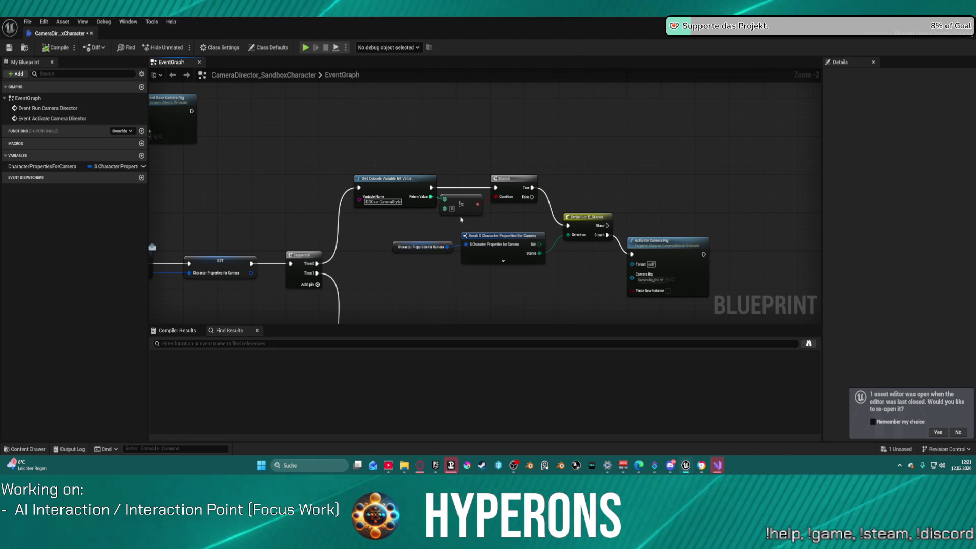
left_click_drag(637, 250, 595, 198)
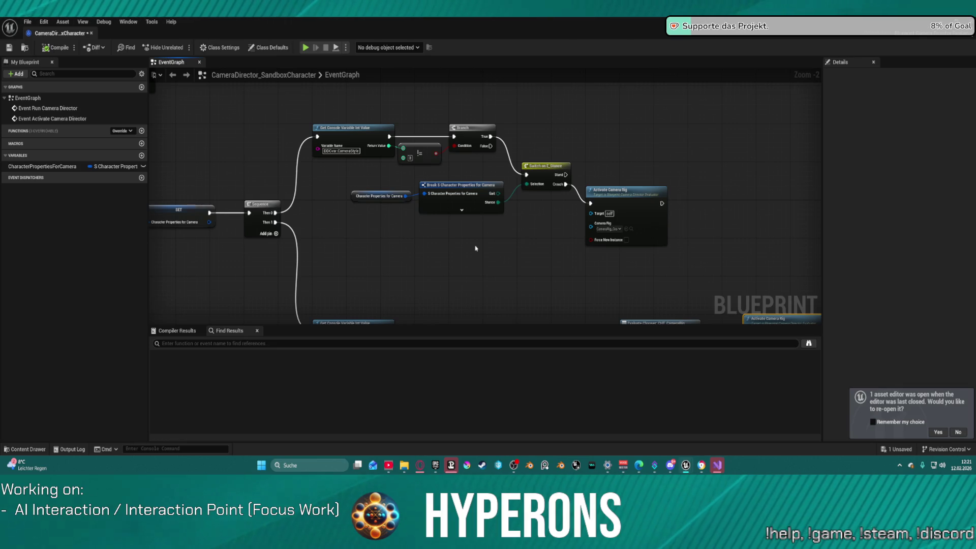
mouse_move(476, 248)
left_mouse_down()
mouse_move(471, 153)
mouse_move(436, 81)
mouse_move(669, 172)
left_mouse_up()
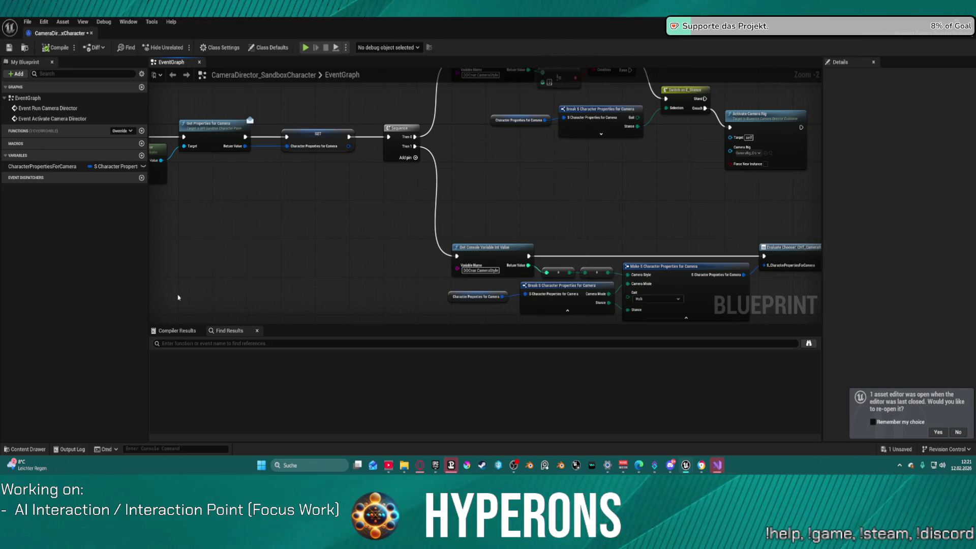
Step: Open the CHT_CameraRig chooser table from the Cameras folder
left_click(29, 449)
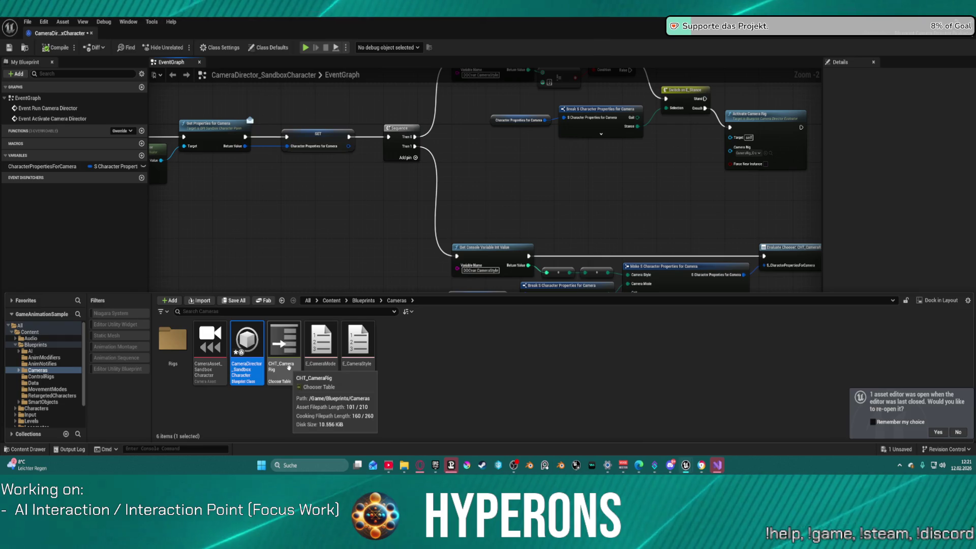
double_click(288, 367)
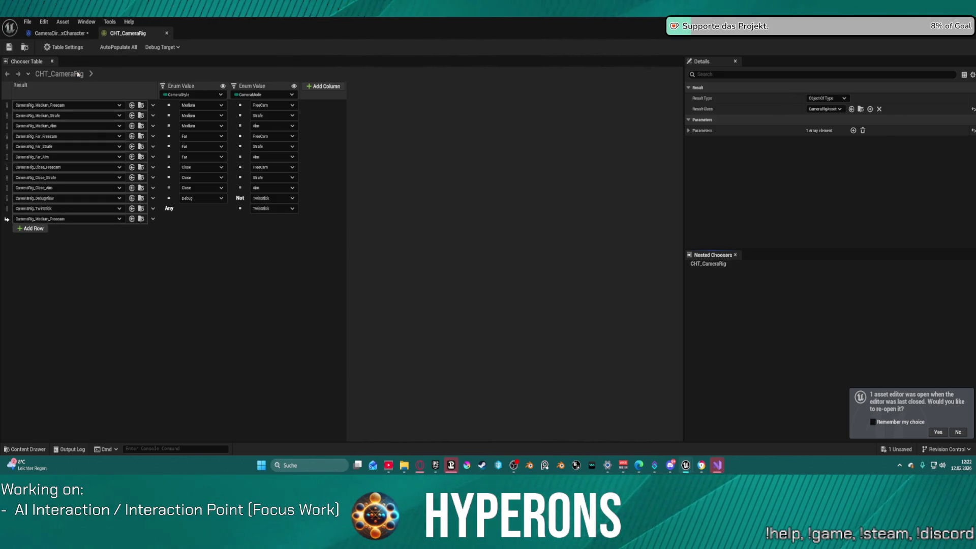
key("ctrl+Tab")
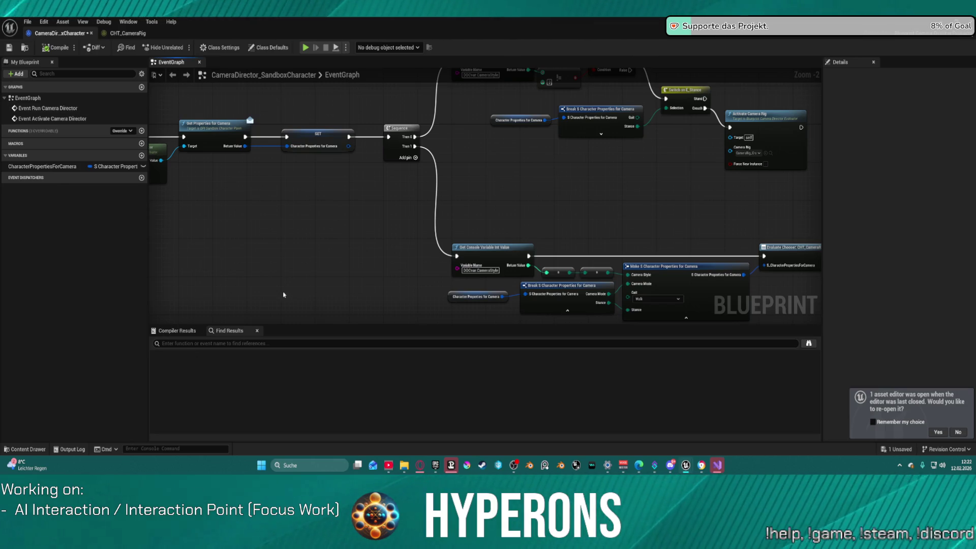
Step: Open the CameraRig_CrouchOffset rig from the Rigs folder and inspect its Offset node
key("ctrl+space")
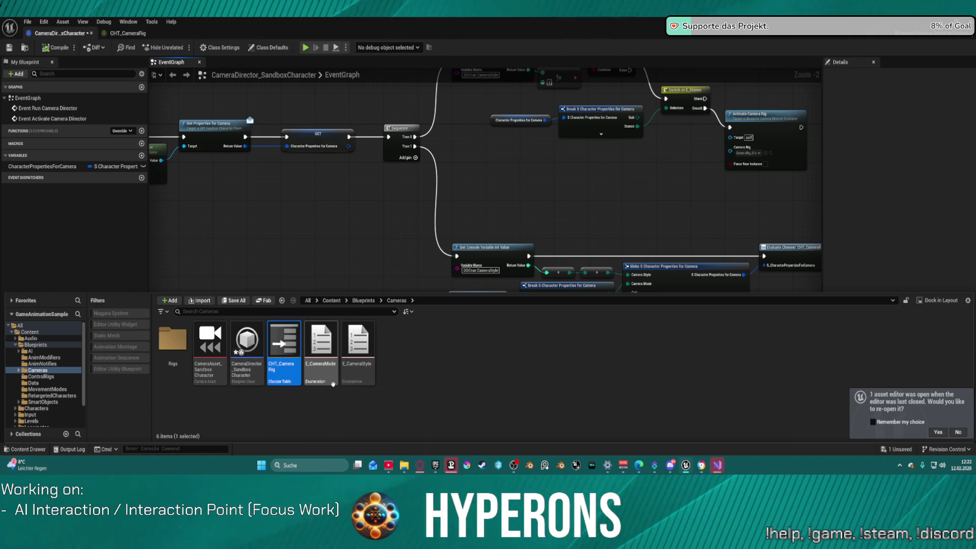
double_click(173, 341)
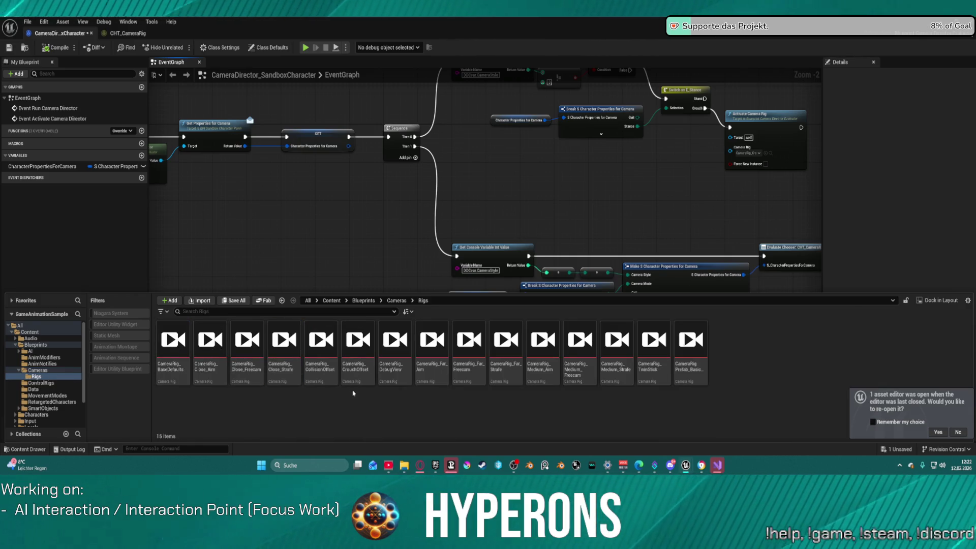
left_click(353, 382)
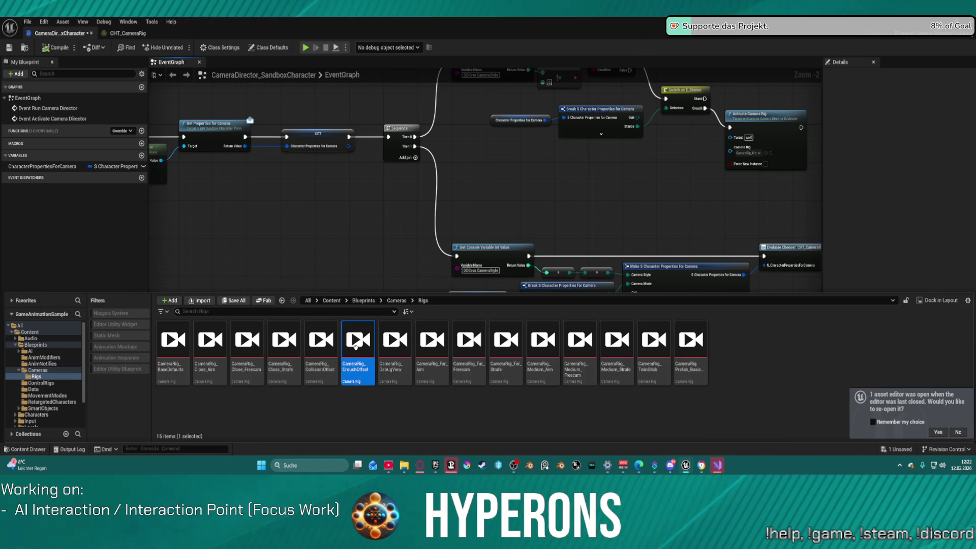
double_click(353, 383)
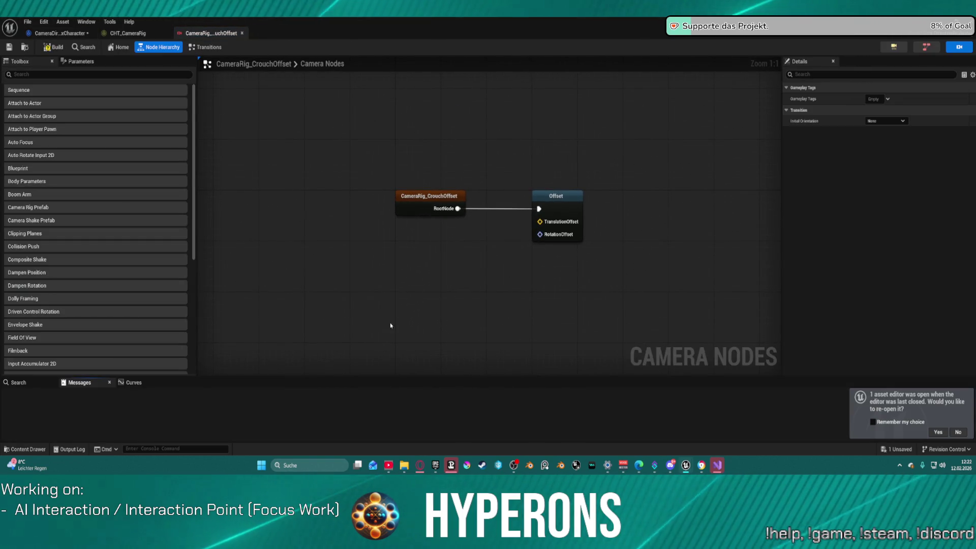
left_click(546, 213)
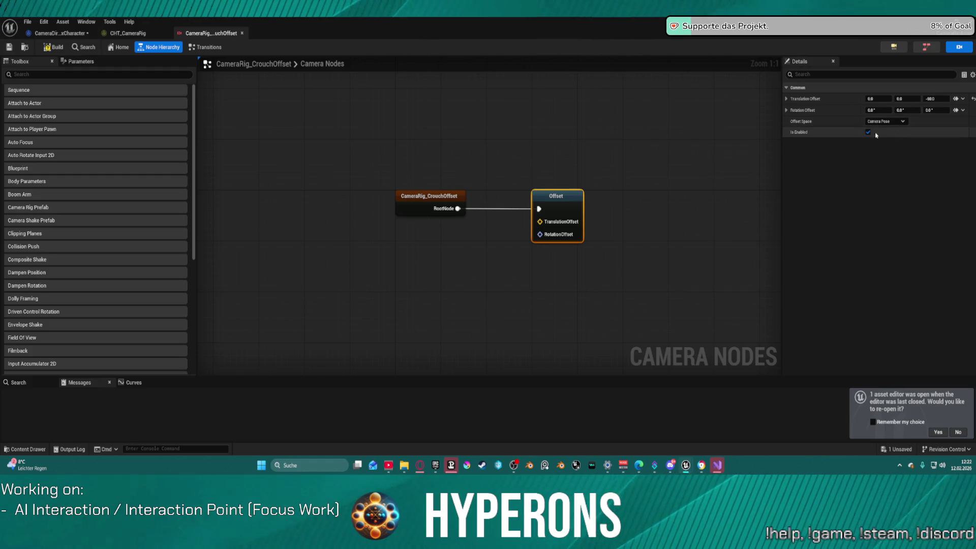
Step: Cycle through the camera director and CHT_CameraRig tabs back to the main level editor
left_click(79, 32)
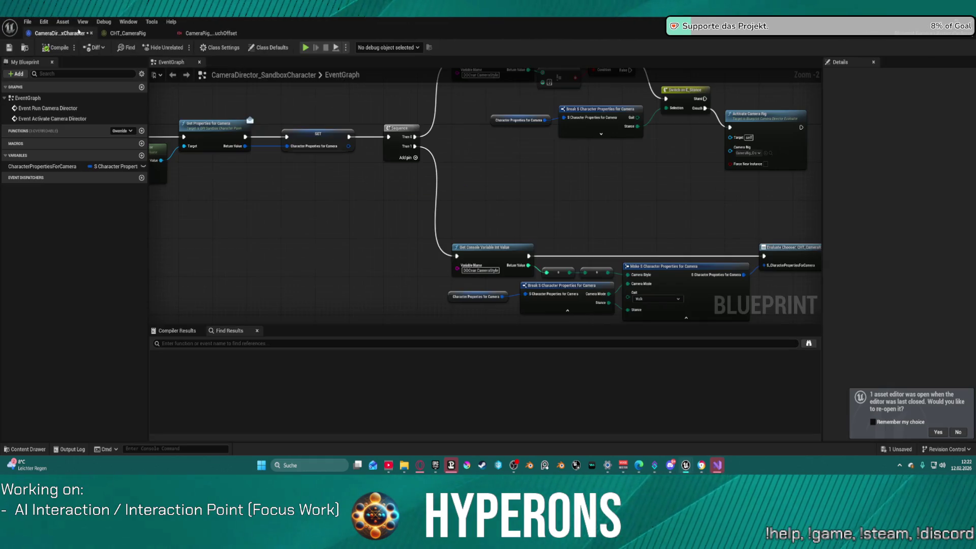
left_click(129, 33)
key("alt+Tab")
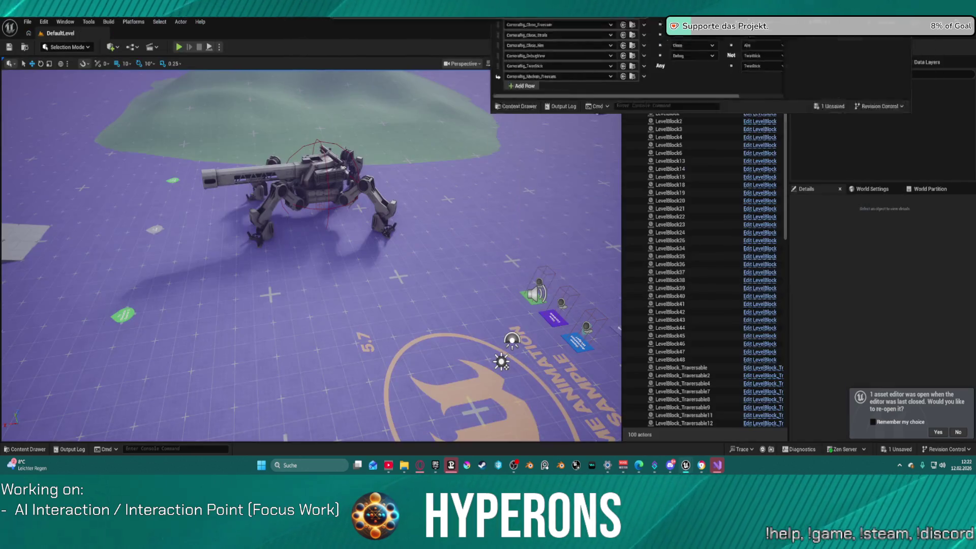
Step: Read Aura Chat's answer blaming the GameplayCamera tick settings from the BP_ARPG_Character editor
mouse_move(686, 465)
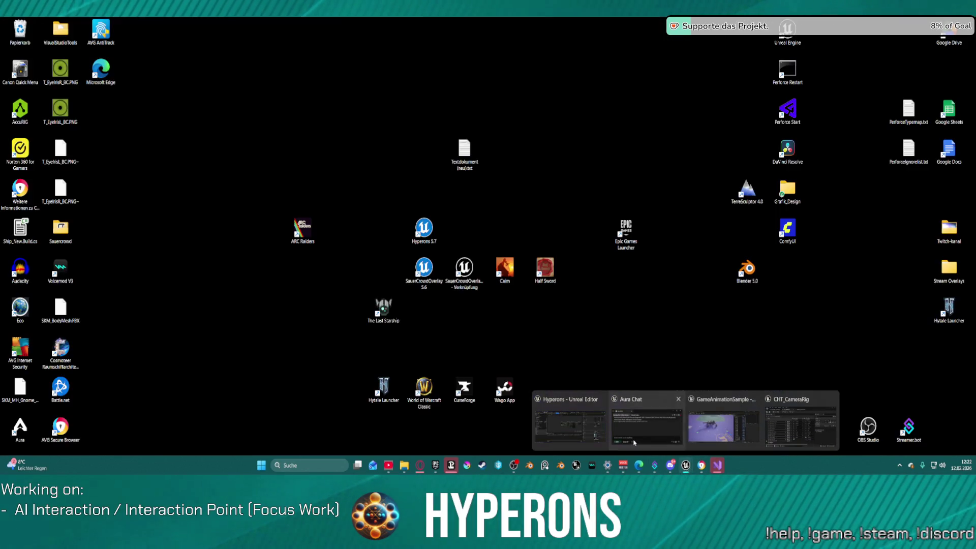
left_click(643, 430)
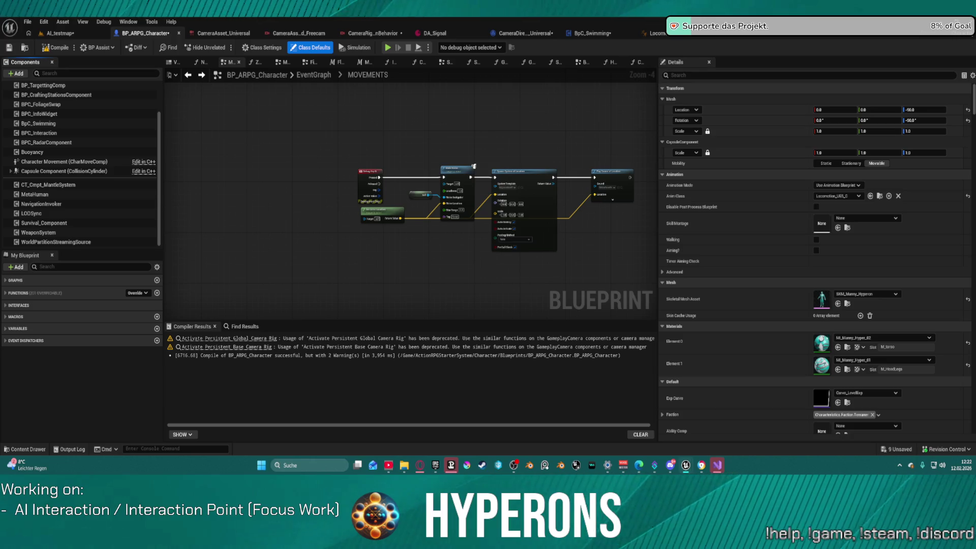
key("super+Up")
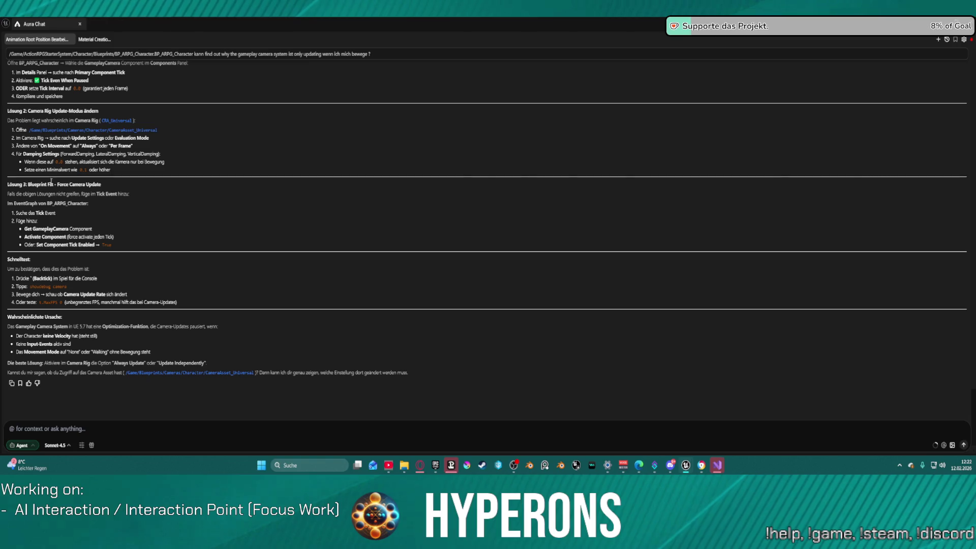
scroll(48, 177, "up", 8)
scroll(50, 206, "down", 3)
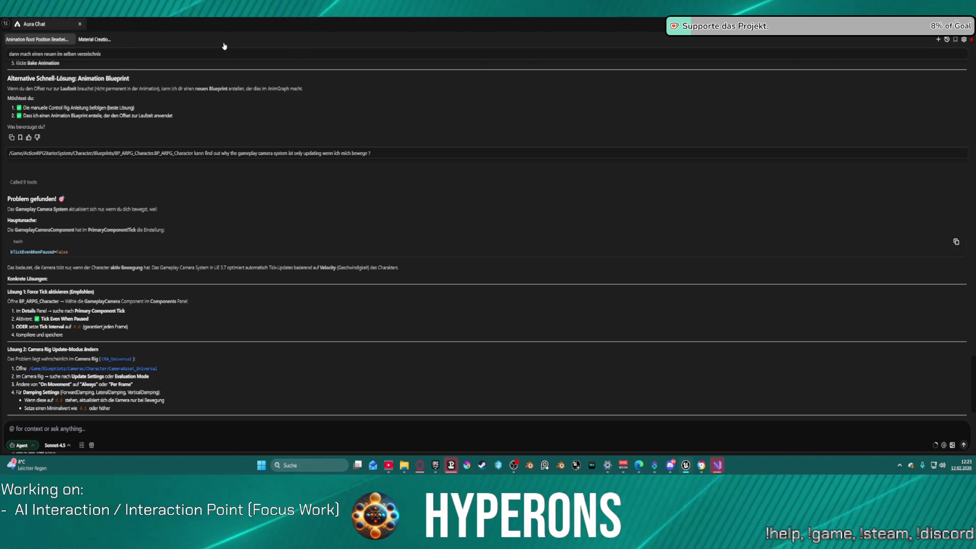
key("alt+Tab")
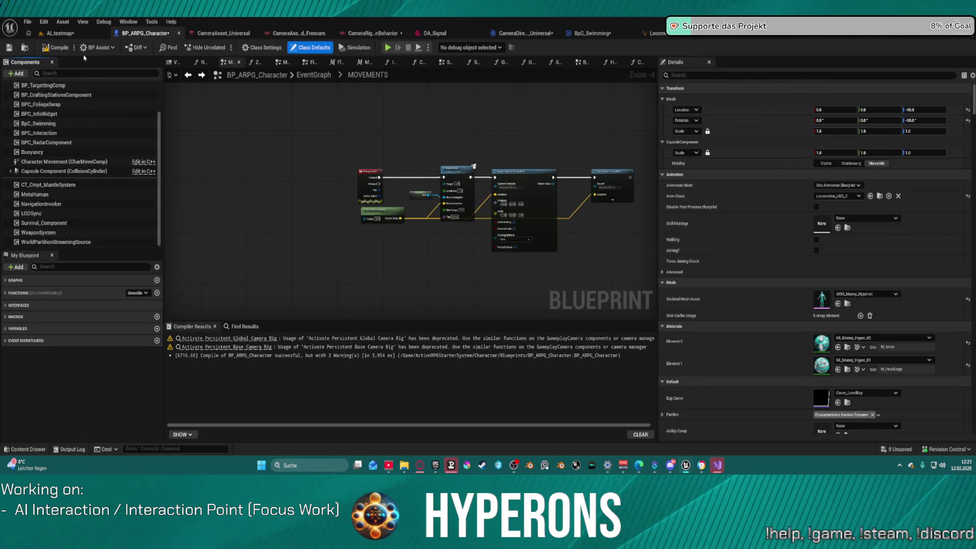
Step: Find the GameplayCamera component via 'ca' and inspect its assigned CameraAsset_Universal
scroll(72, 234, "up", 3)
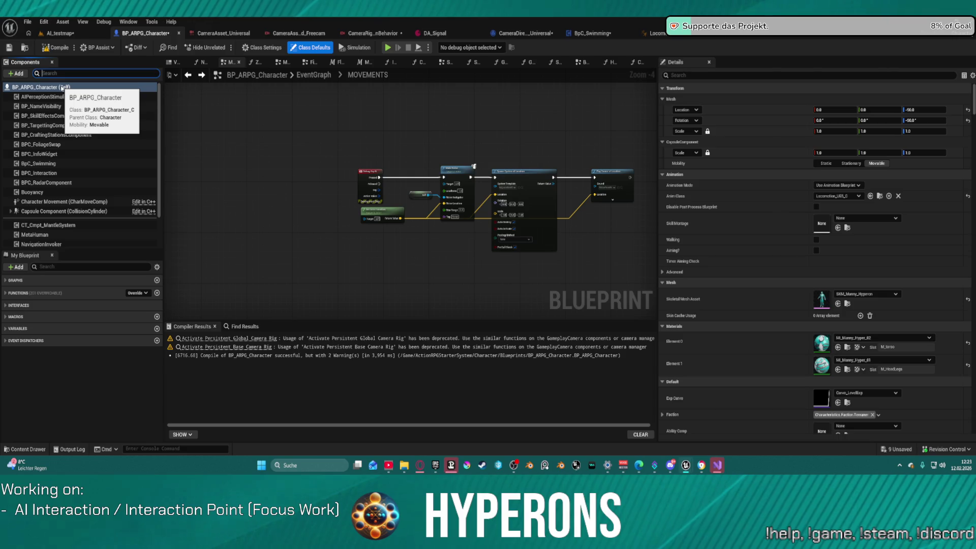
type("ca")
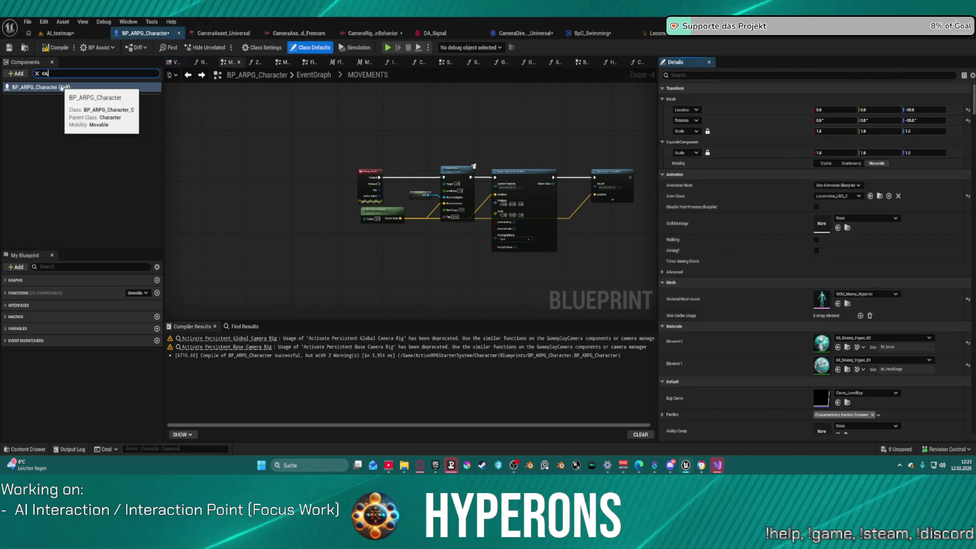
type(",")
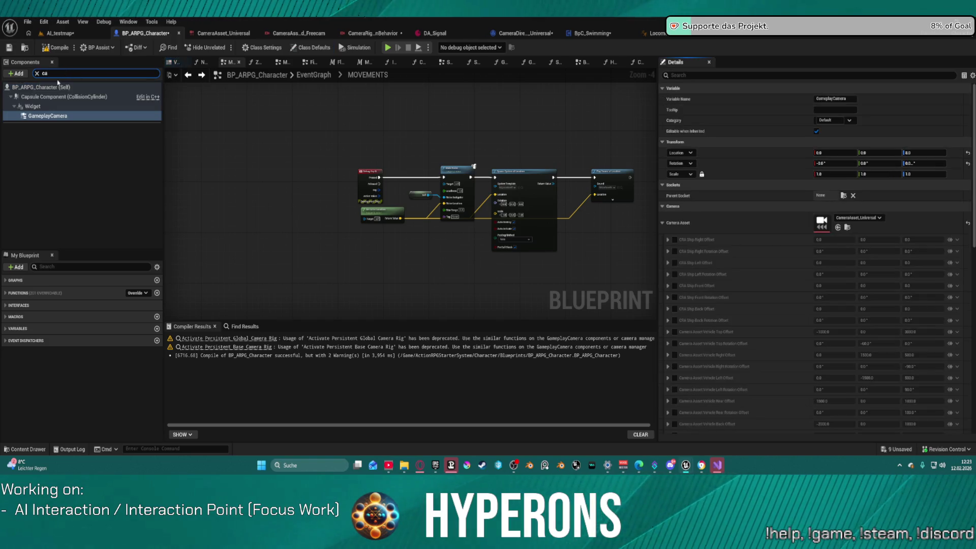
left_click(47, 116)
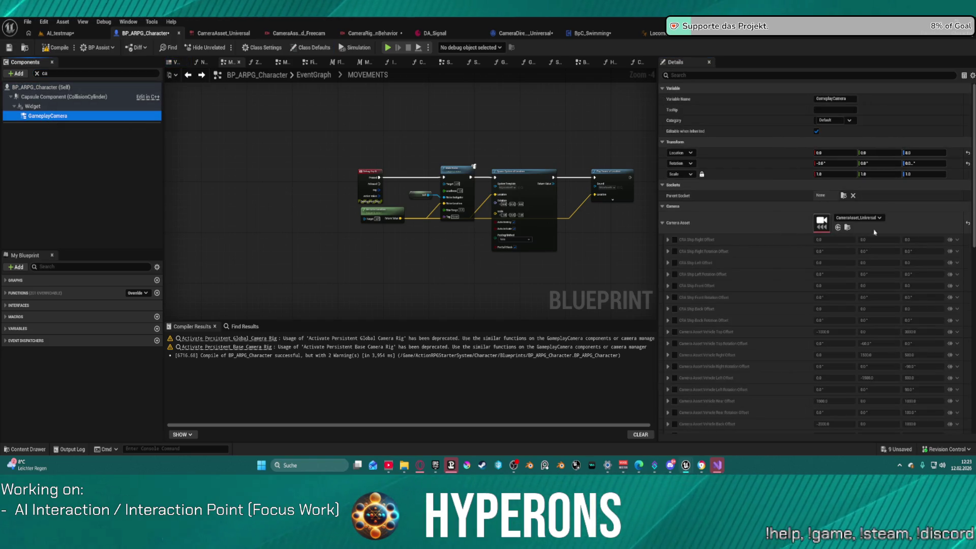
left_click(852, 227)
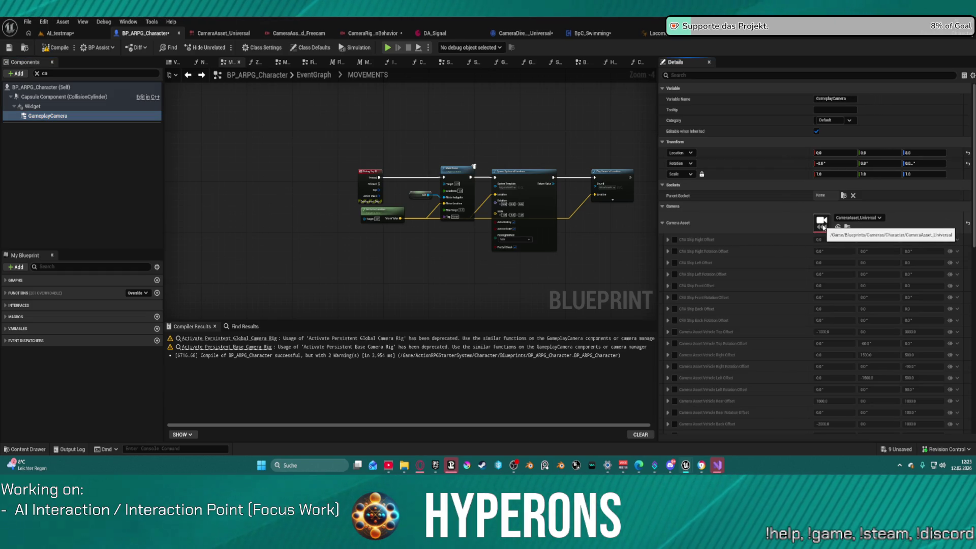
left_click(847, 228)
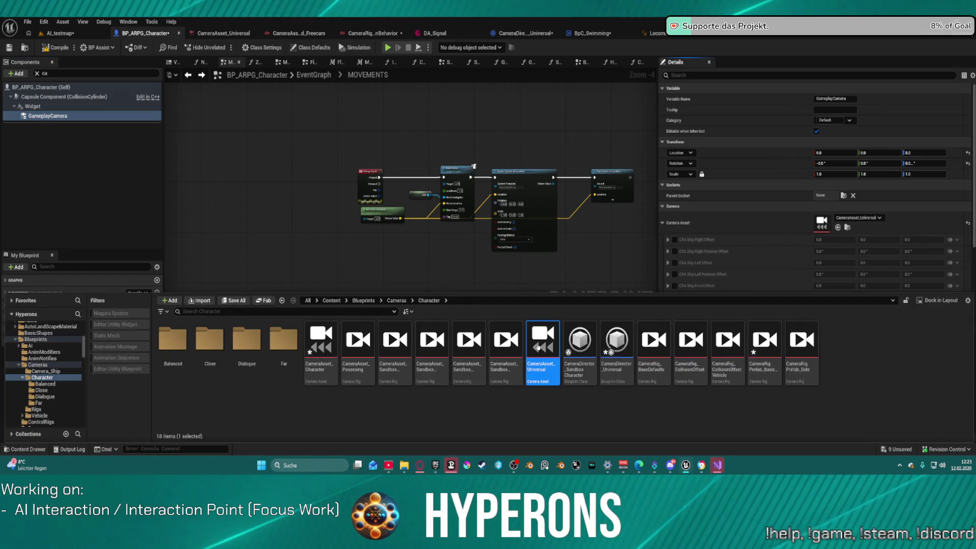
double_click(538, 327)
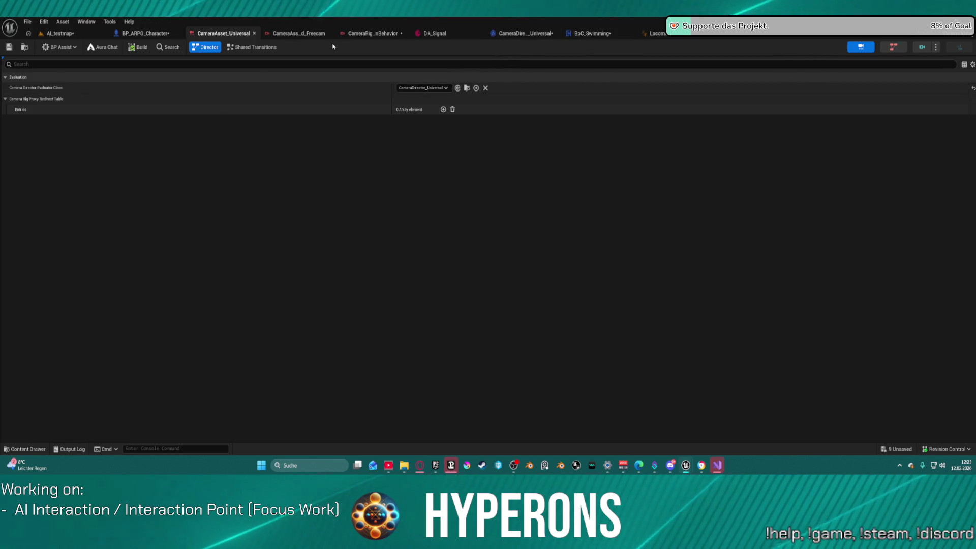
left_click(124, 33)
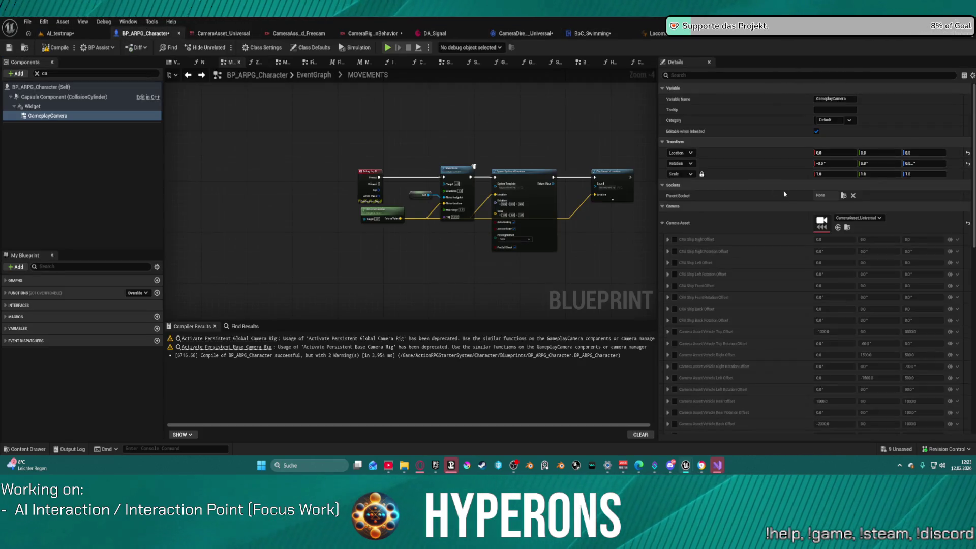
Step: Enable Tick Even when Paused under the component's Advanced Component Tick settings
scroll(737, 204, "down", 3)
left_click(663, 149)
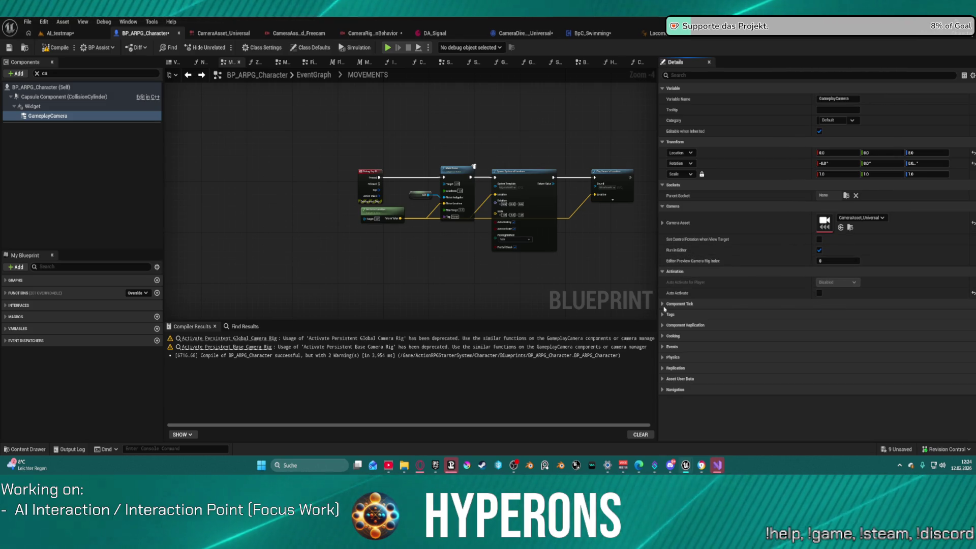
left_click(801, 304)
left_click(711, 336)
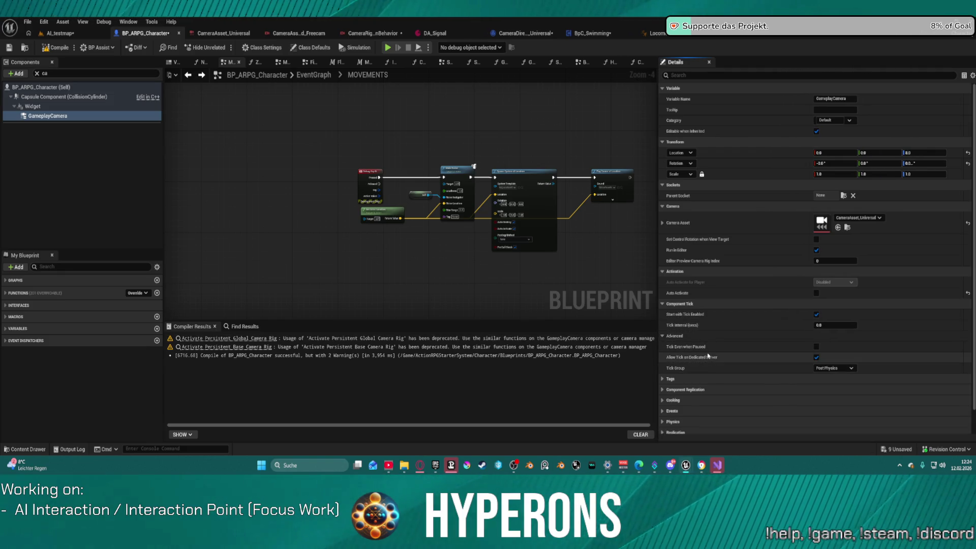
left_click(816, 347)
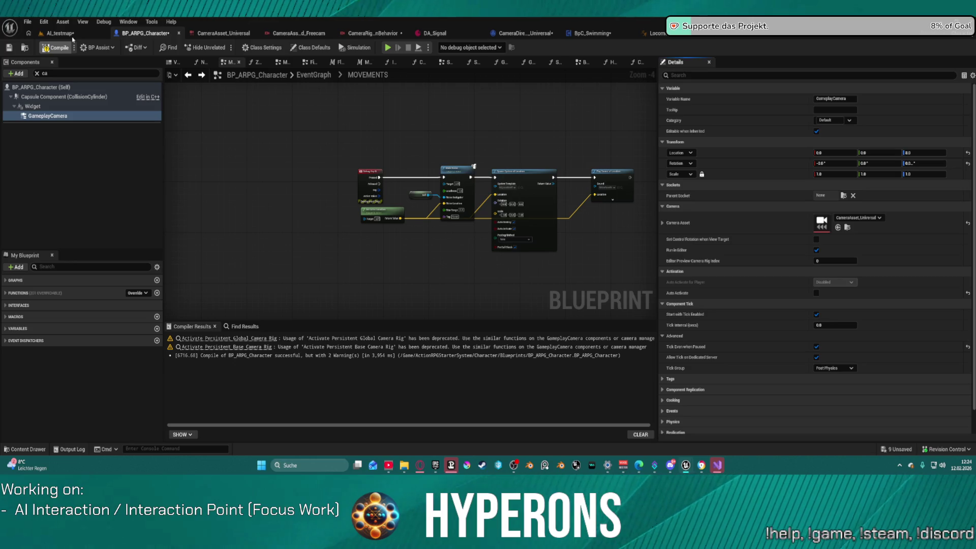
left_click(69, 33)
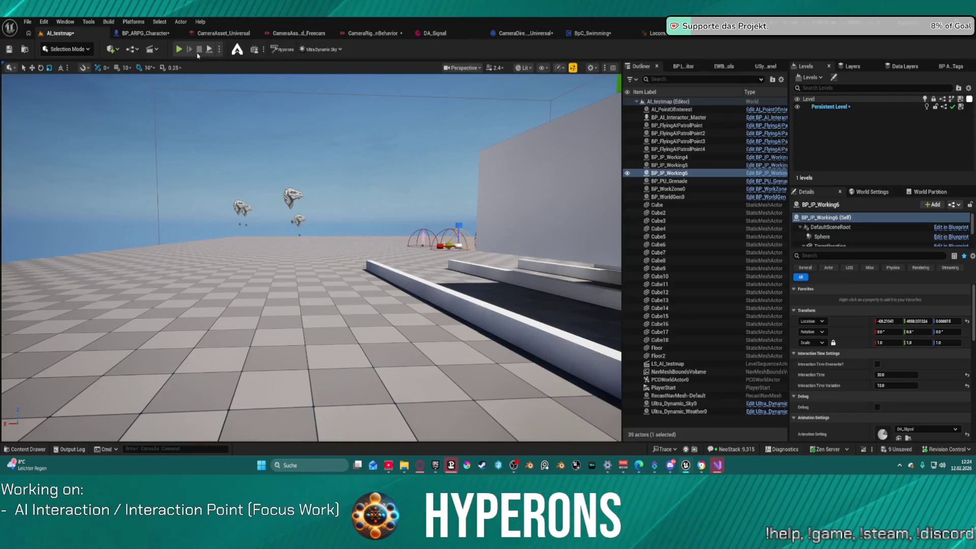
Step: Start play-in-editor and toggle the camera between aim and free modes
key("alt+p")
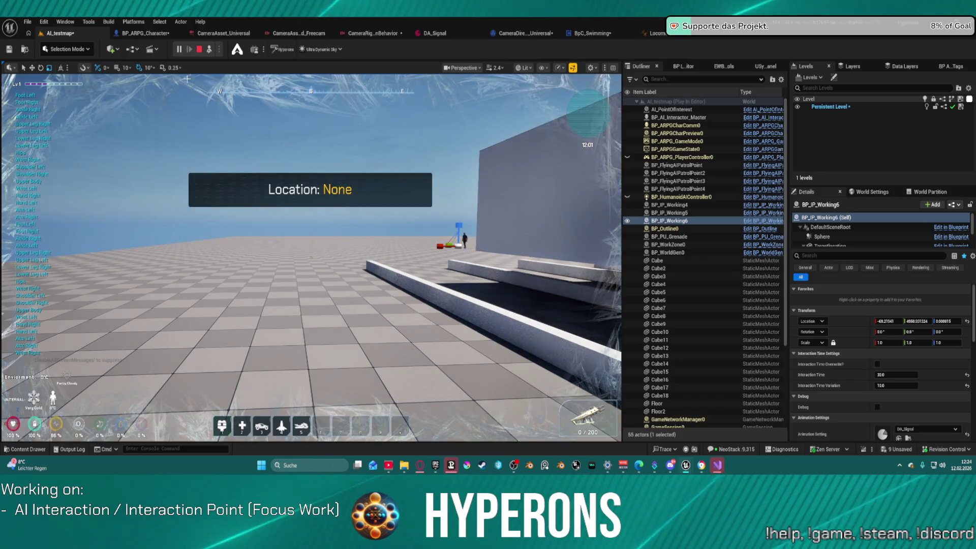
key("Escape")
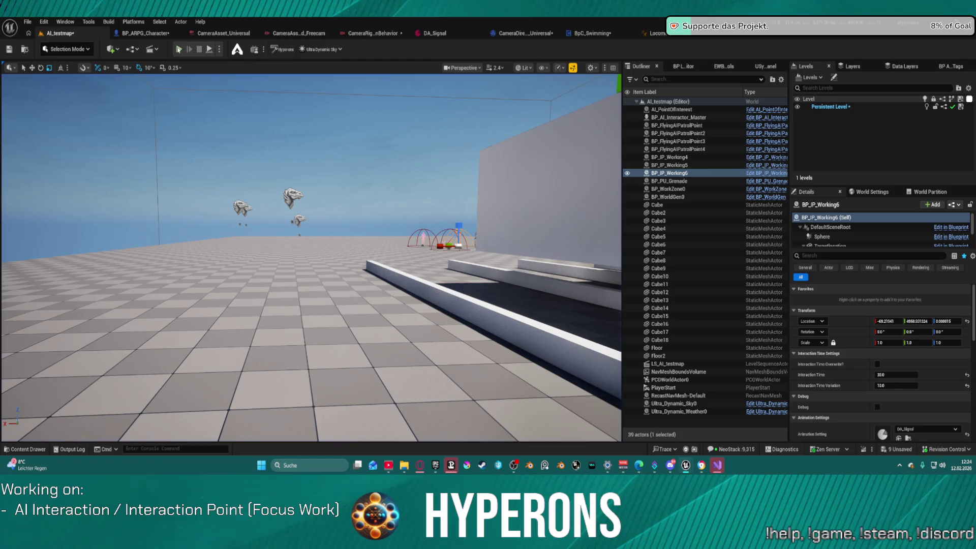
left_click(179, 49)
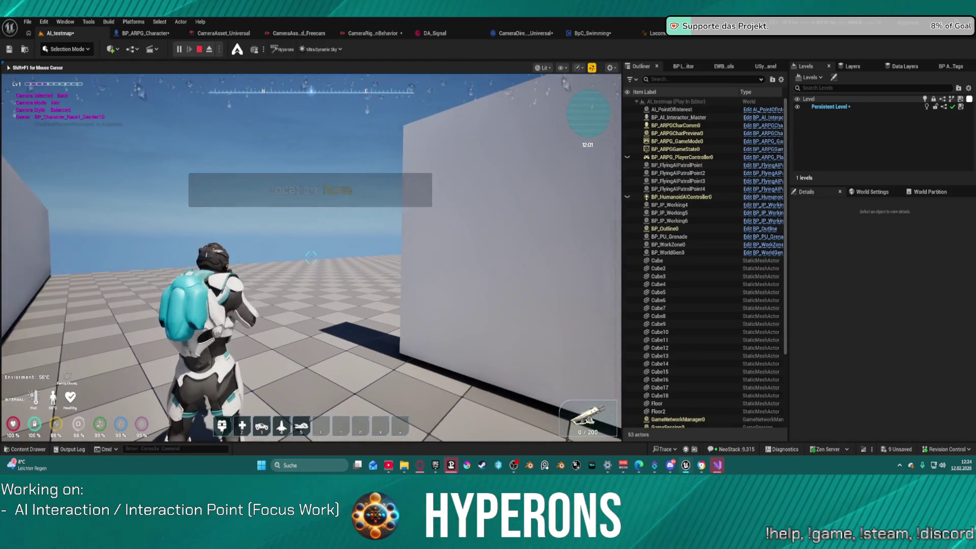
right_click(311, 257)
right_click(311, 257)
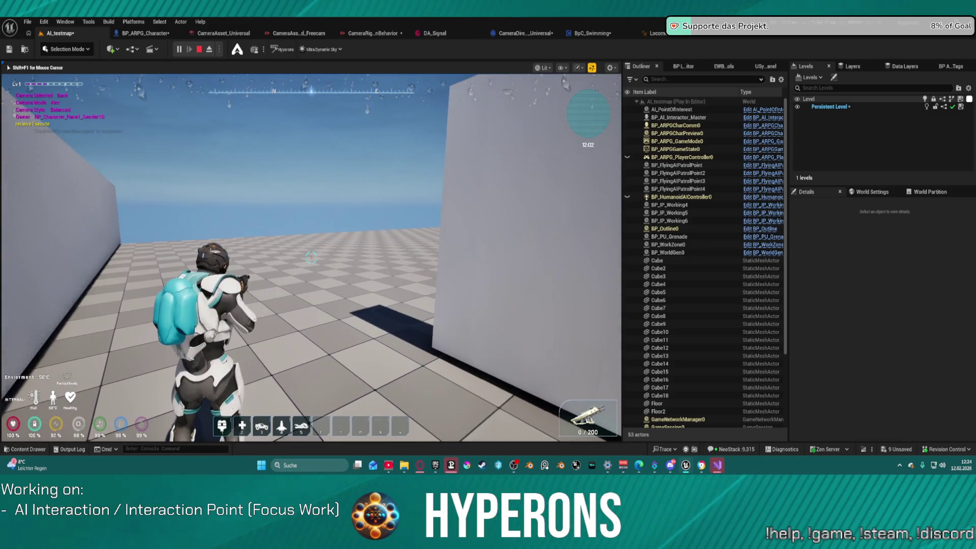
Step: Walk toward the wall, scroll between Close and Far camera styles, then stop playing
key("w")
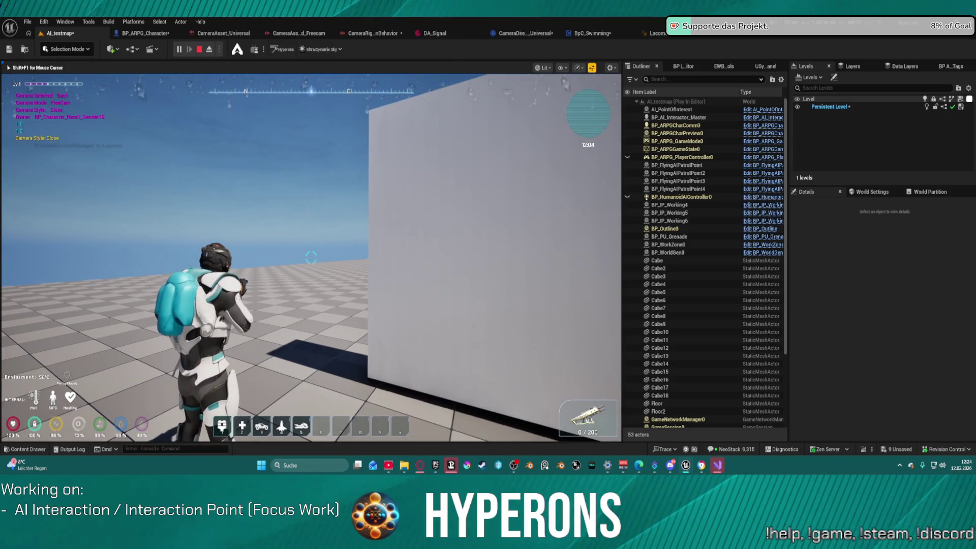
scroll(312, 258, "up", 3)
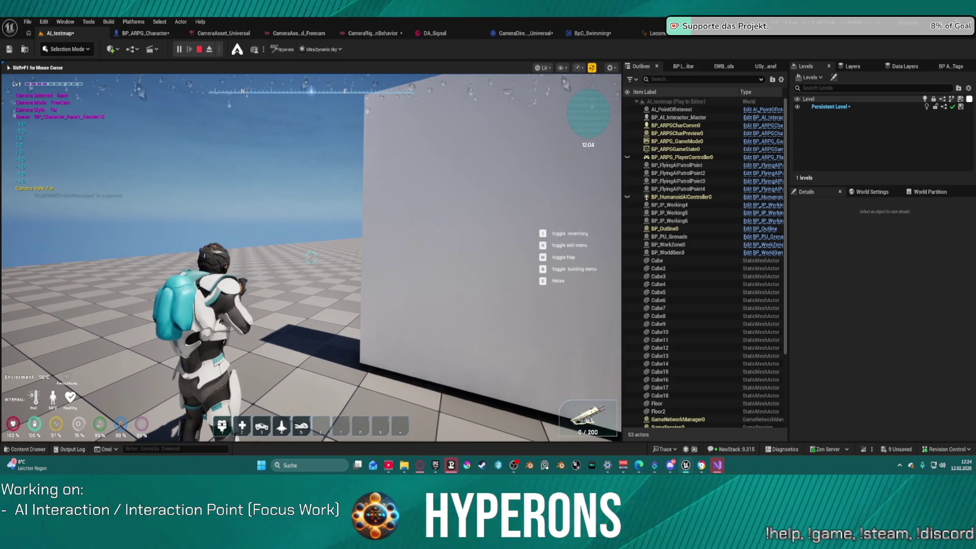
scroll(311, 257, "down", 2)
key("super")
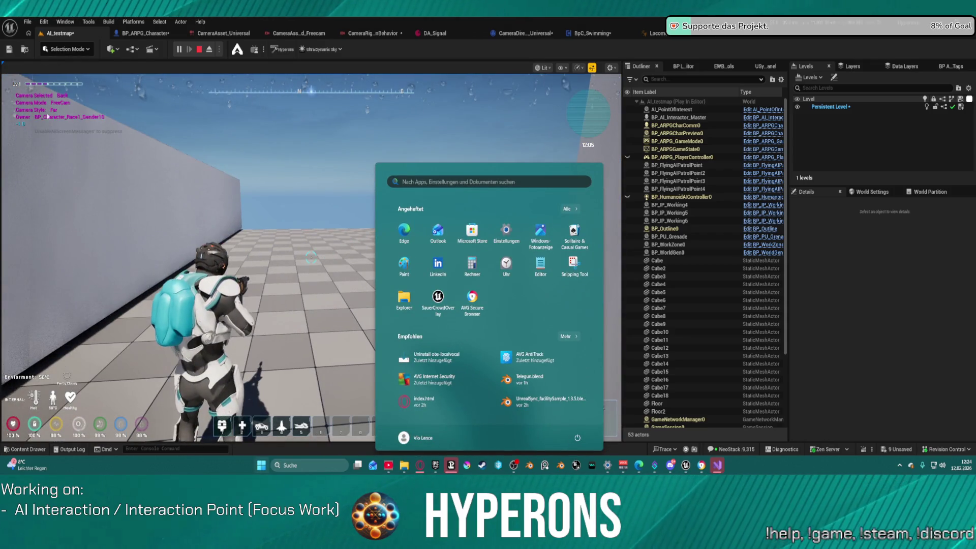
left_click(70, 271)
scroll(311, 257, "up", 5)
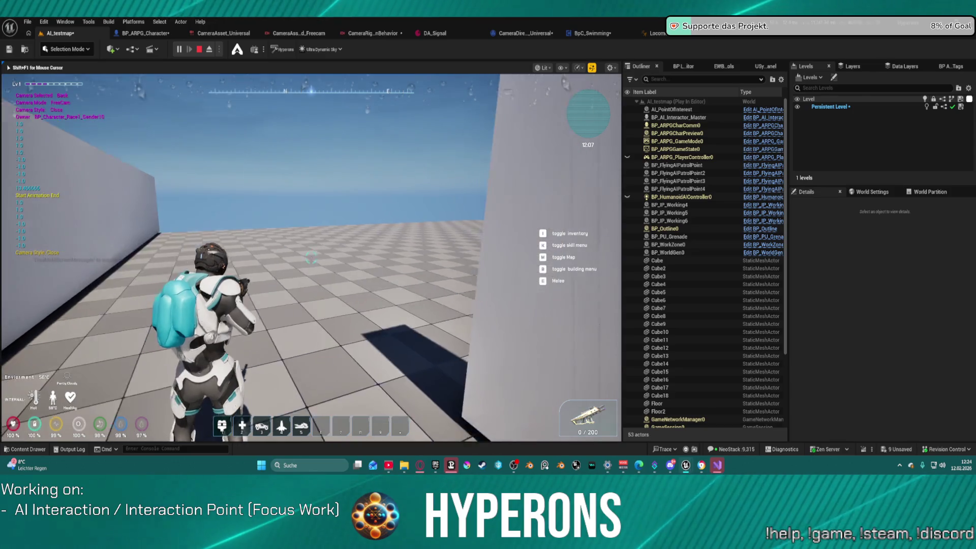
key("Escape")
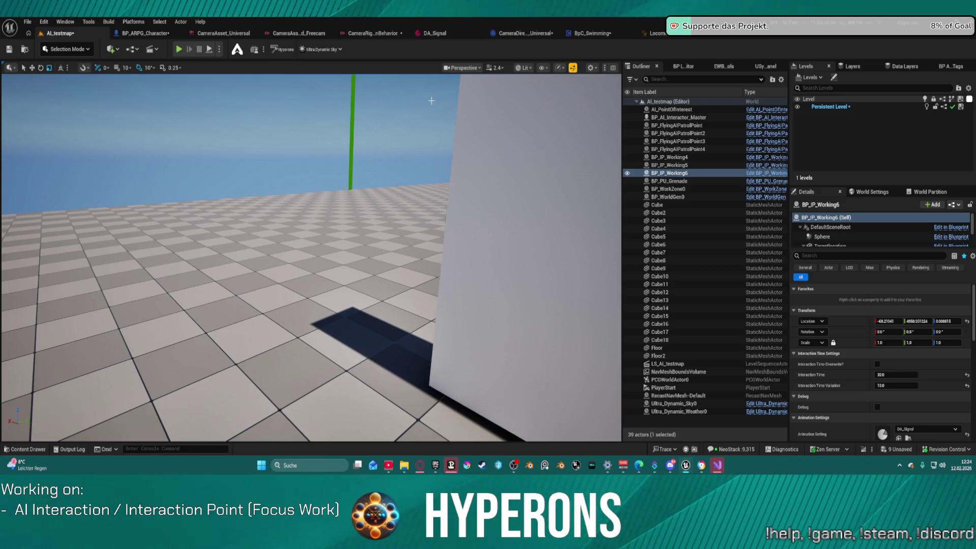
Step: Open CameraDirector_Universal's EventGraph and pan to its starting nodes
left_click(509, 33)
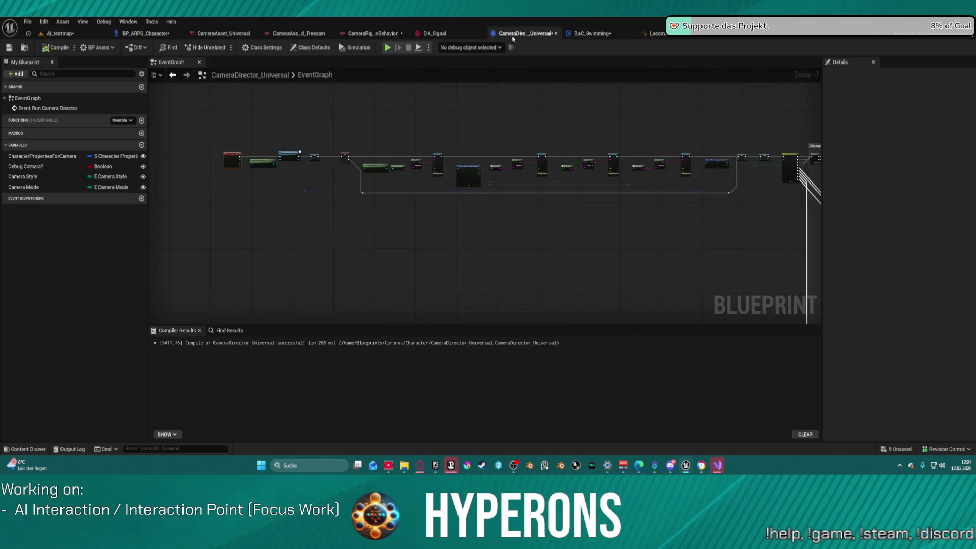
scroll(326, 153, "up", 5)
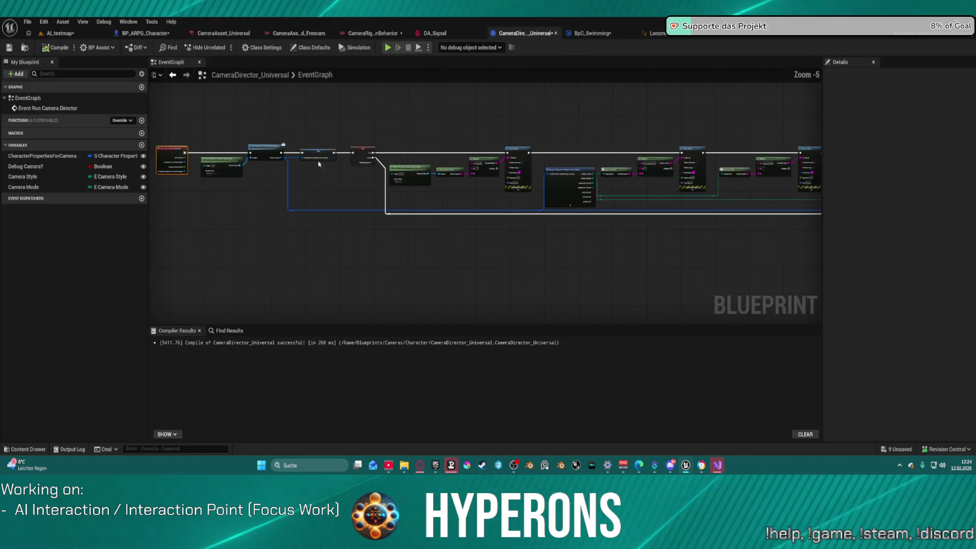
mouse_move(306, 132)
left_mouse_down()
mouse_move(560, 152)
mouse_move(547, 151)
left_mouse_up()
right_click(395, 112)
left_click(356, 113)
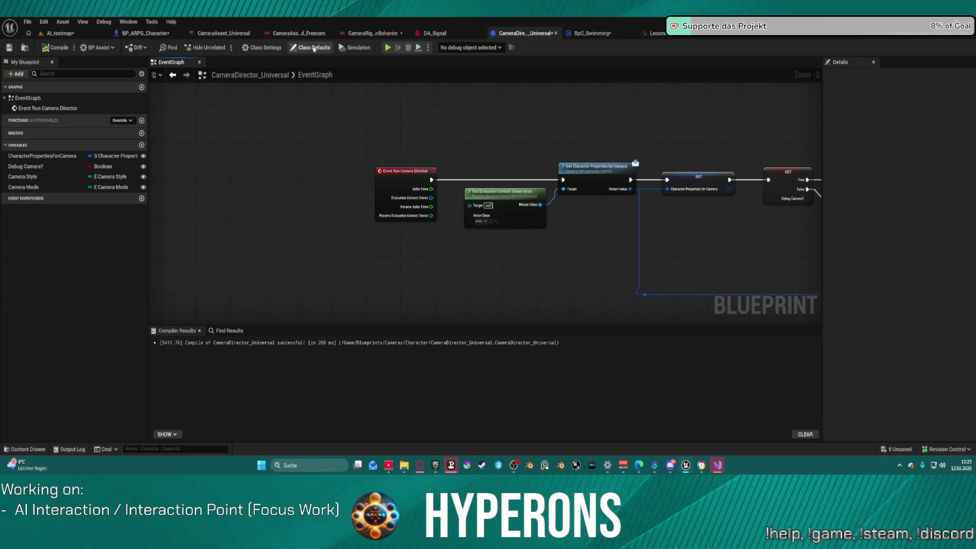
Step: Check the default camera style and camera mode in Class Defaults, then reselect the EventGraph
left_click(314, 48)
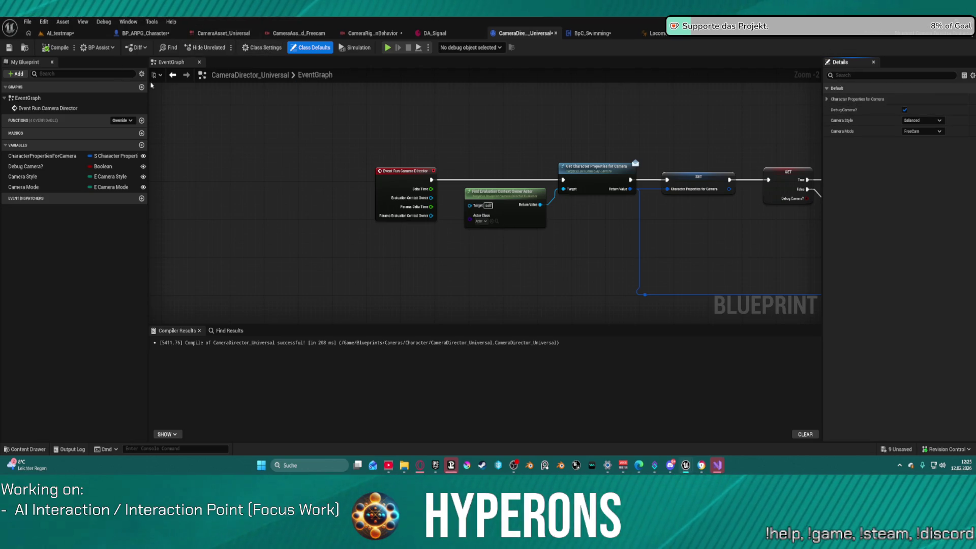
left_click(46, 109)
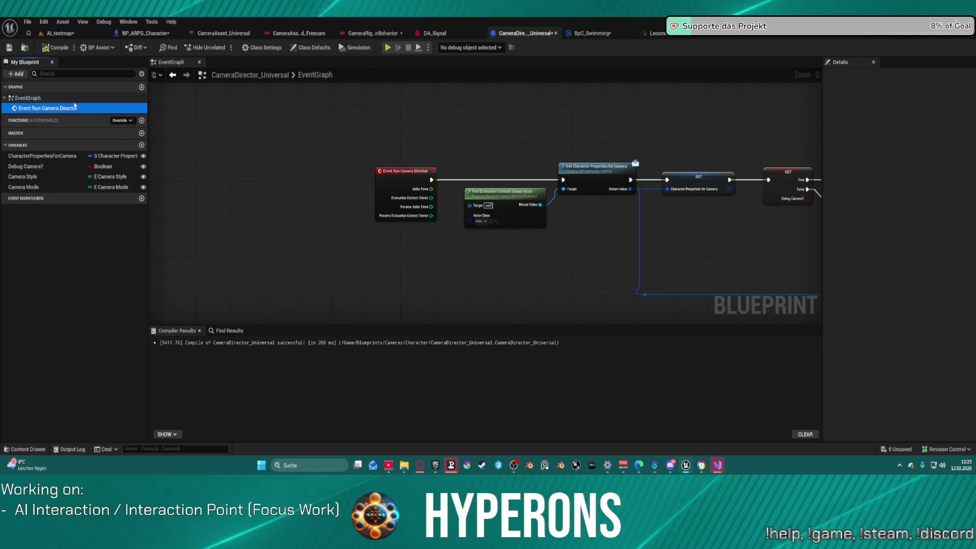
left_click(4, 99)
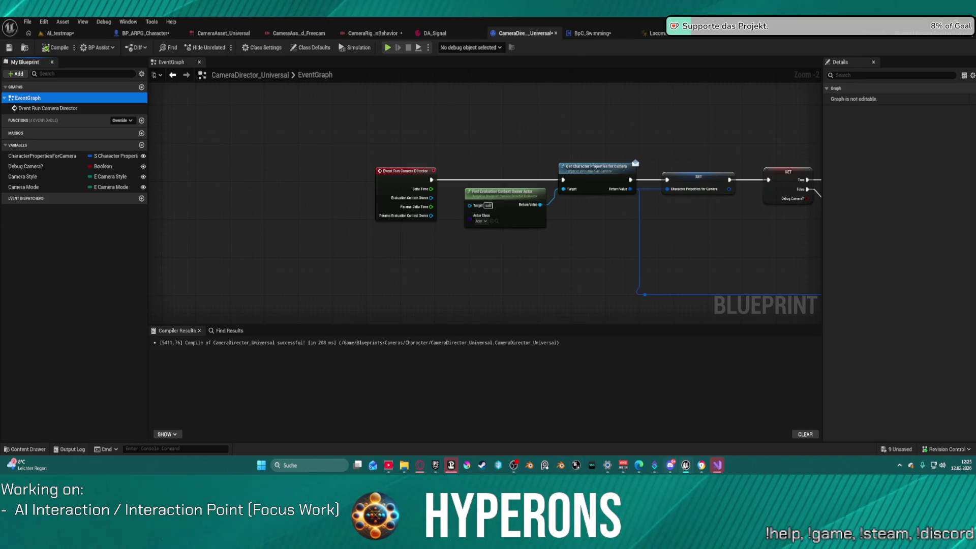
mouse_move(686, 465)
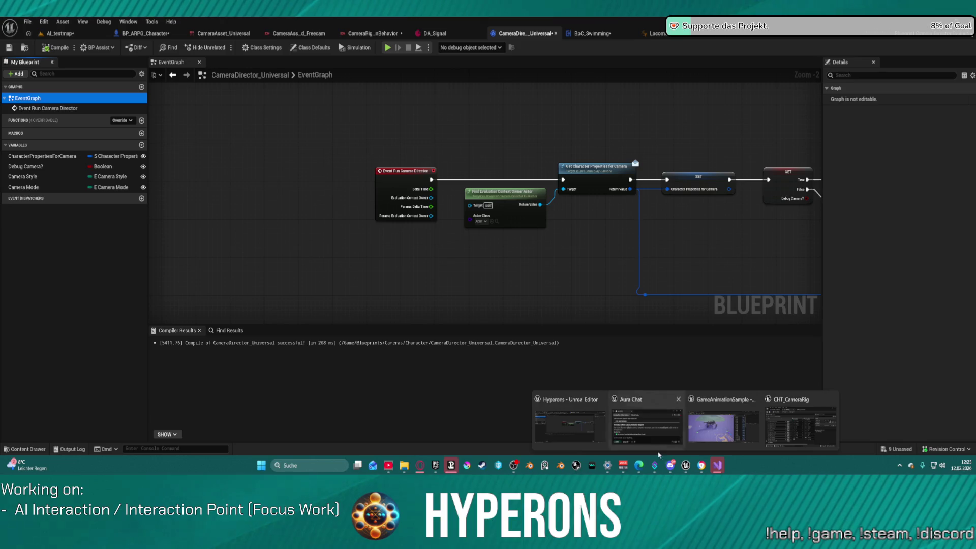
left_click(796, 430)
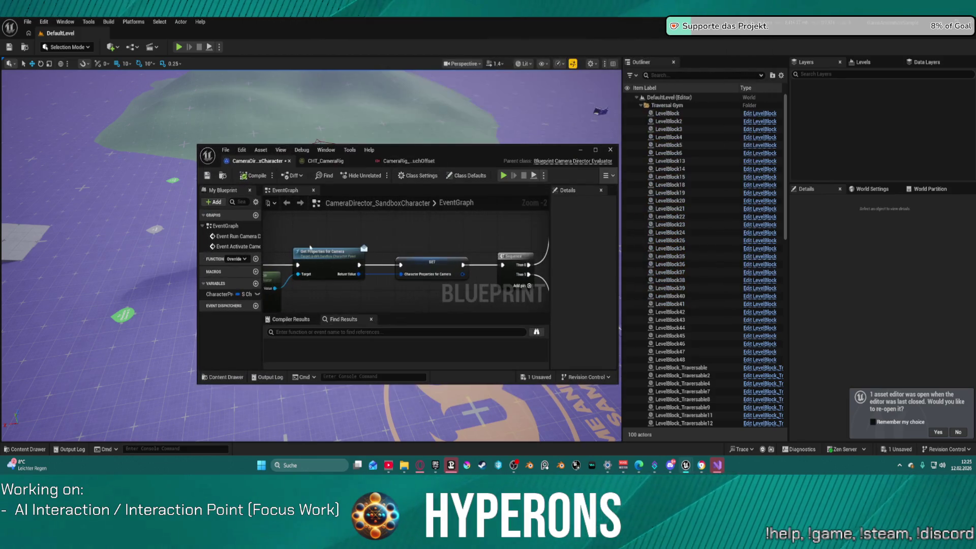
Step: Maximize the CameraDirector_SandboxCharacter editor, then restore it and place it over the main editor
left_click(595, 150)
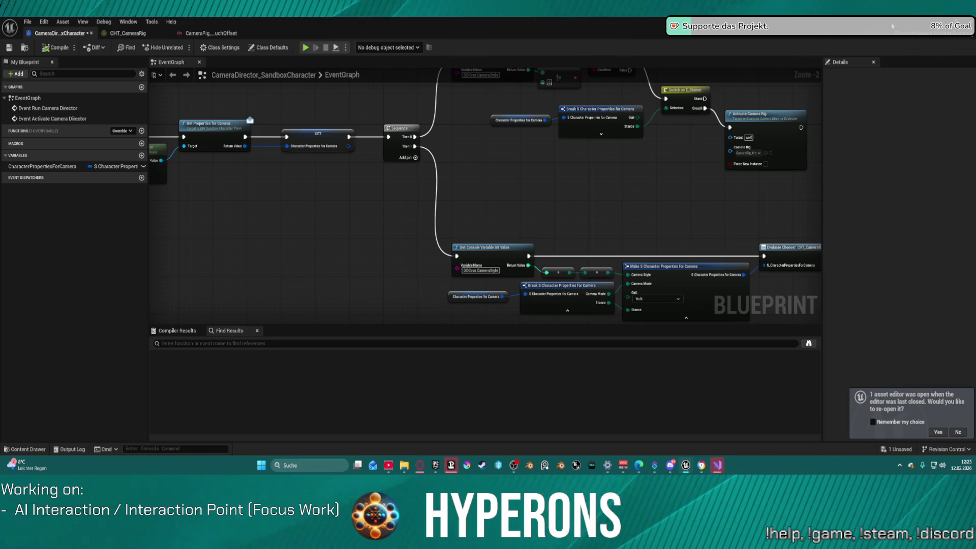
mouse_move(552, 35)
left_mouse_down()
mouse_move(559, 142)
mouse_move(598, 177)
left_mouse_up()
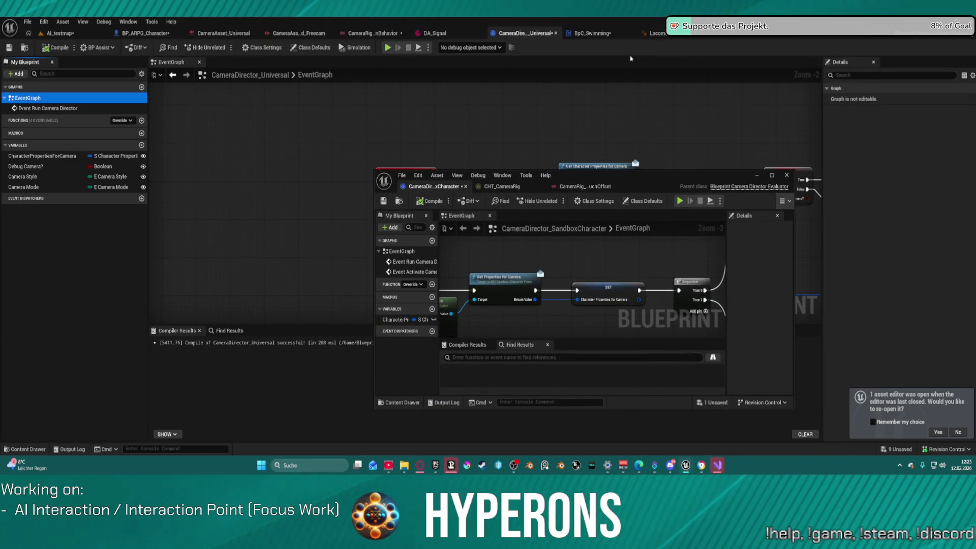
Step: Find and select the Event Activate Camera Director node in the sandbox blueprint
left_click(413, 262)
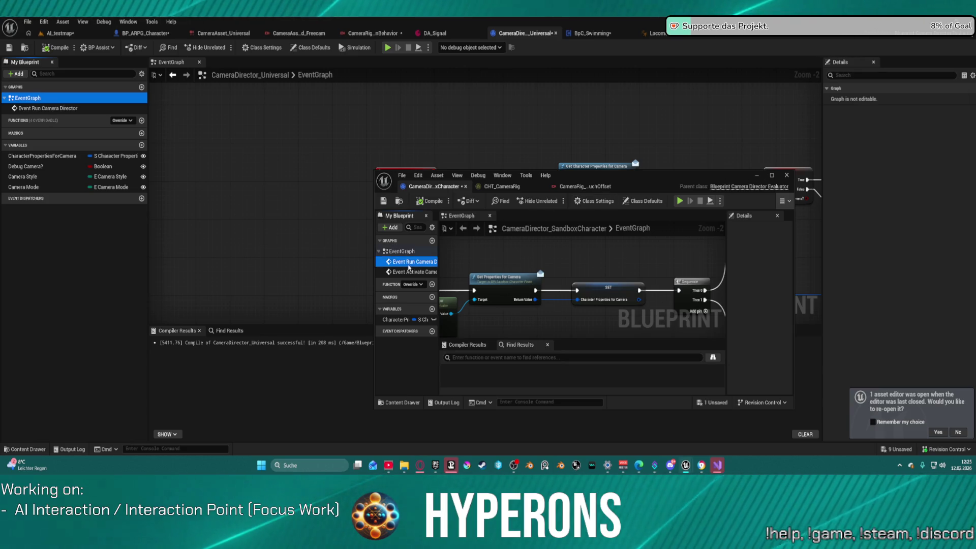
scroll(496, 250, "down", 2)
left_click(413, 272)
left_click(589, 272)
Step: Paste Event Activate Camera Director into the Universal graph, delete it again, and open the Content Drawer
left_click(253, 179)
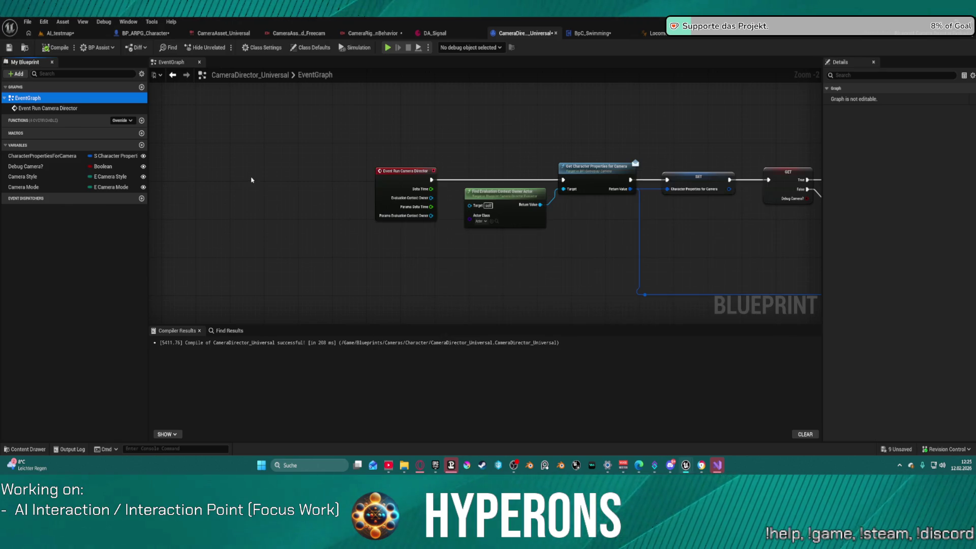
key("ctrl+v")
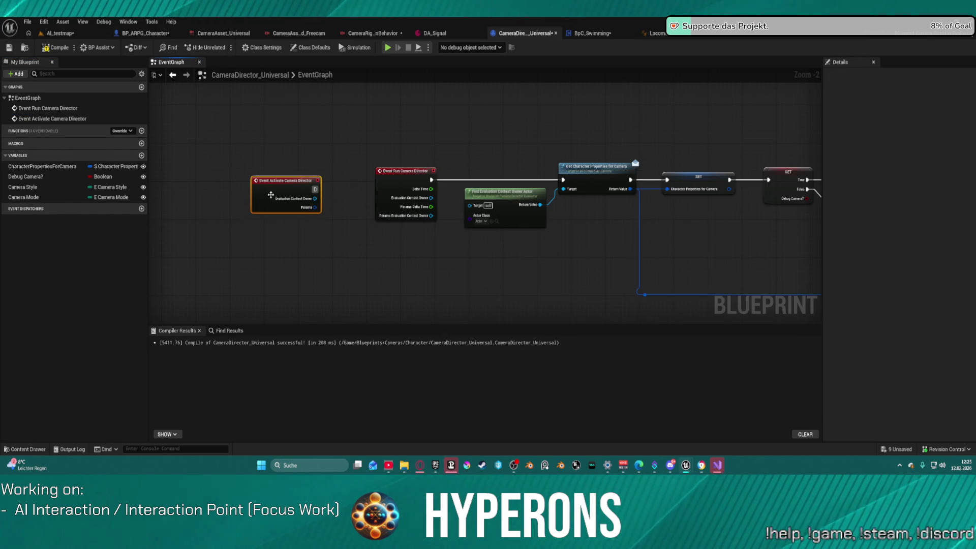
mouse_move(265, 194)
left_mouse_down()
mouse_move(348, 130)
mouse_move(385, 130)
left_mouse_up()
key("Delete")
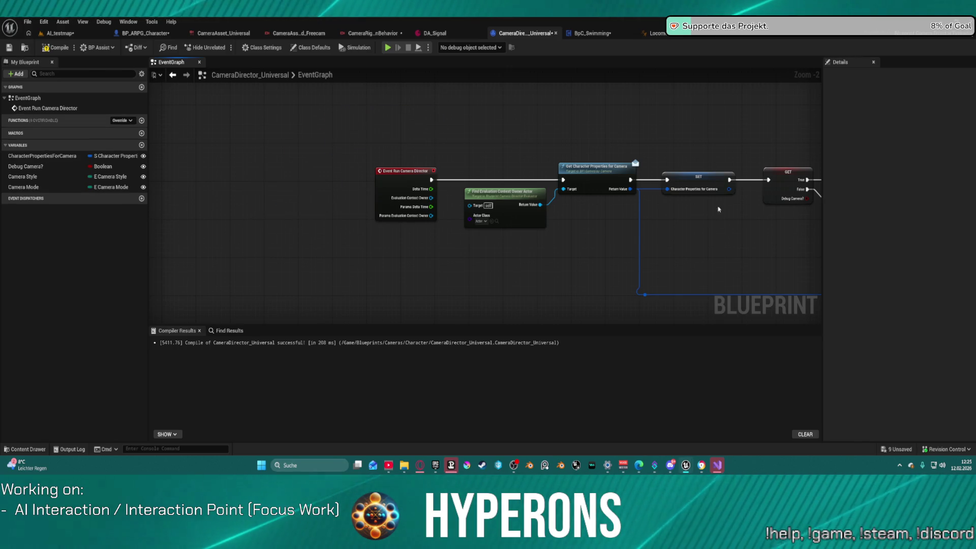
key("ctrl+space")
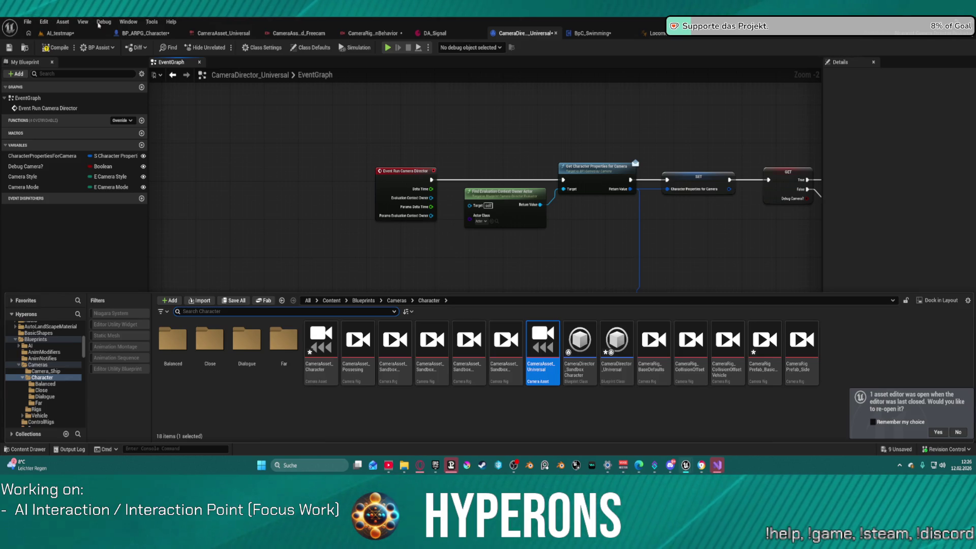
Step: Close the Content Drawer and view CameraAsset_Universal's Director settings, which use CameraDirector_Universal
mouse_move(686, 465)
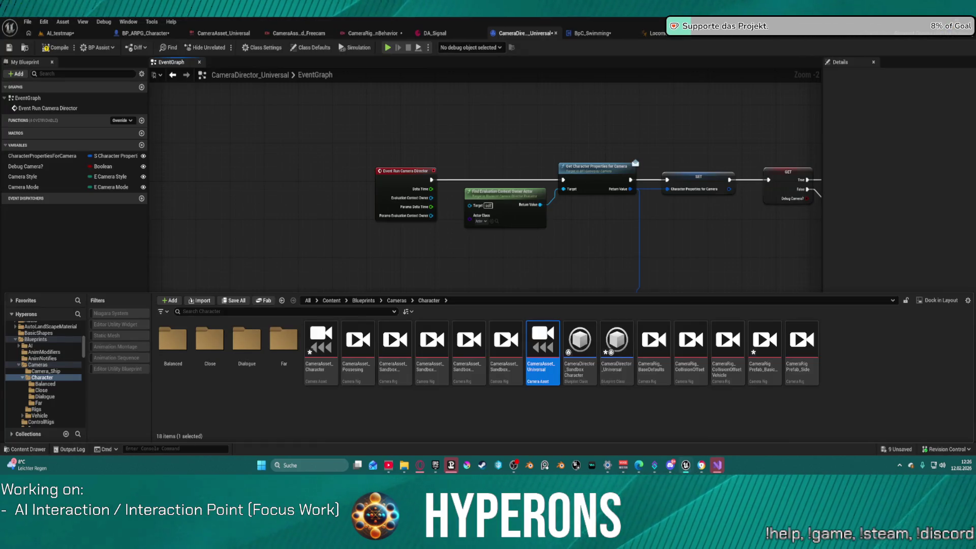
key("F7")
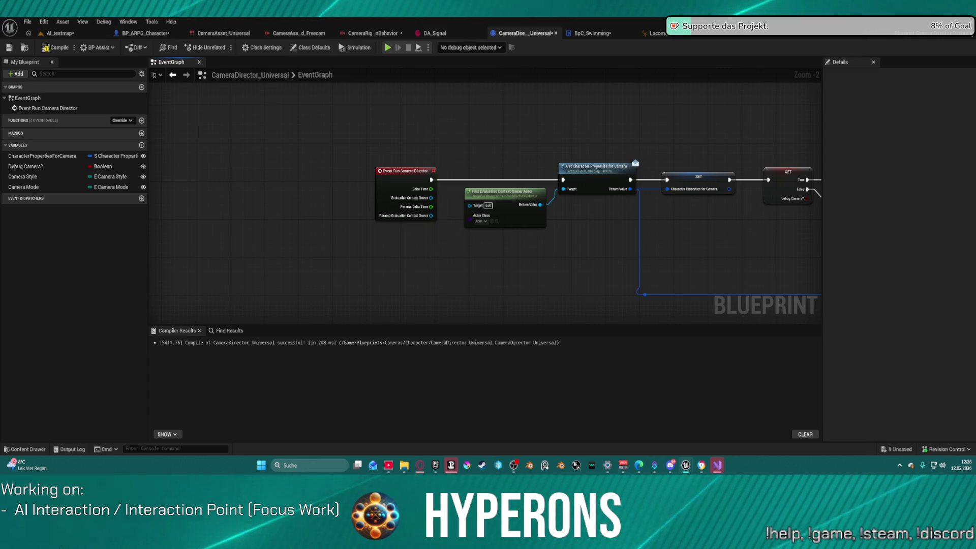
left_click(224, 33)
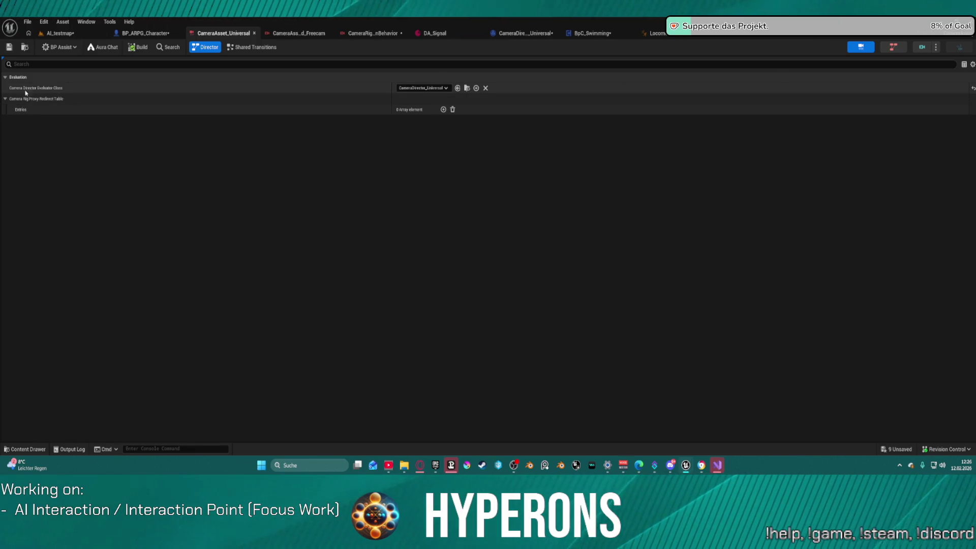
left_click(423, 88)
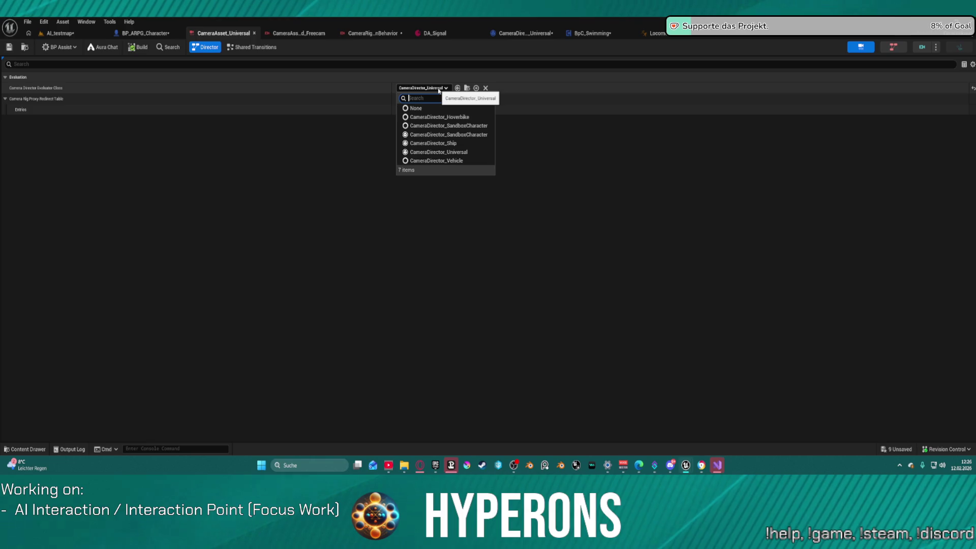
left_click(439, 91)
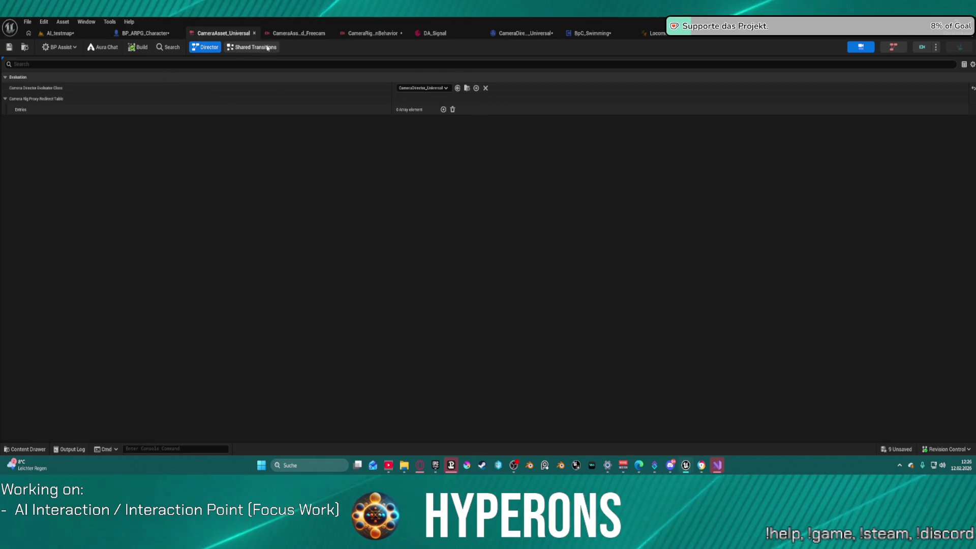
left_click(887, 52)
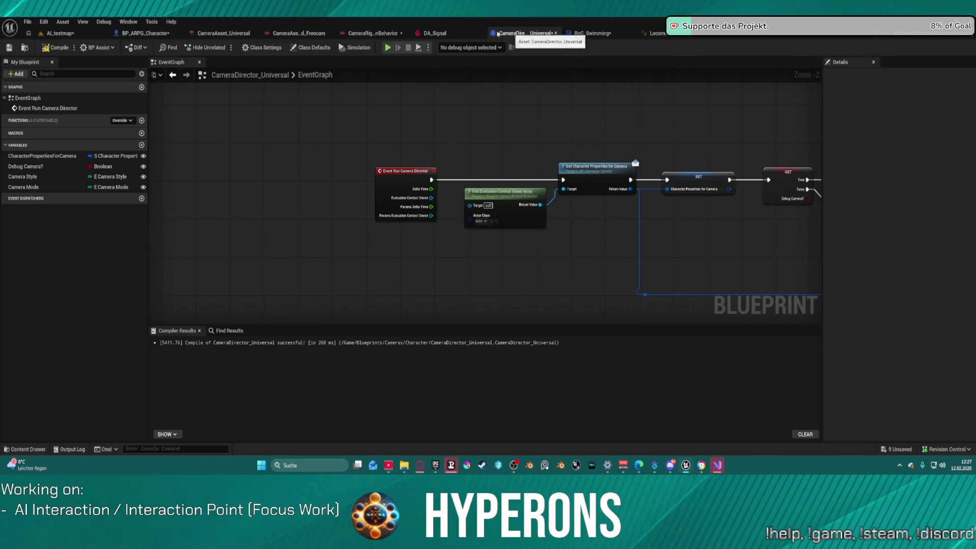
left_click(358, 33)
left_click(958, 47)
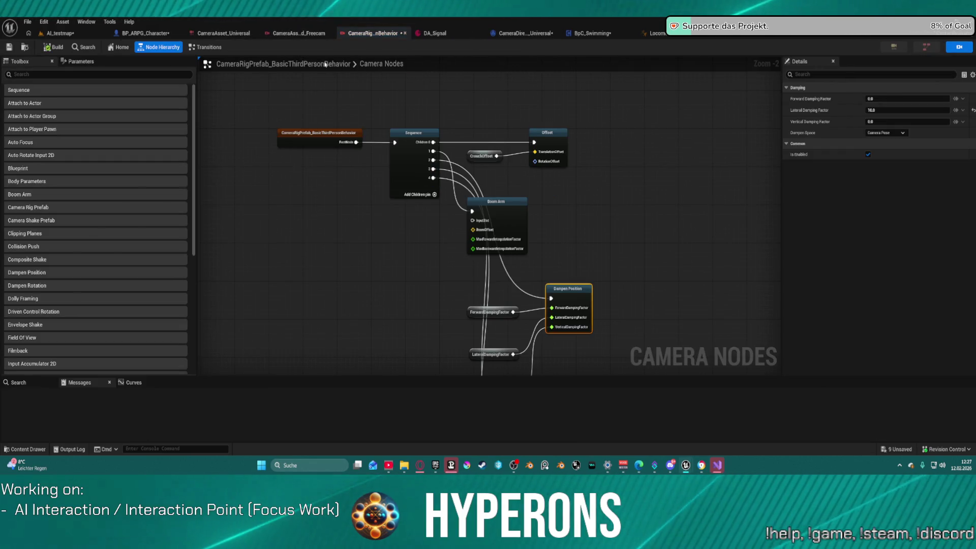
left_click(894, 47)
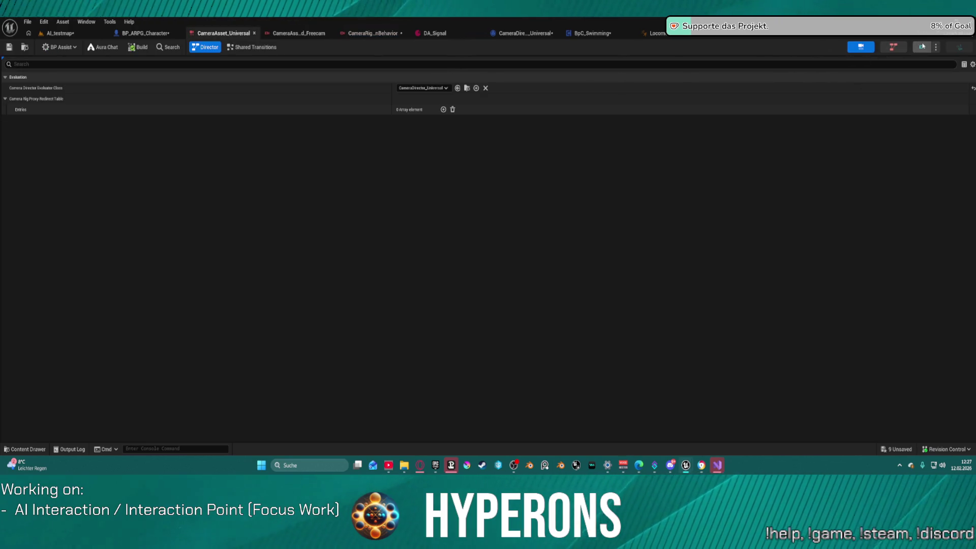
left_click(922, 47)
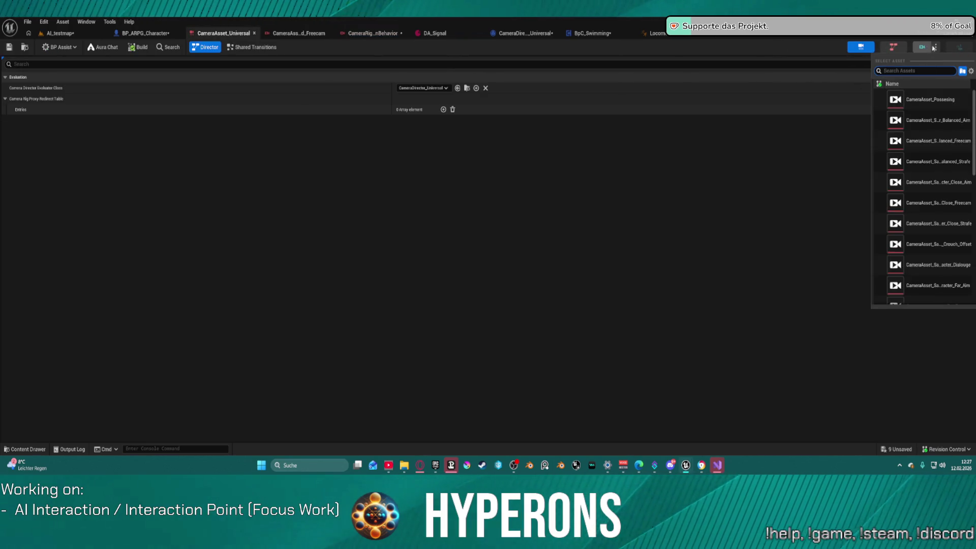
left_click(923, 47)
left_click(937, 48)
left_click(937, 52)
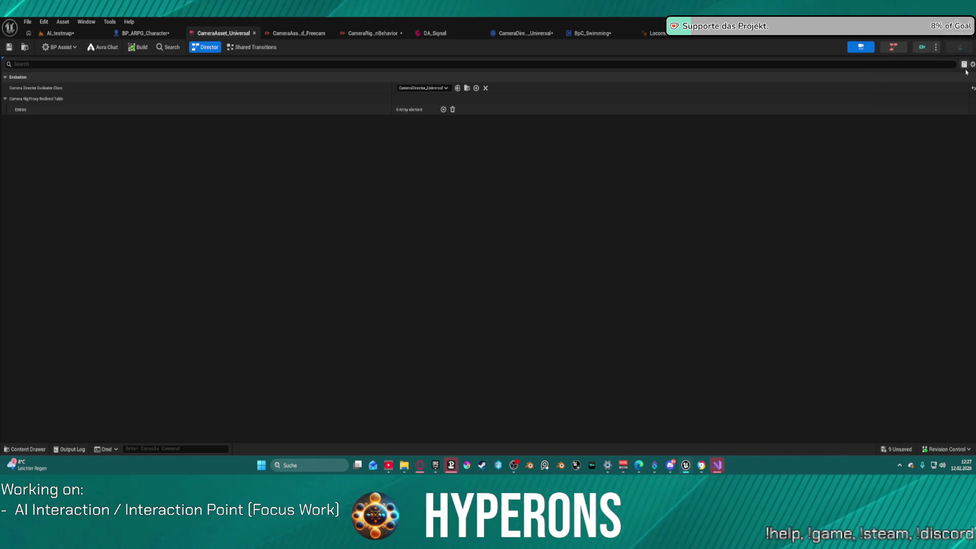
left_click(972, 65)
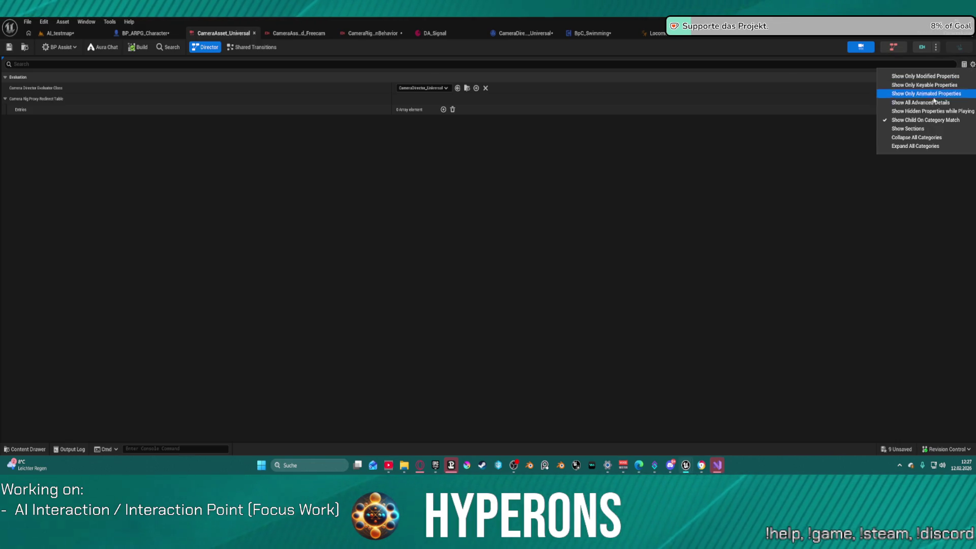
left_click(898, 122)
left_click(972, 65)
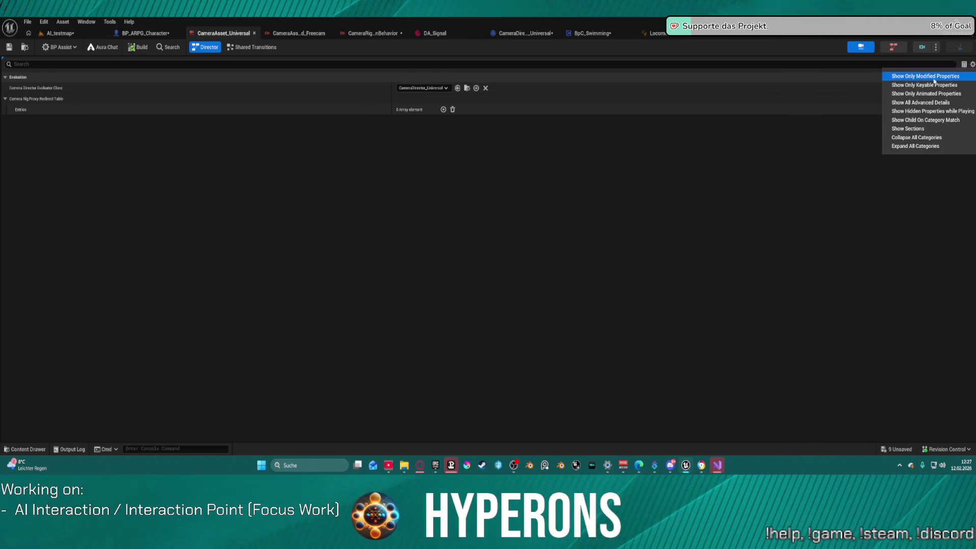
left_click(914, 146)
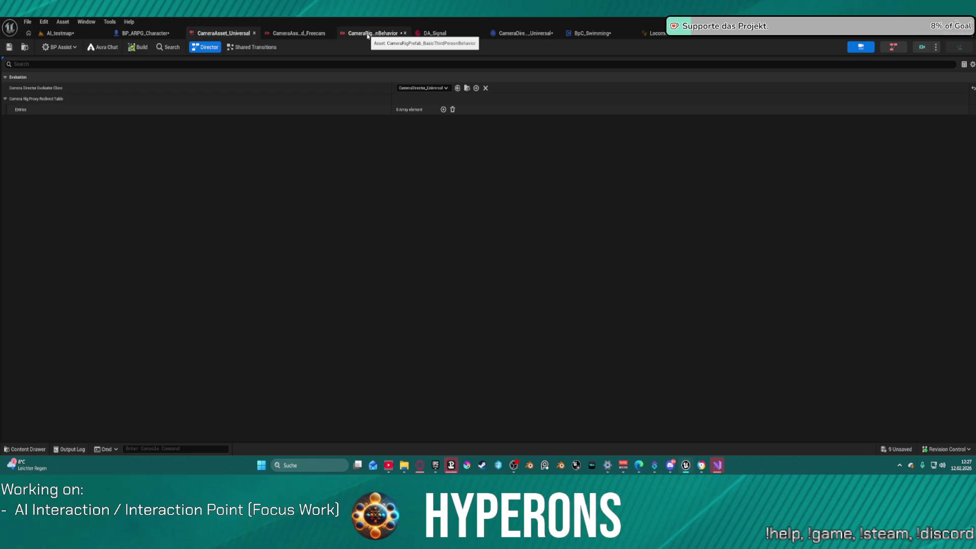
Step: Float the CameraRigPrefab_BasicThirdPersonBehavior editor into its own maximized window
left_click(287, 33)
left_click_drag(374, 34, 685, 92)
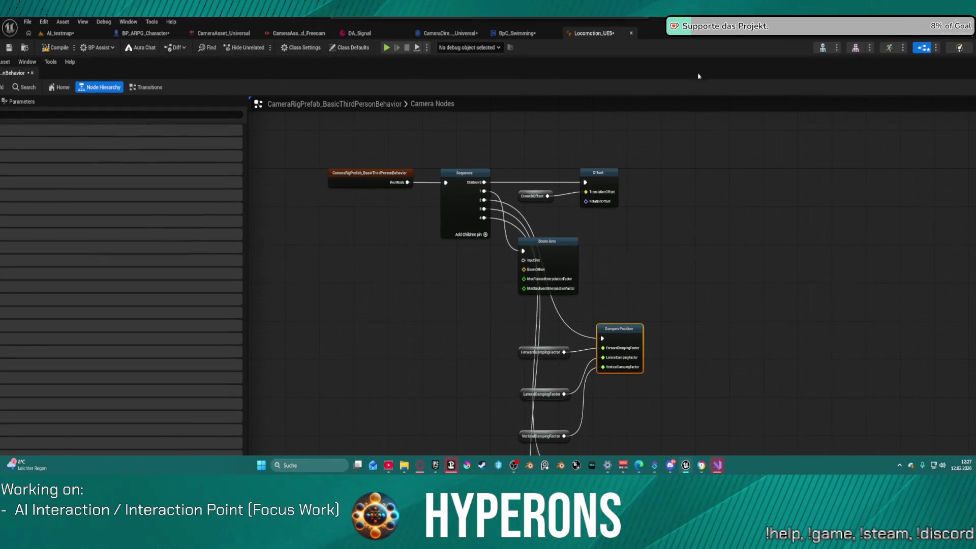
mouse_move(699, 76)
left_mouse_down()
mouse_move(451, 80)
mouse_move(523, 105)
left_mouse_up()
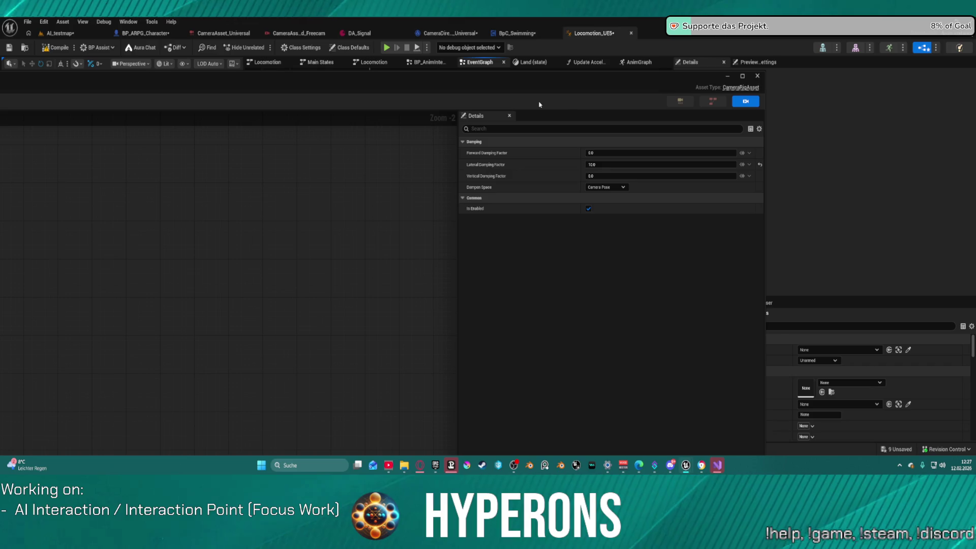
left_click(743, 77)
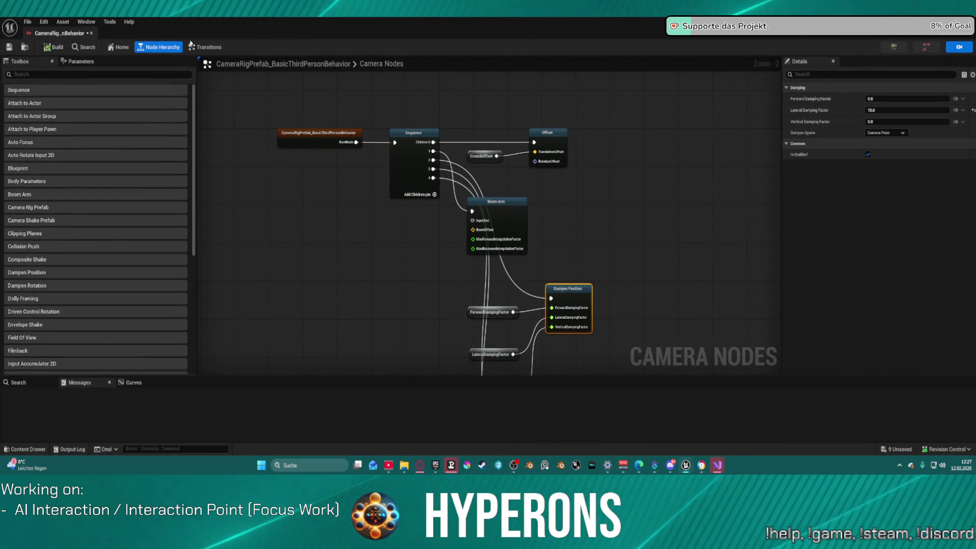
Step: Switch between the Transitions and Node Hierarchy graphs and center the rig graph on its root
left_click(211, 51)
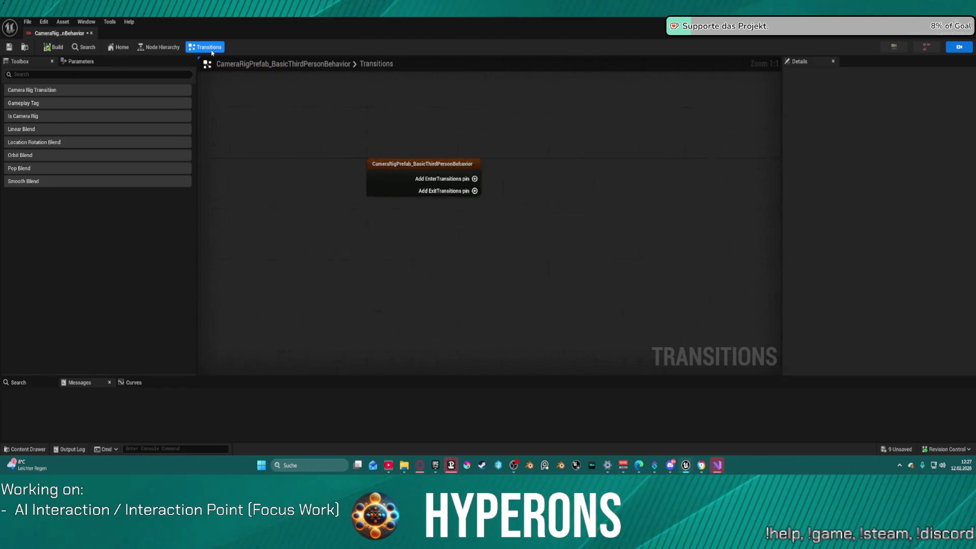
left_click(169, 51)
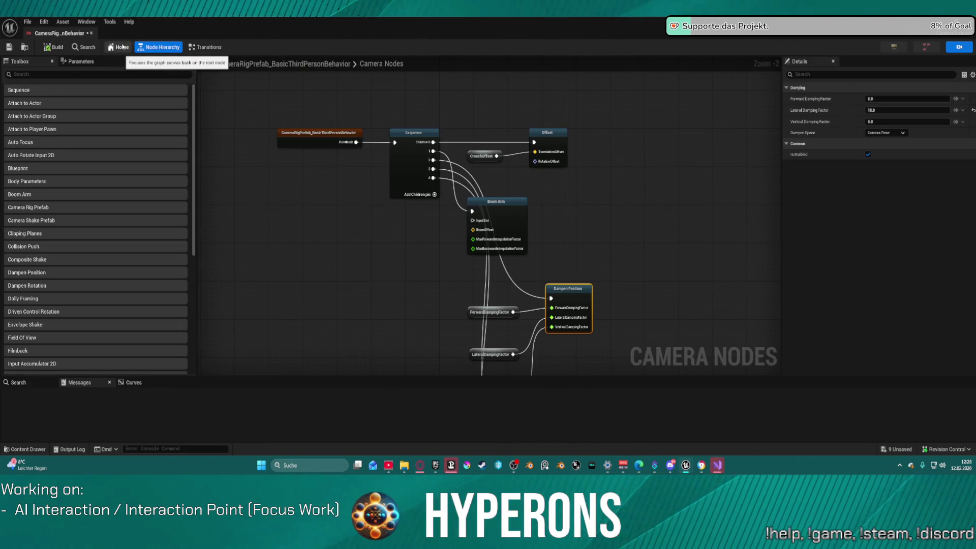
left_click(169, 50)
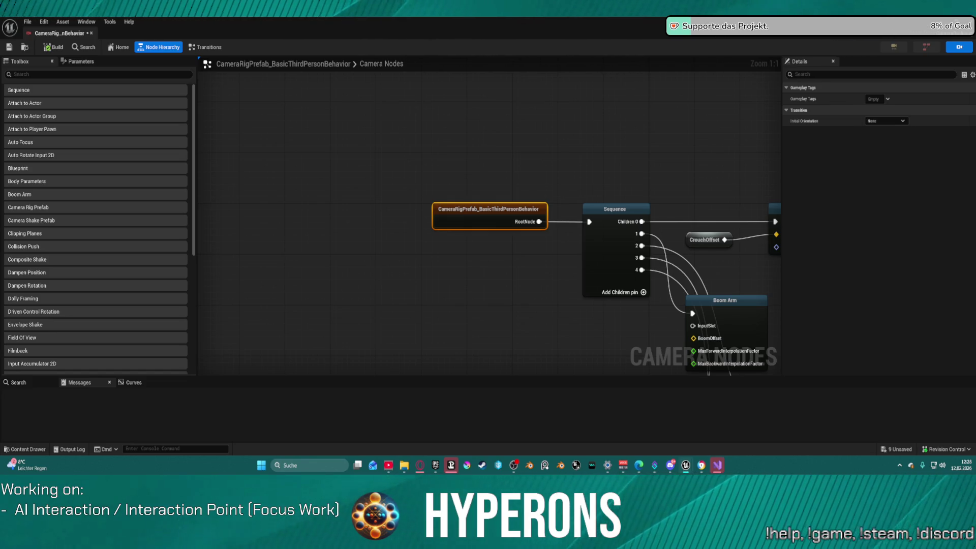
mouse_move(738, 151)
left_mouse_down()
mouse_move(425, 122)
mouse_move(460, 112)
left_mouse_up()
Step: Inspect the Offset, Boom Arm, Dampen Position and lower Offset node settings, then open the node search
left_click(536, 179)
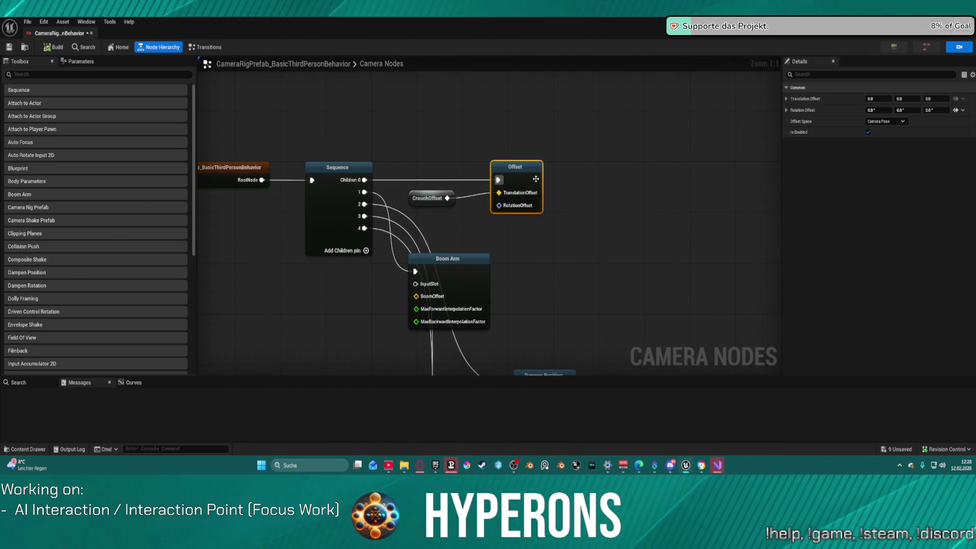
left_click(508, 284)
left_click(471, 274)
mouse_move(471, 274)
left_mouse_down()
mouse_move(619, 126)
mouse_move(610, 120)
left_mouse_up()
left_click(542, 145)
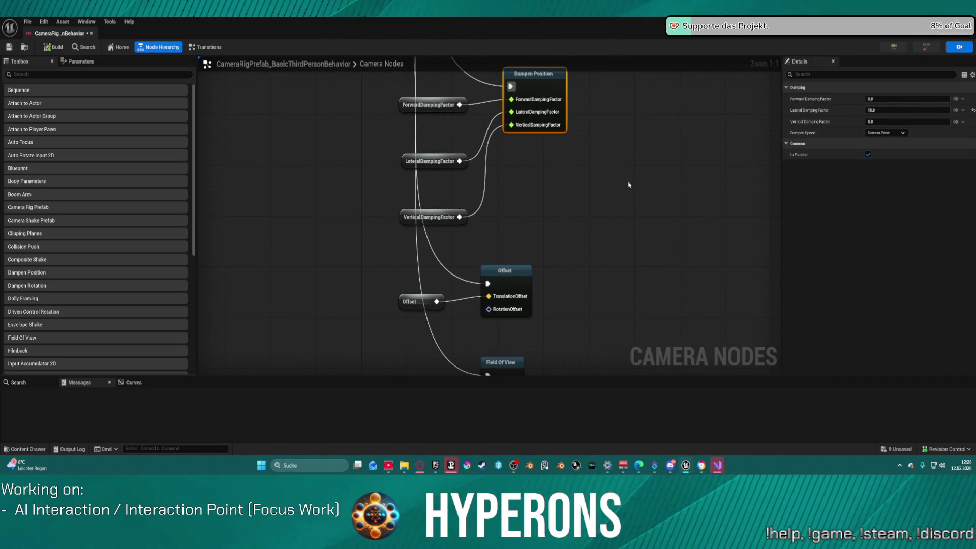
left_click(508, 284)
scroll(559, 102, "down", 2)
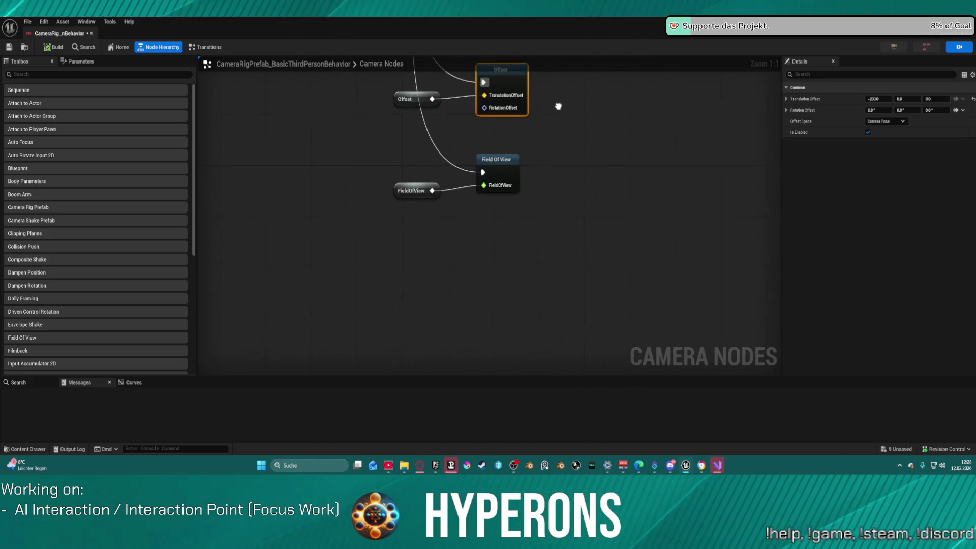
right_click(379, 137)
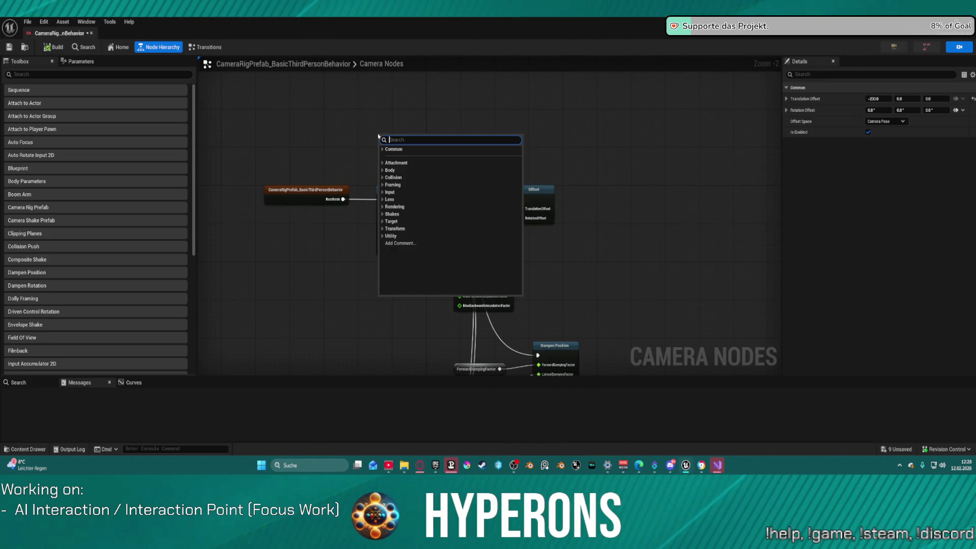
Step: Search nodes for 'upda', close the empty search, and inspect the Boom Arm node's interpolation settings
type("upda")
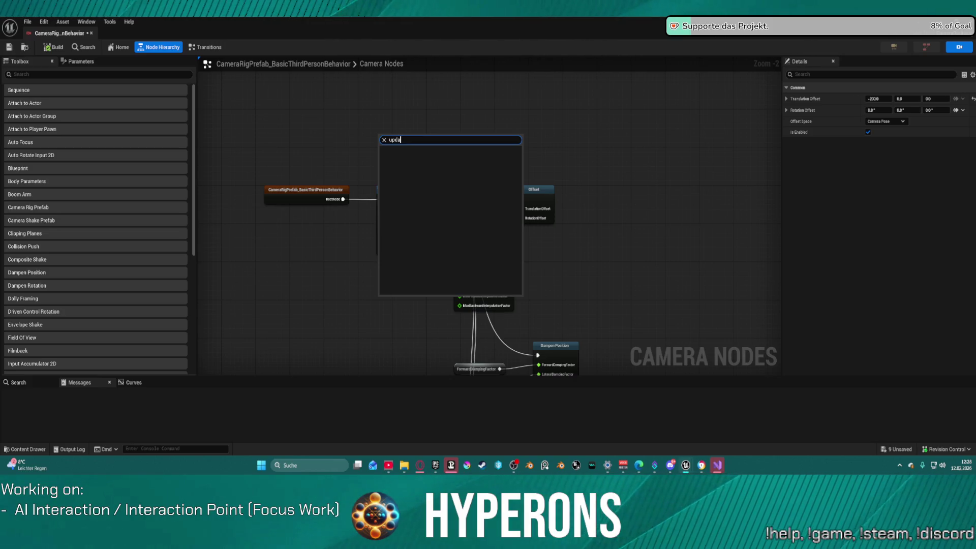
left_click(699, 113)
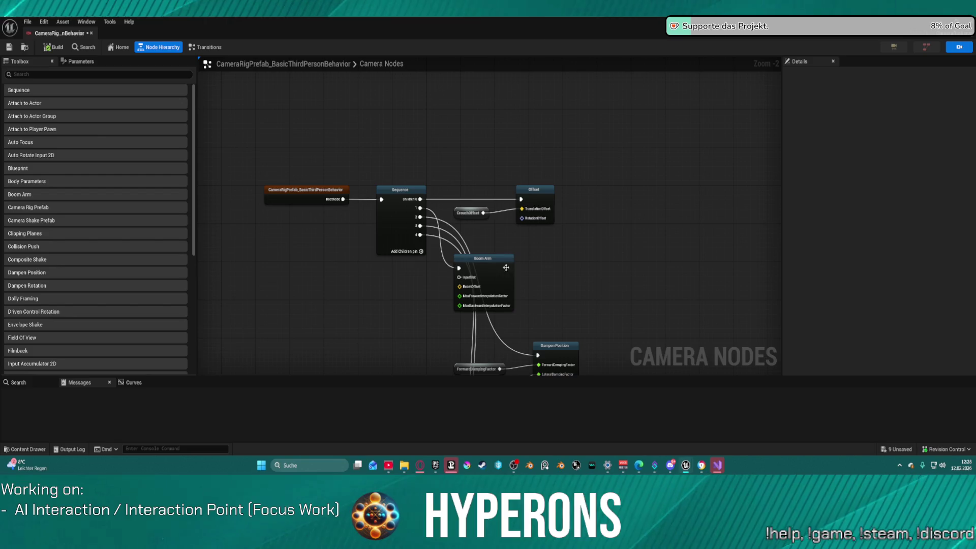
left_click_drag(679, 280, 670, 156)
left_click(473, 134)
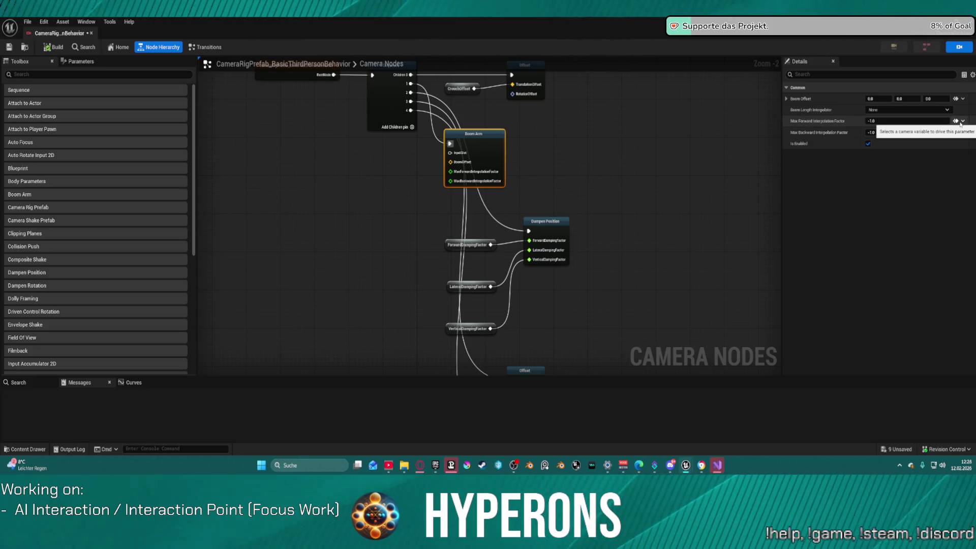
left_click(963, 121)
left_click(962, 122)
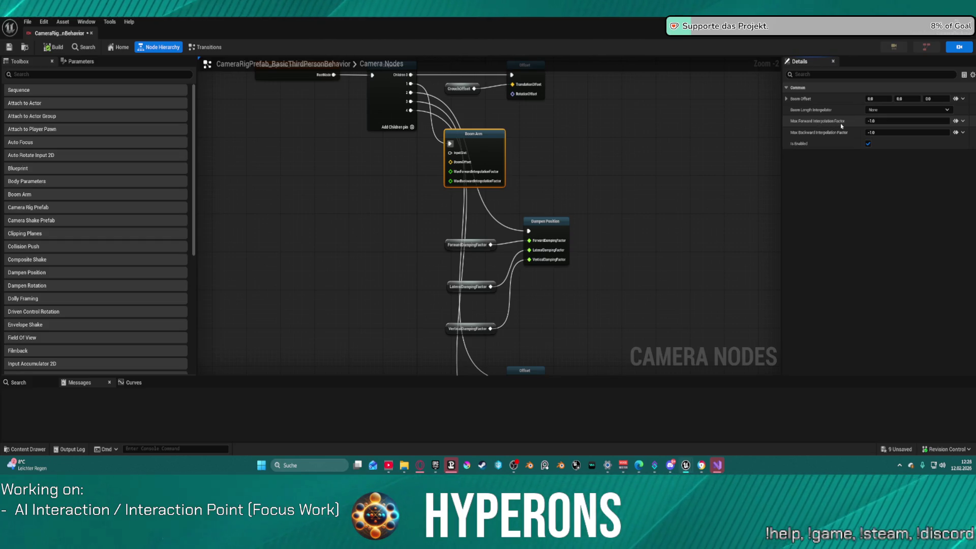
left_click_drag(643, 146, 648, 207)
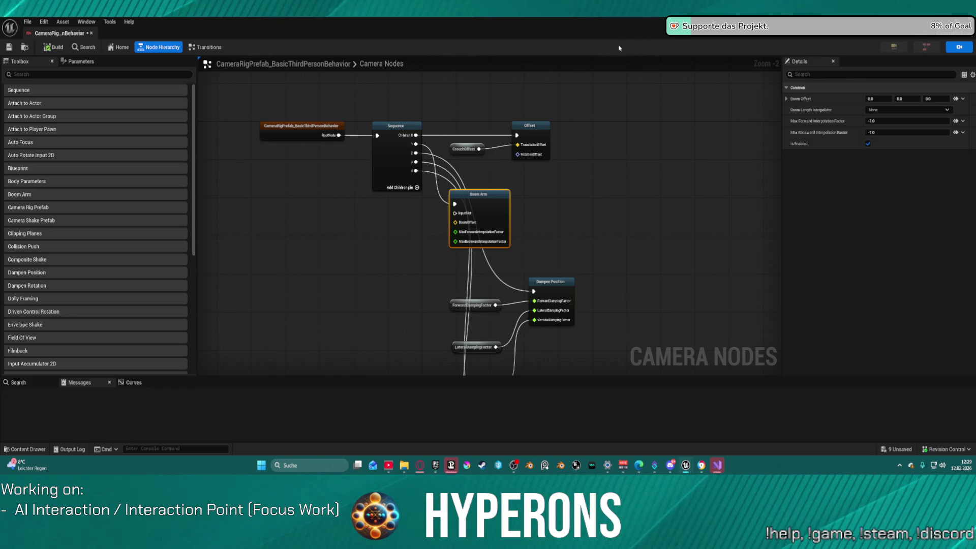
mouse_move(685, 469)
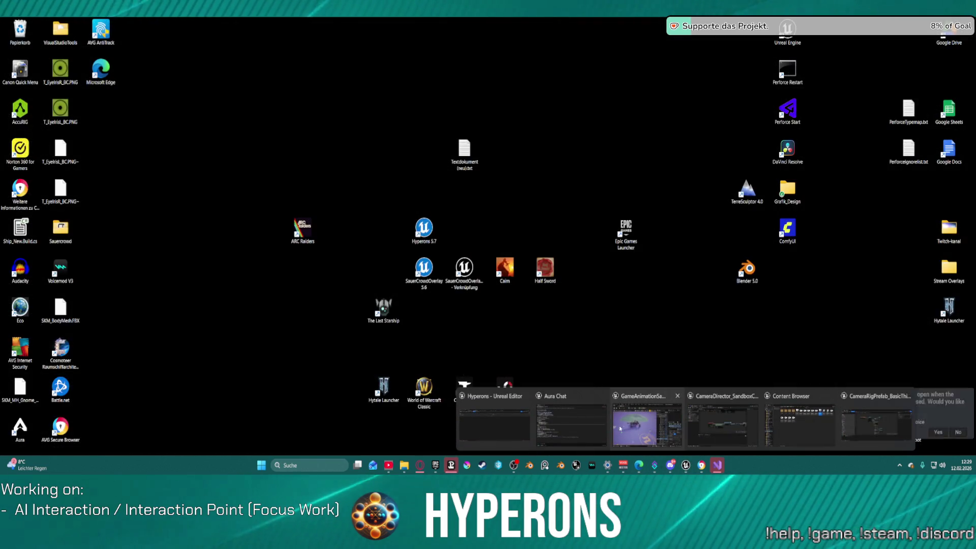
Step: Snap Aura Chat to the right half beside the rig editor and read its damping advice
left_click(875, 424)
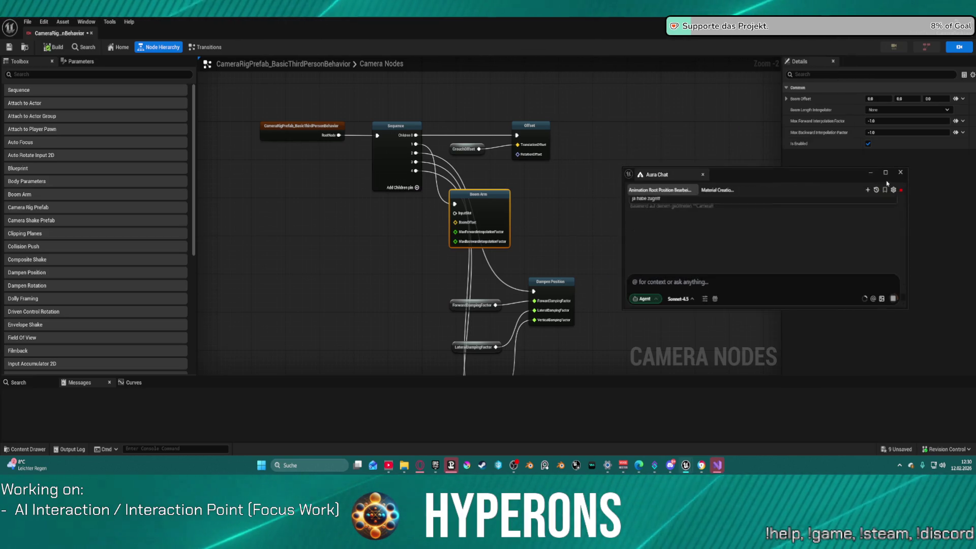
left_click(886, 175)
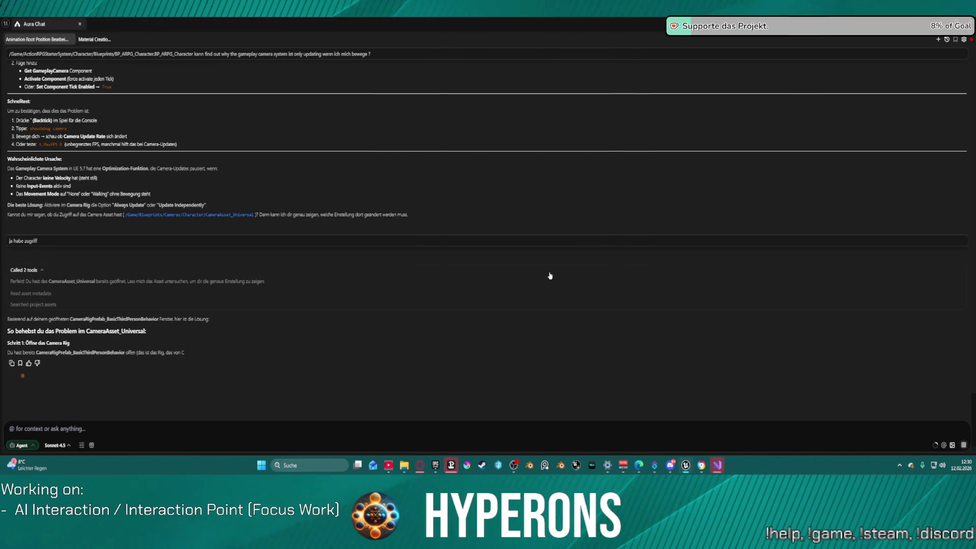
key("super+Right")
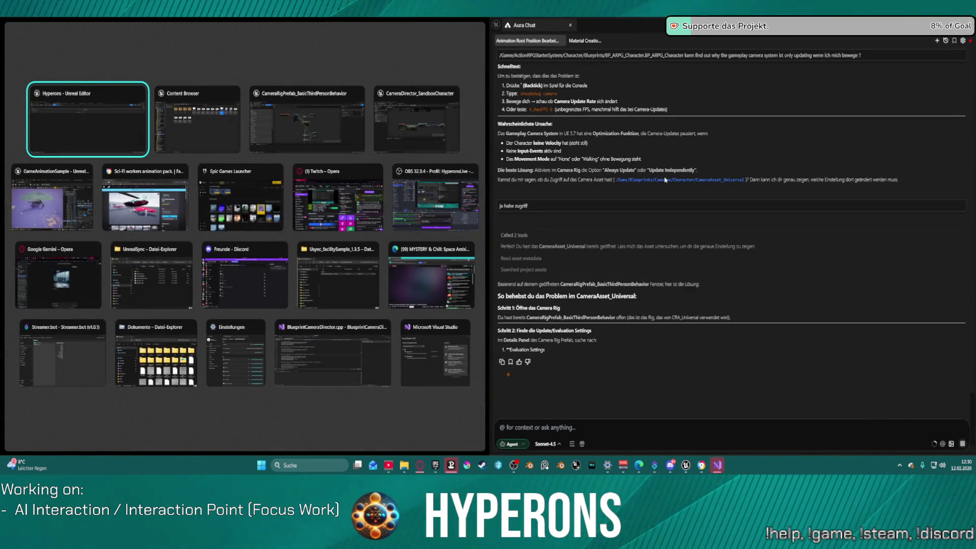
left_click(664, 180)
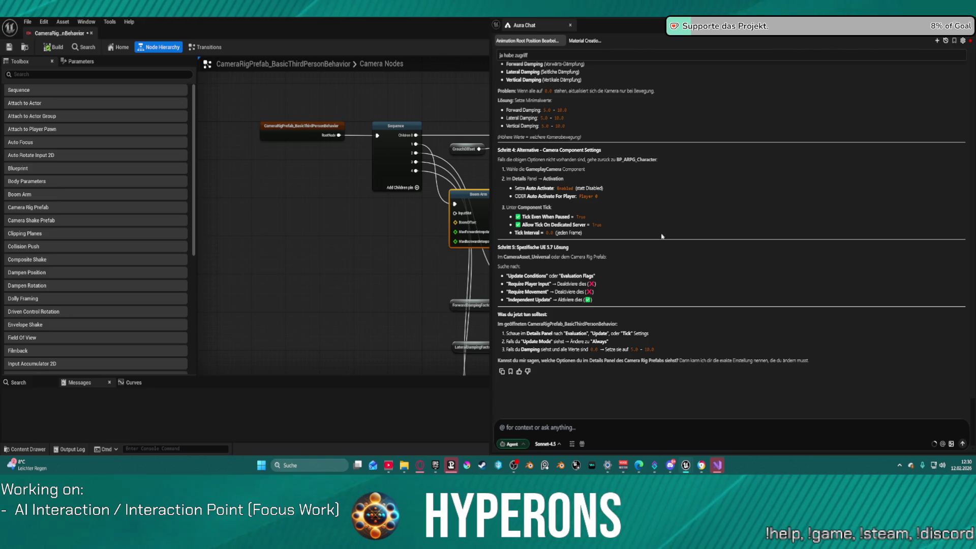
scroll(691, 169, "up", 3)
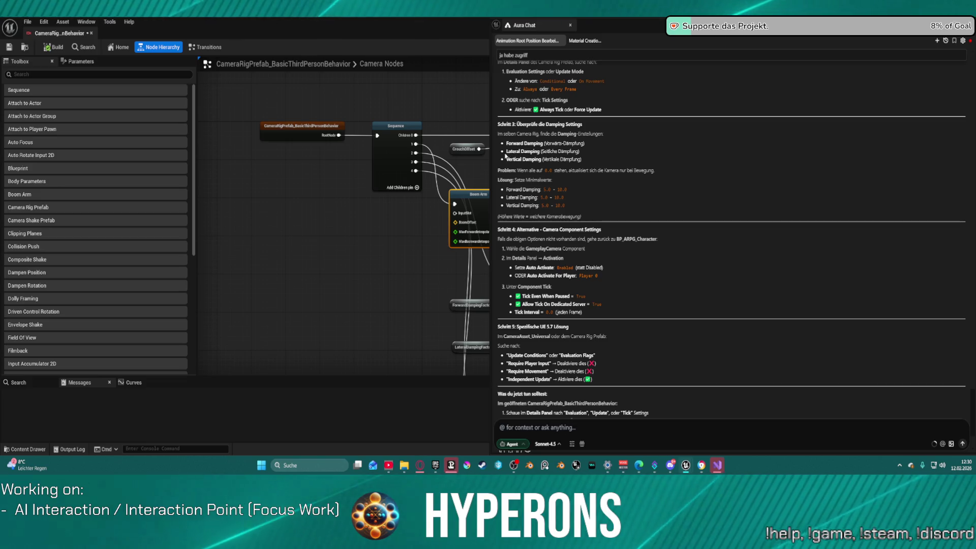
left_click(457, 171)
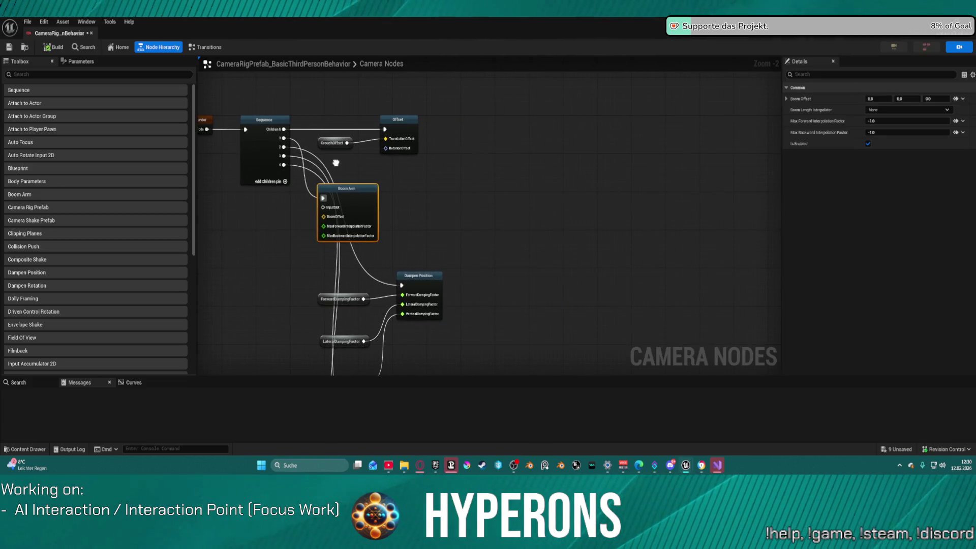
Step: Check Dampen Position's damping (Forward 0.0, Lateral 10.0, Vertical 0.0), then bring Aura Chat back up
left_click(425, 281)
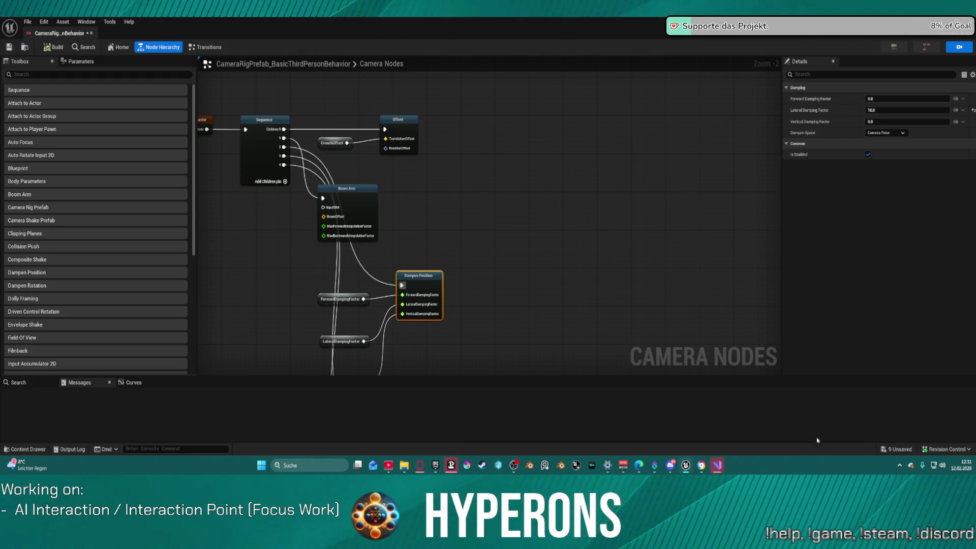
mouse_move(686, 465)
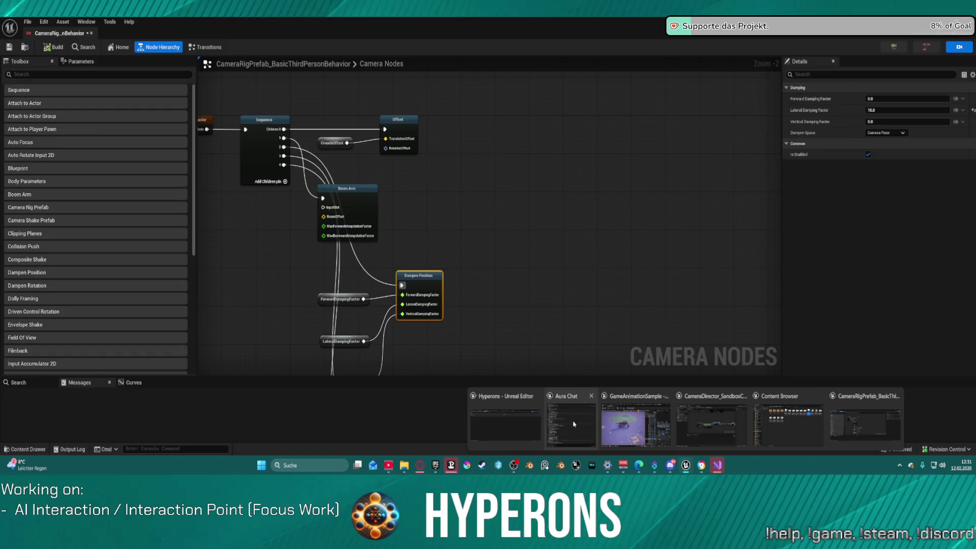
left_click(571, 412)
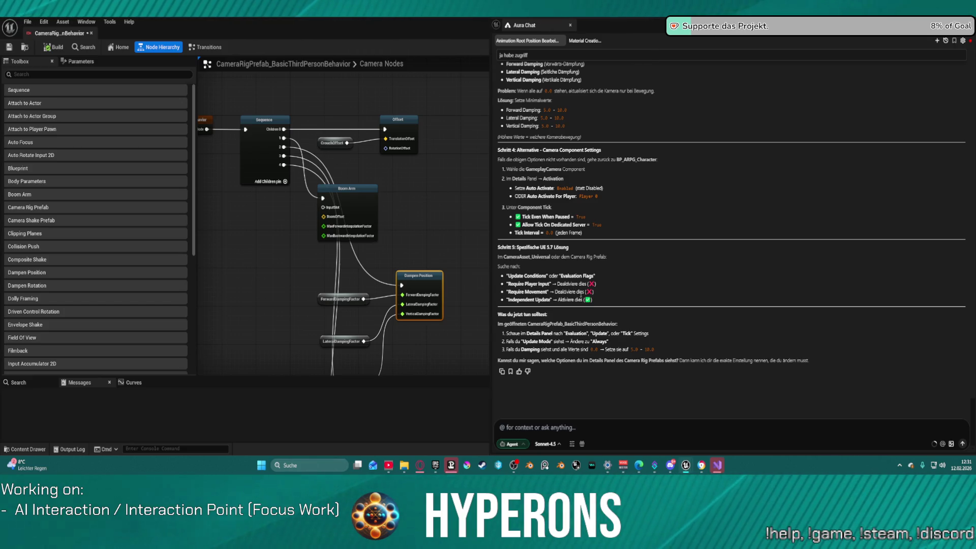
Step: Review the Offset node (Camera Pose space), Dampen Position, and lower Offset node properties
left_click(450, 186)
left_click(396, 120)
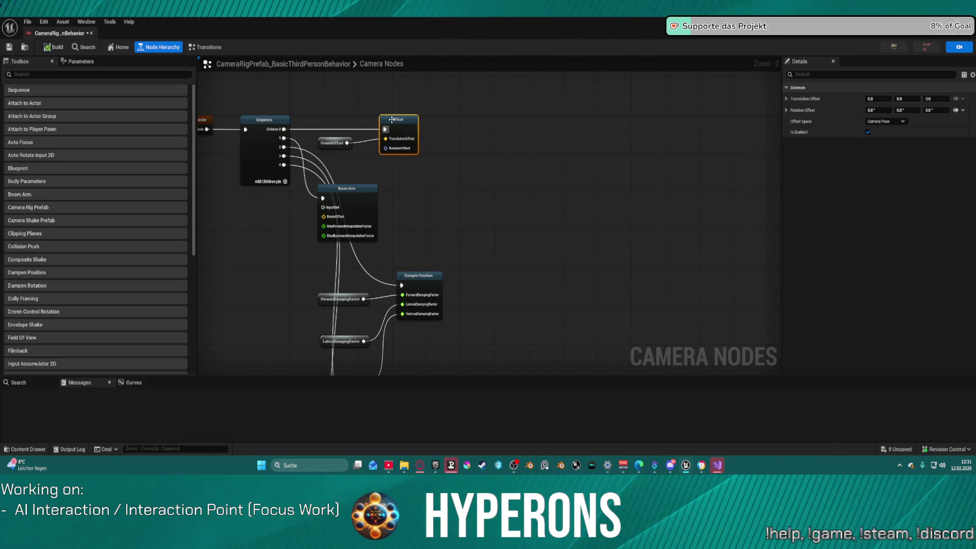
left_click(904, 122)
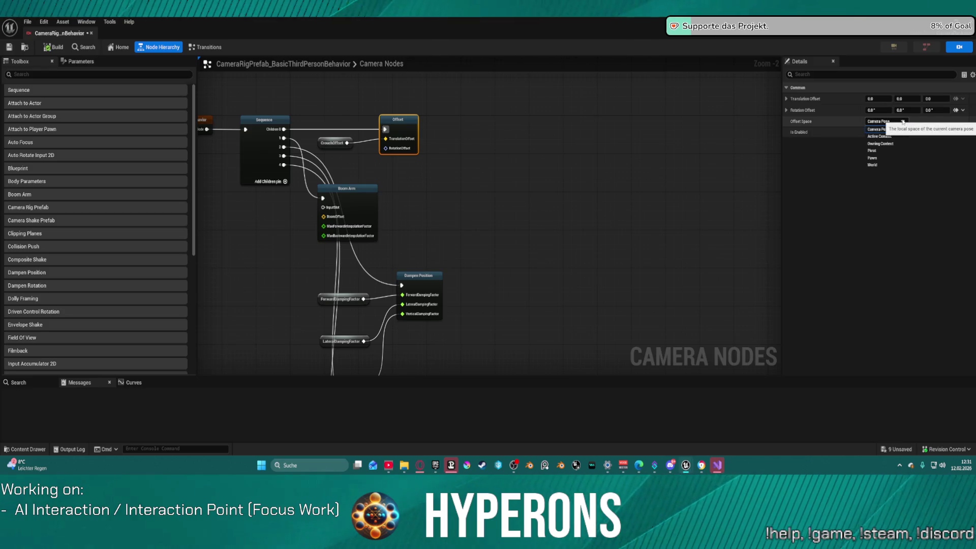
left_click(877, 129)
left_click_drag(416, 275, 545, 147)
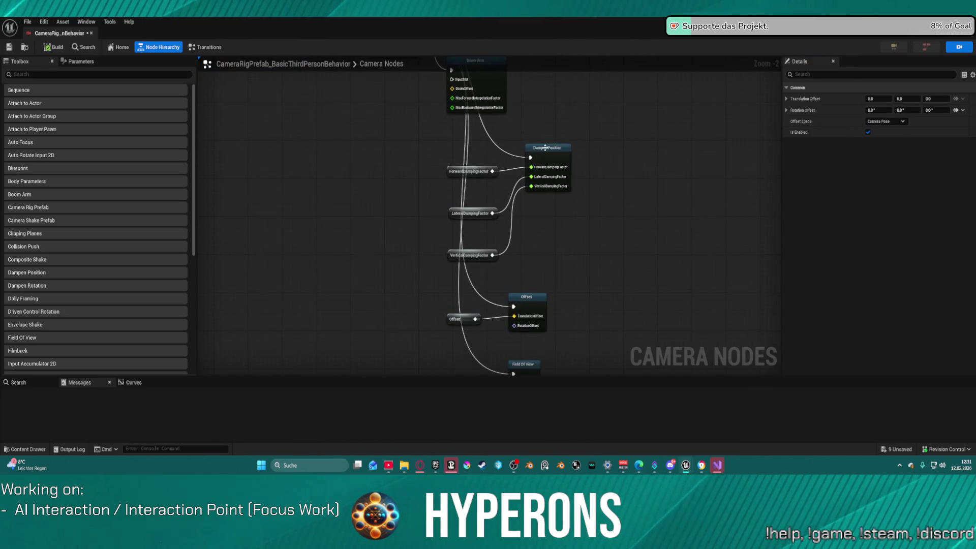
left_click(549, 157)
left_click(521, 340)
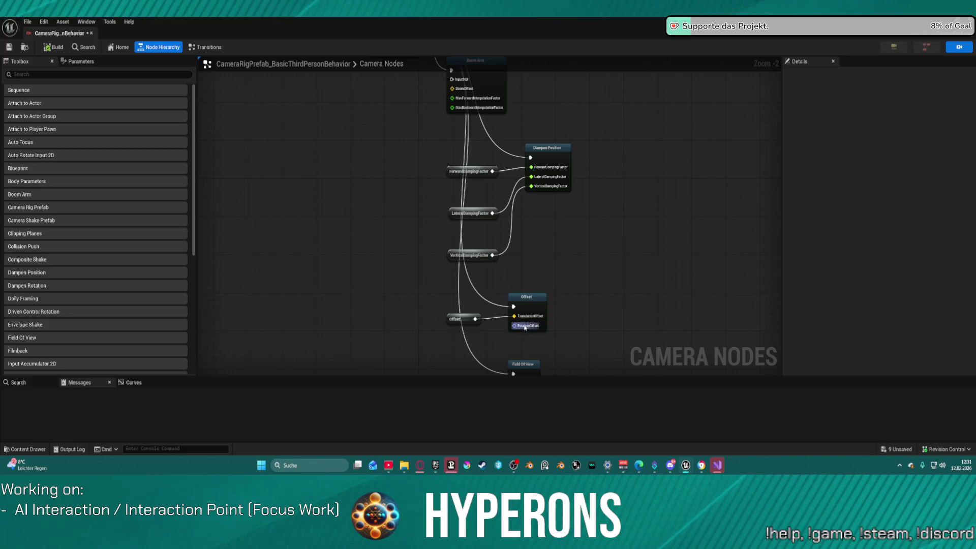
left_click(530, 303)
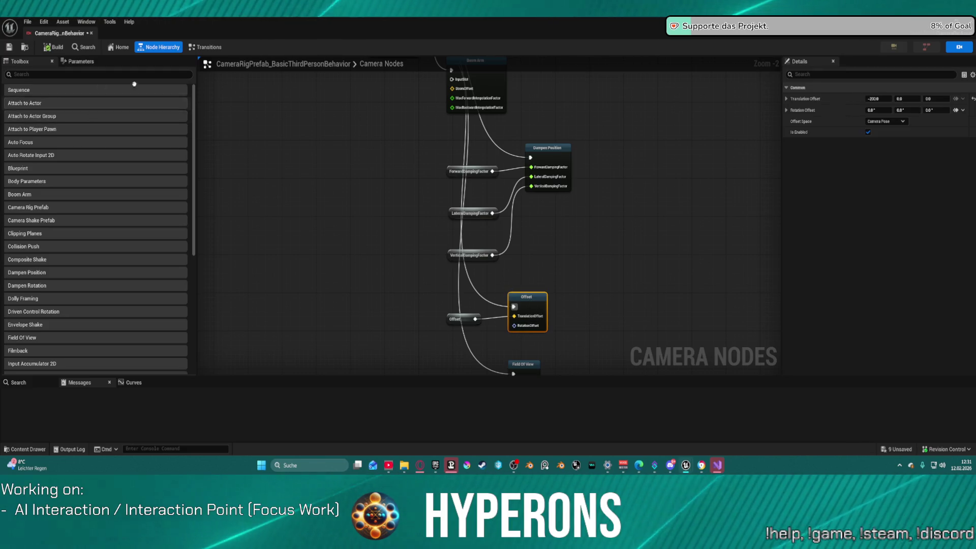
Step: Keep the Boom Arm's length interpolator at None and set Max Forward Interpolation Factor to 1.0
left_click(210, 48)
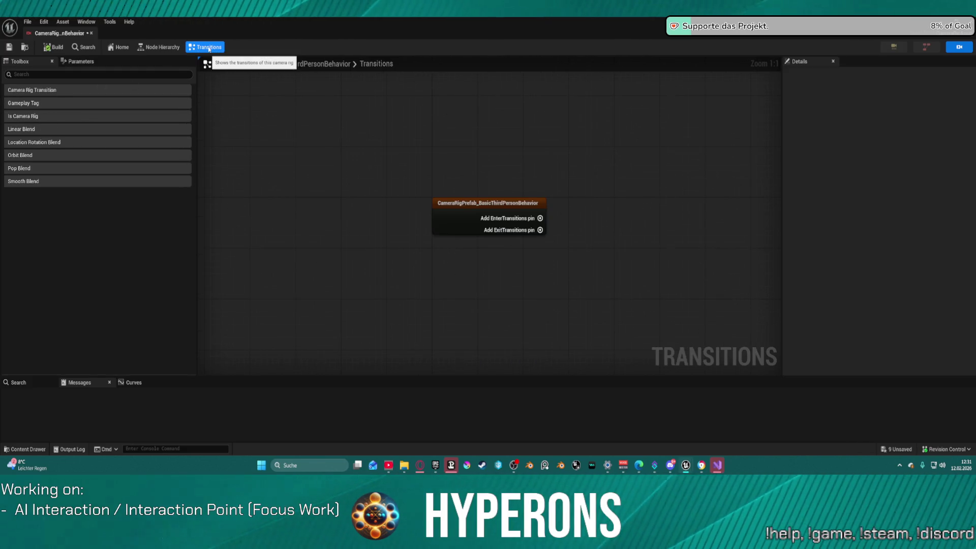
left_click(179, 48)
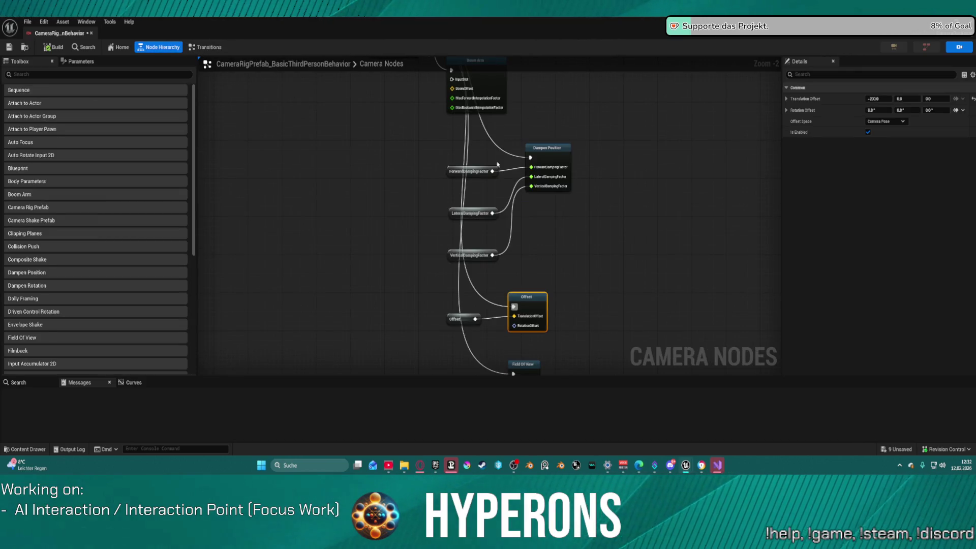
left_click(501, 78)
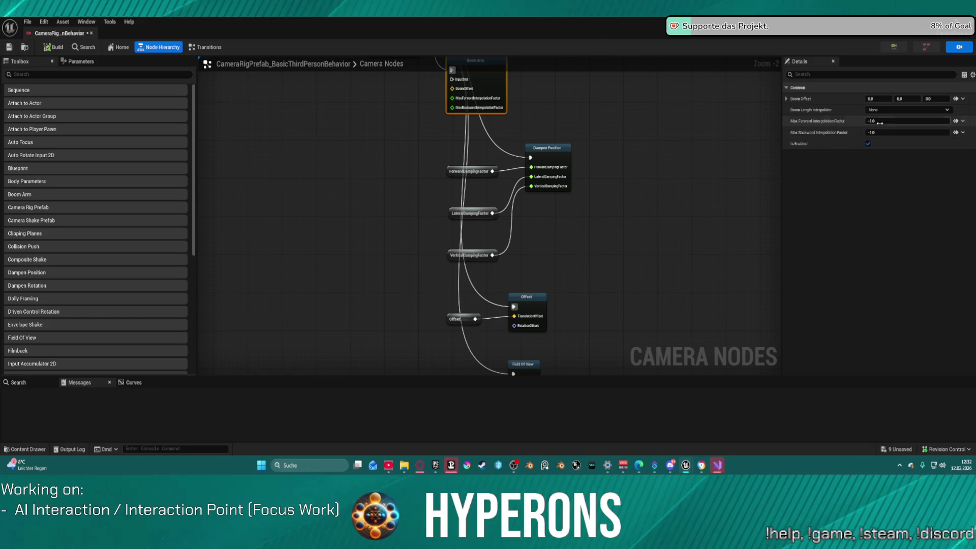
left_click(918, 108)
left_click(929, 122)
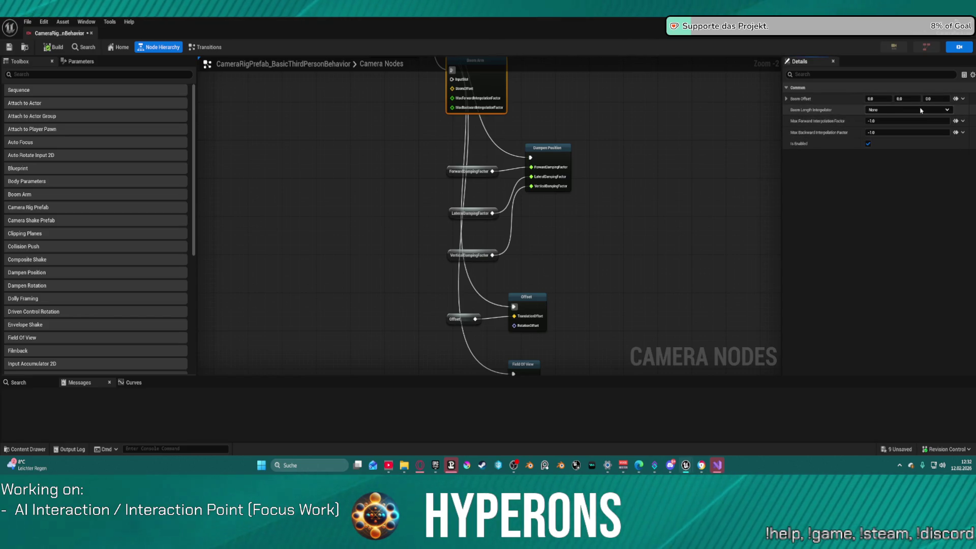
left_click(909, 121)
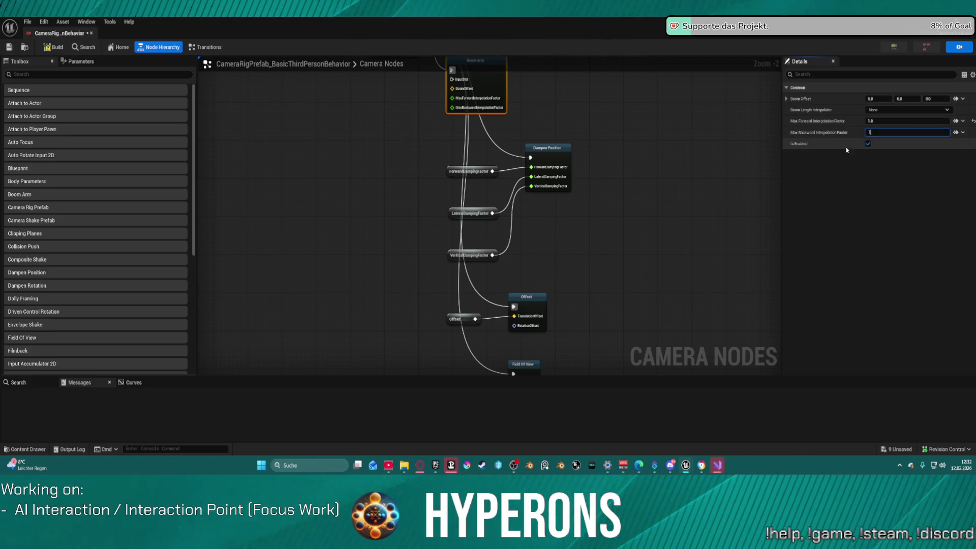
left_click(725, 145)
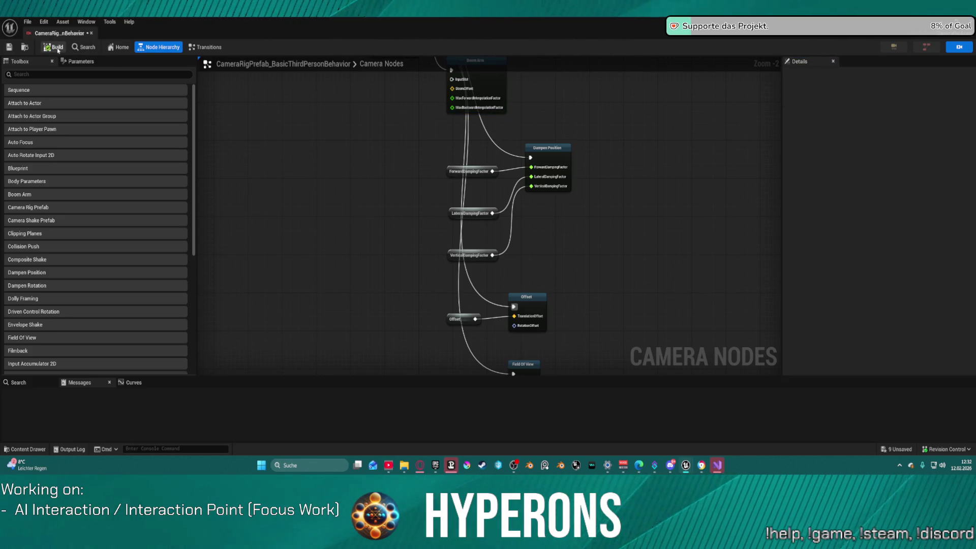
Step: Dock the camera rig prefab editor tab into the main editor window
left_click(27, 22)
left_click(26, 23)
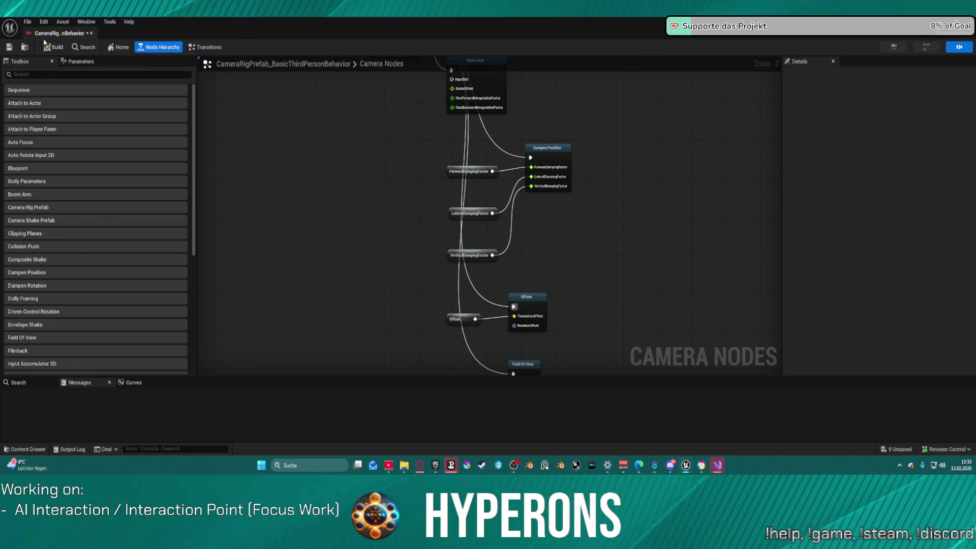
left_click_drag(83, 34, 448, 33)
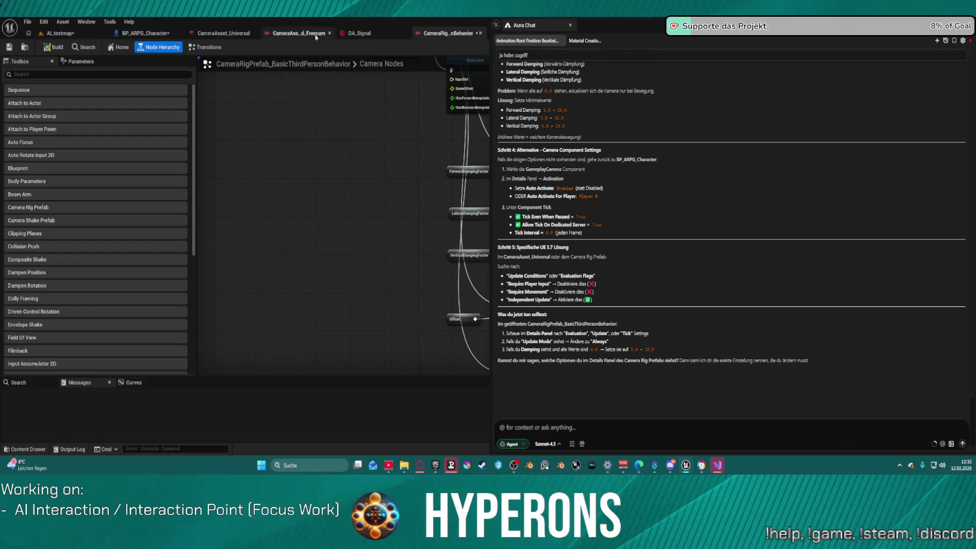
Step: Start a play session in AI_testmap, then move the character forward and jump
left_click(60, 33)
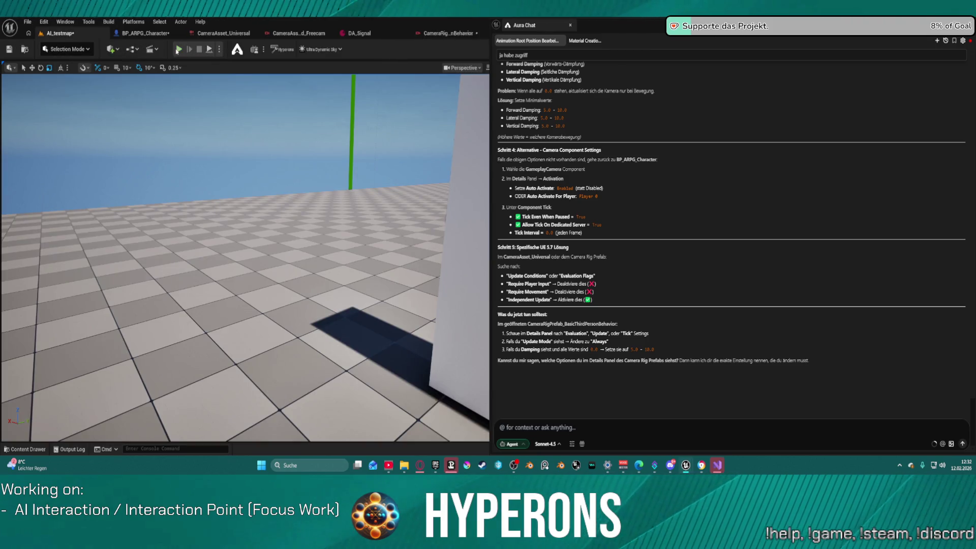
key("alt+p")
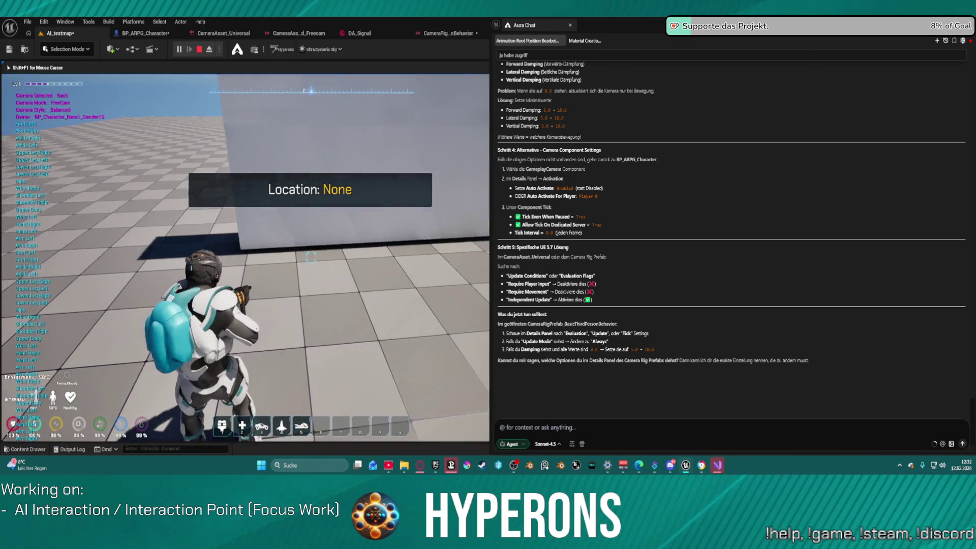
key("w")
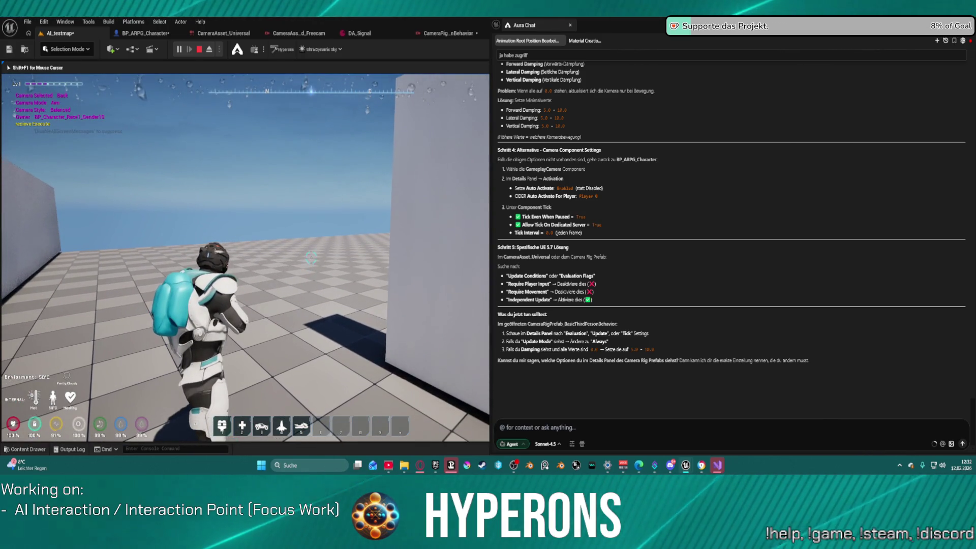
key("space")
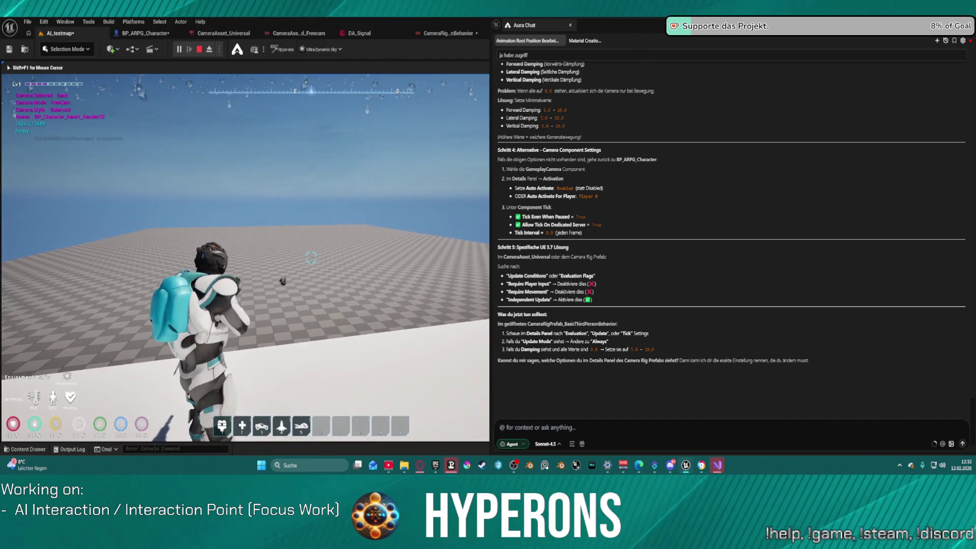
Step: Toggle the camera into aim mode and back, stop playing, and open BP_ARPG_Character
key("shift+F1")
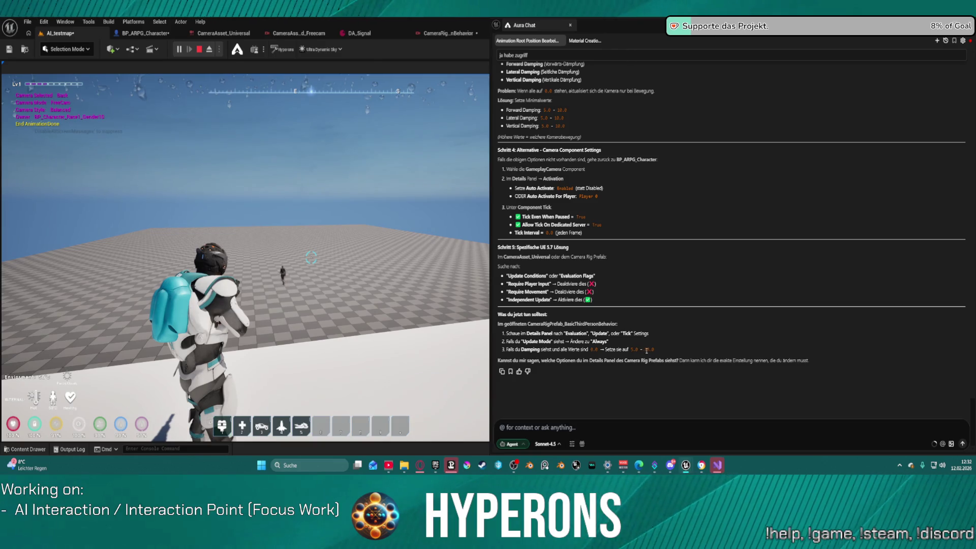
right_click(397, 315)
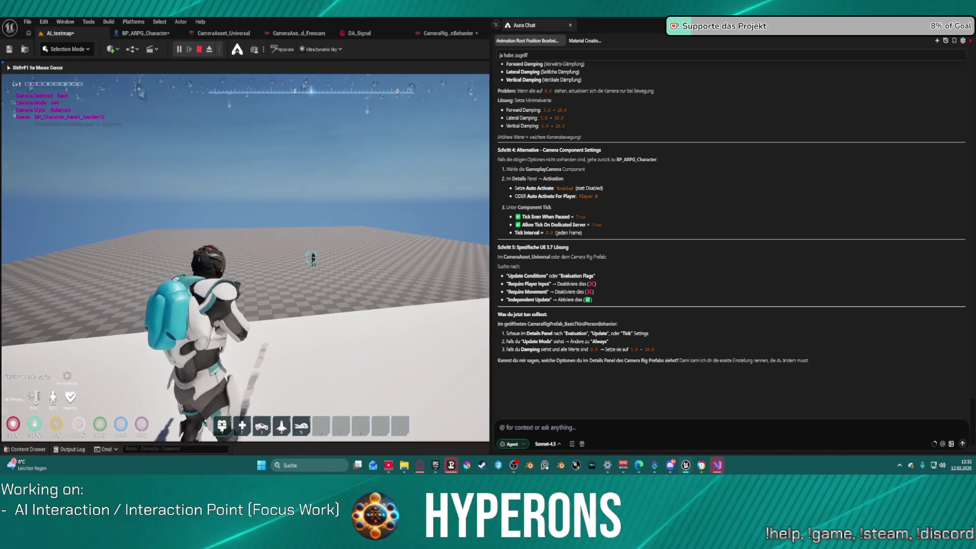
scroll(246, 258, "up", 2)
right_click(311, 258)
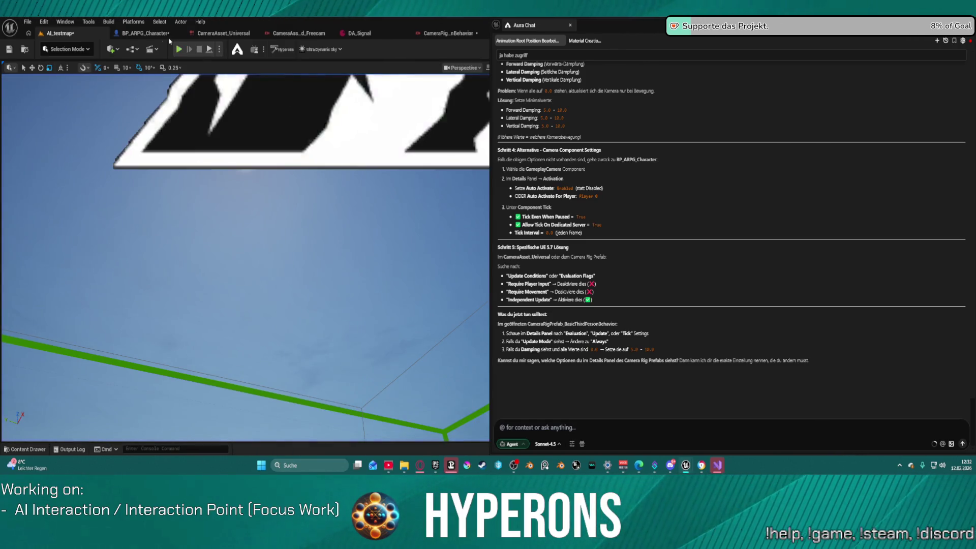
key("Escape")
left_click(128, 34)
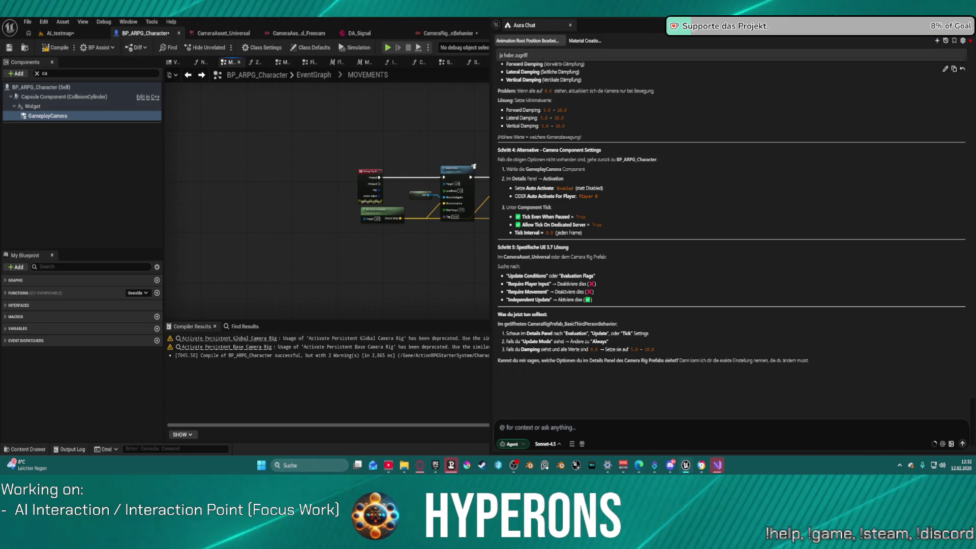
Step: Close Aura Chat, reset Auto Activate to off, and list Auto Activate for Player options
left_click(290, 199)
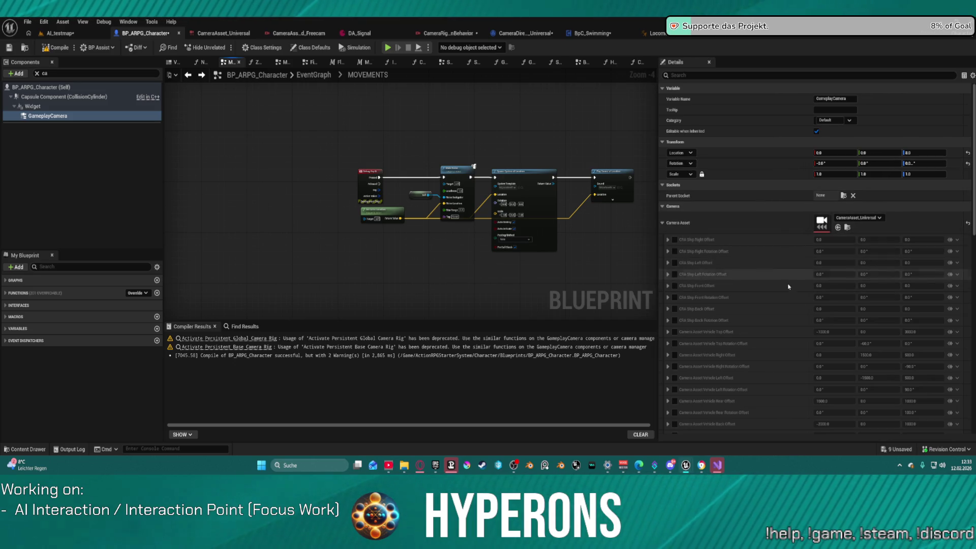
scroll(786, 282, "down", 2)
scroll(788, 289, "down", 7)
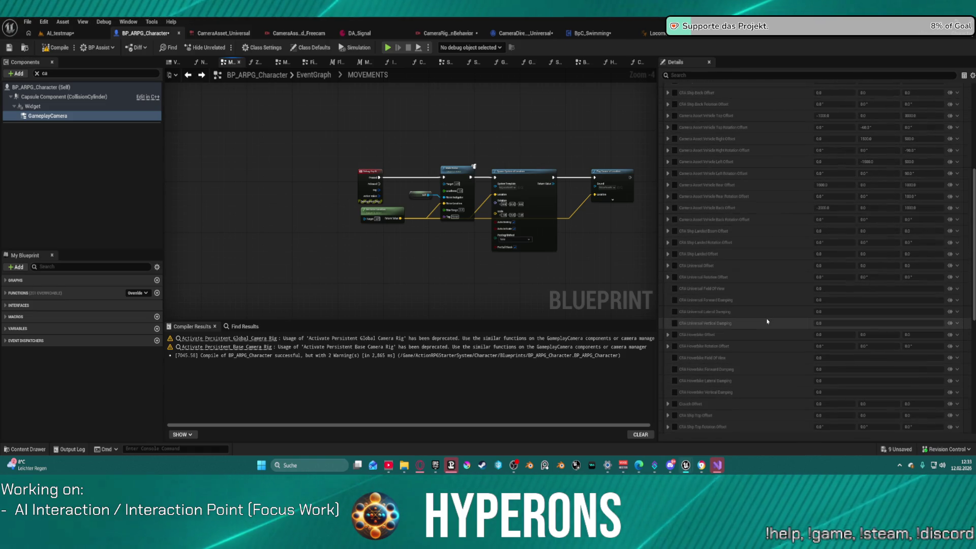
scroll(763, 316, "down", 3)
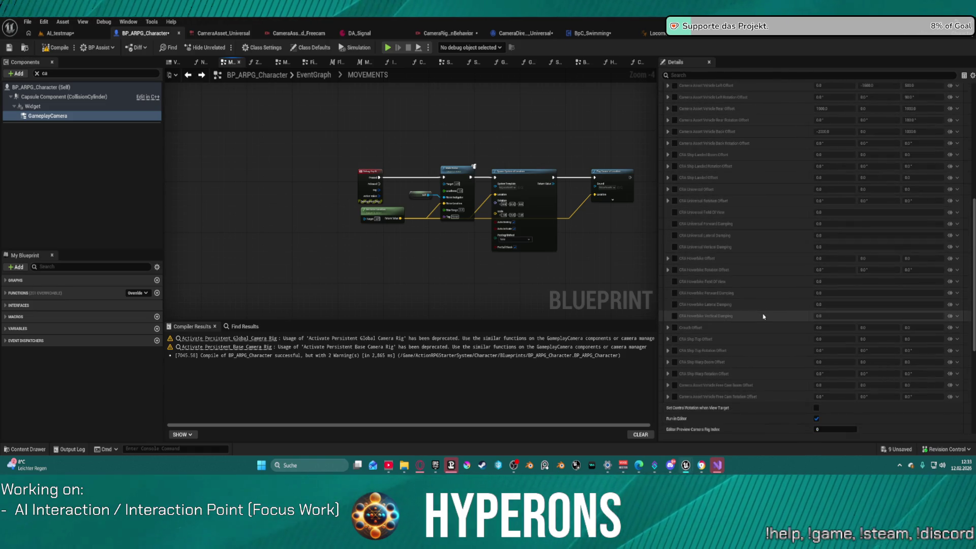
scroll(763, 317, "down", 1)
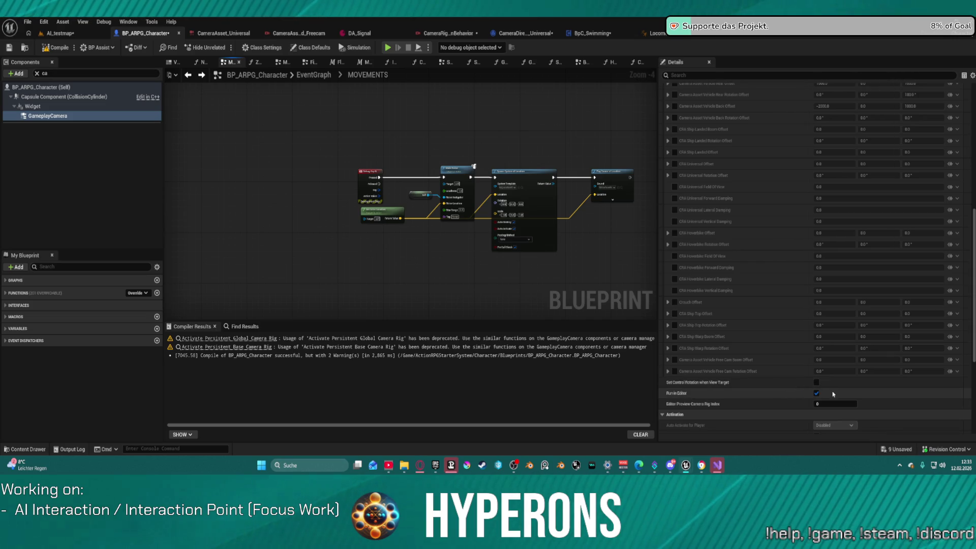
scroll(818, 386, "down", 5)
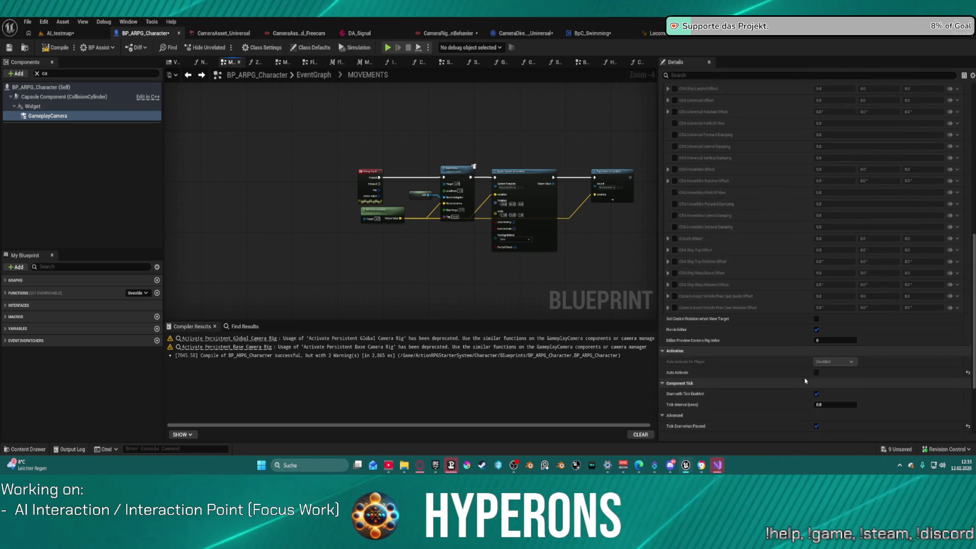
left_click(968, 361)
left_click(838, 349)
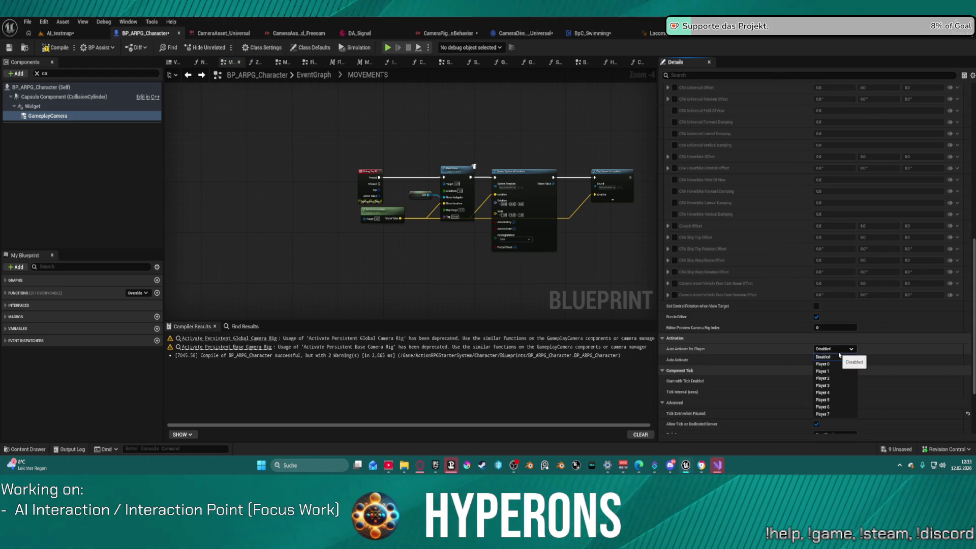